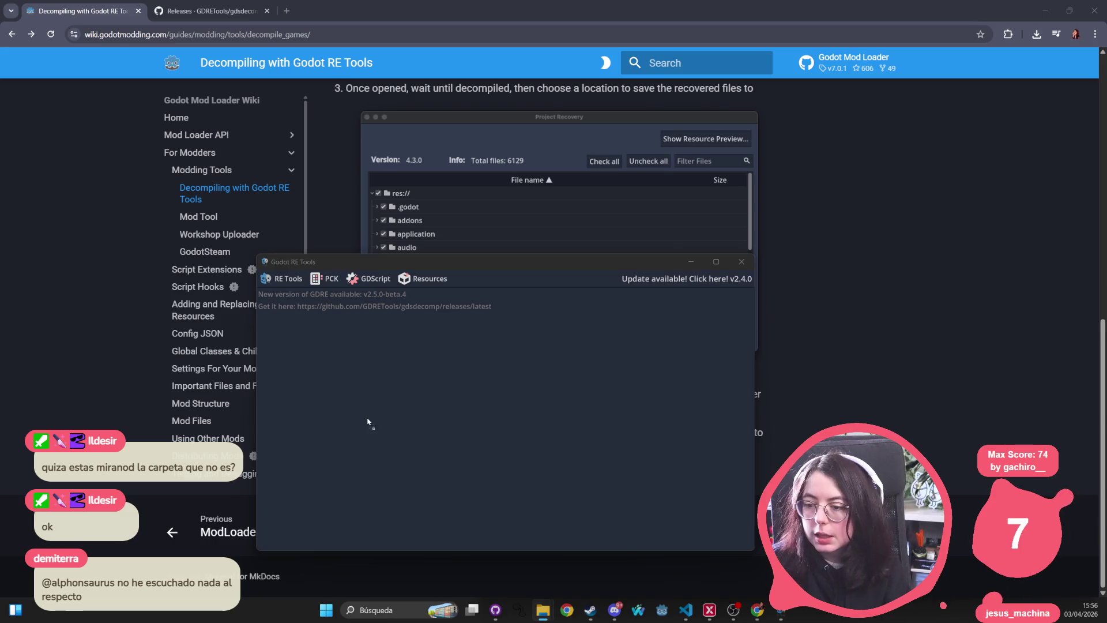
# Recover the Wax Heads game pack into its output folder, downloading the GDExtension plugins
pyautogui.moveTo(371, 420); pyautogui.dragTo(378, 408)
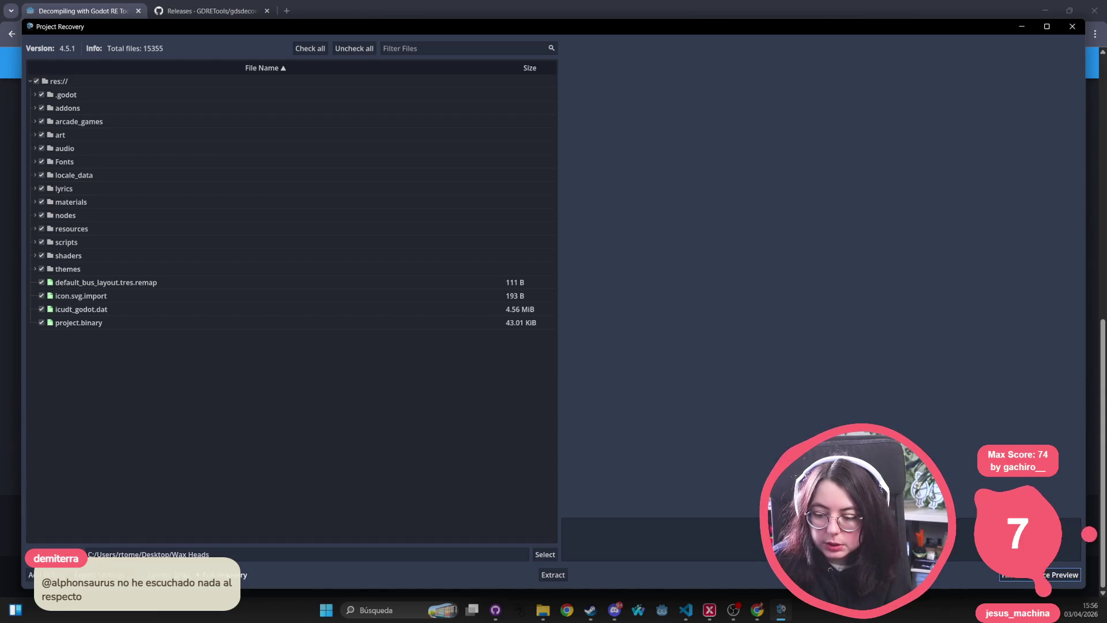
pyautogui.click(553, 575)
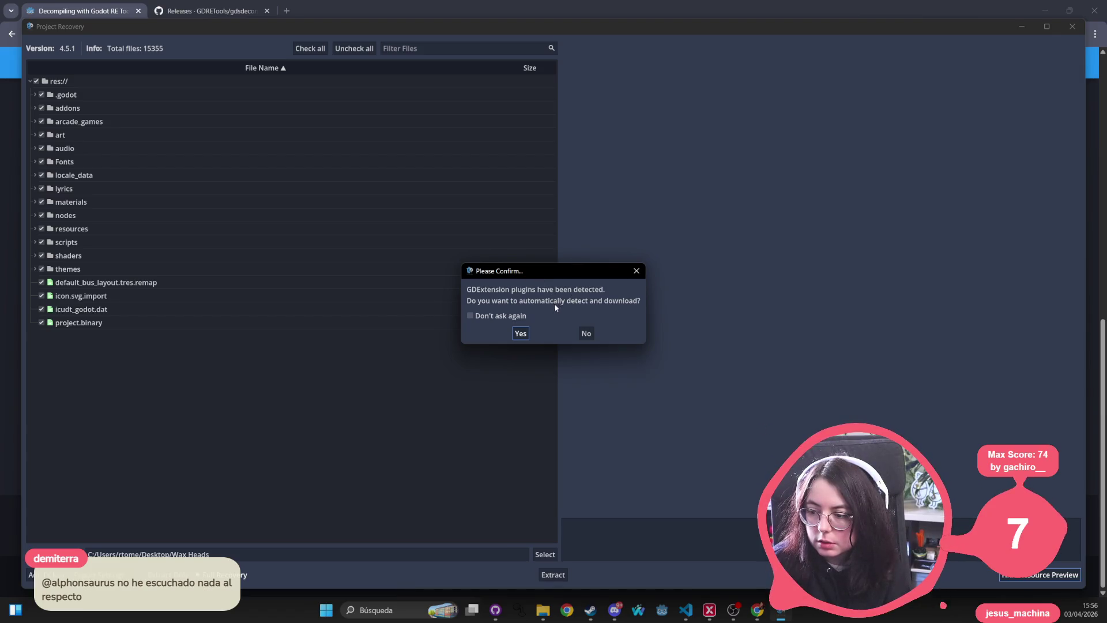
pyautogui.click(521, 333)
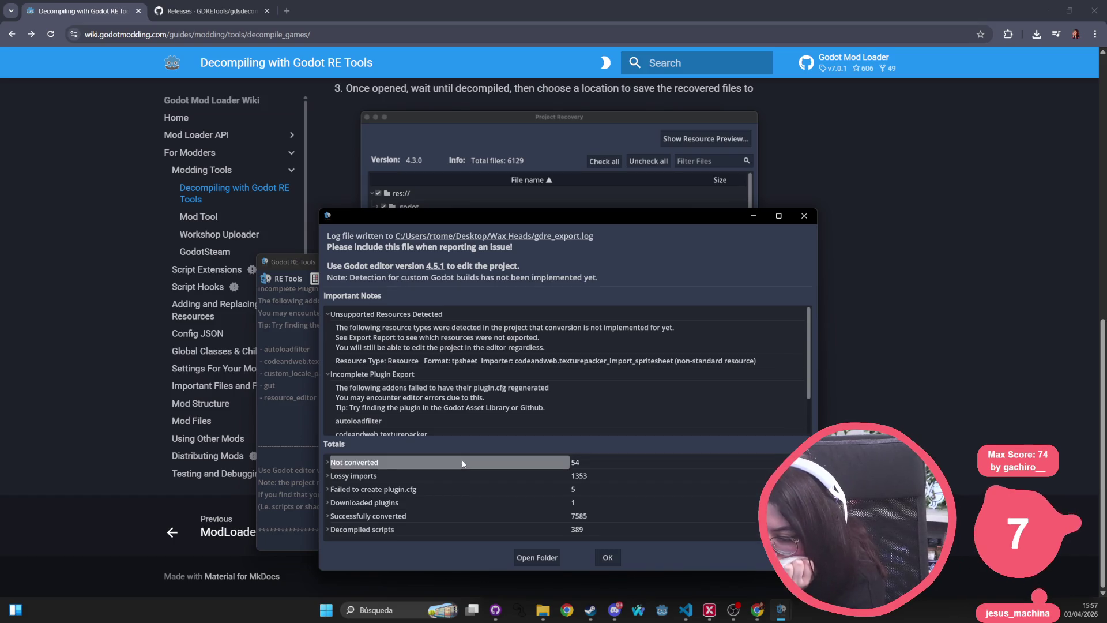
# Expand Not converted and scroll through the unconverted .tpsheet files
pyautogui.click(329, 462)
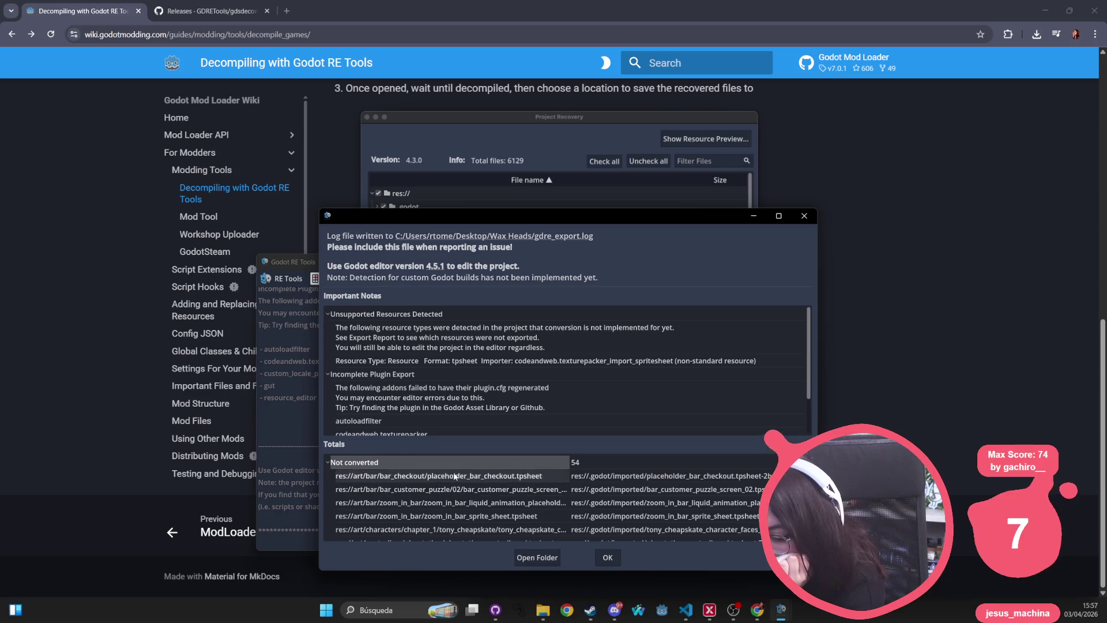
pyautogui.scroll(-10, 437, 494)
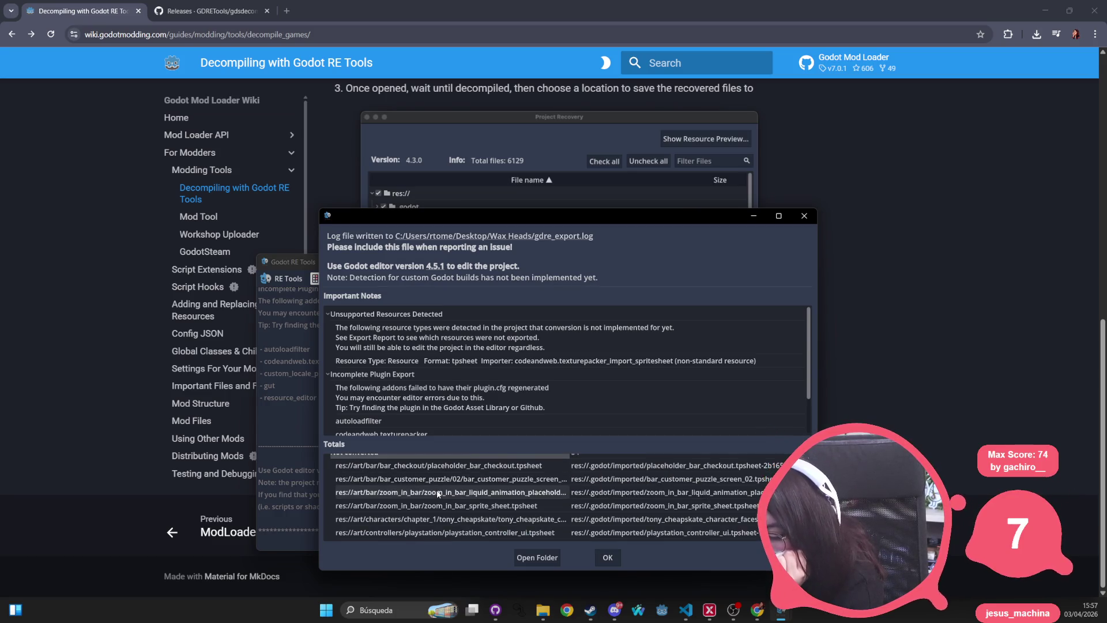
pyautogui.scroll(-5, 437, 493)
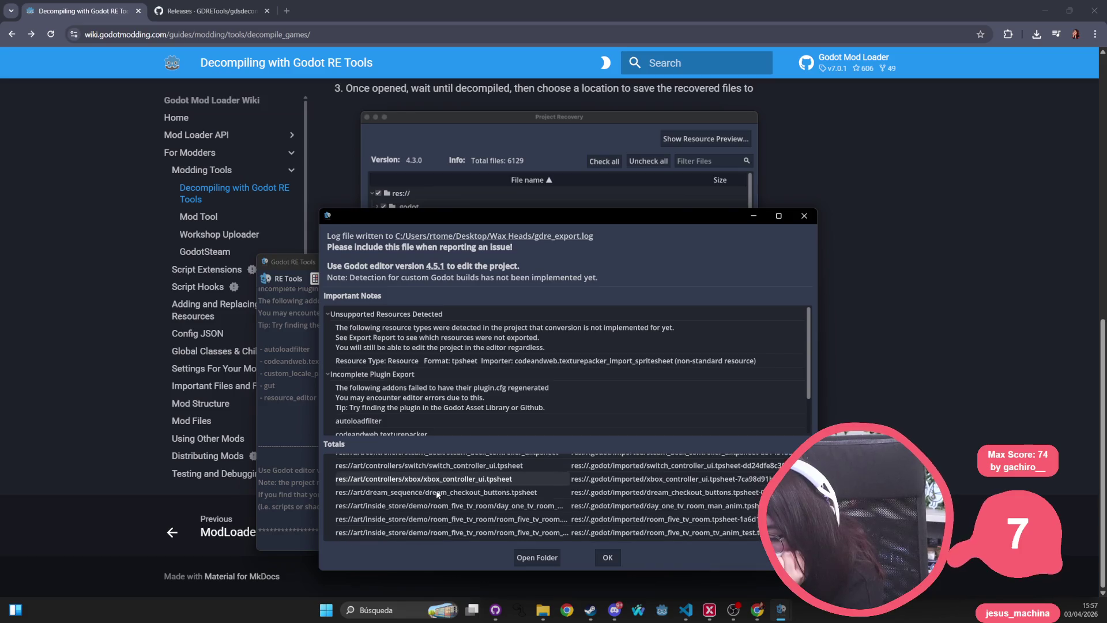
pyautogui.scroll(-5, 437, 494)
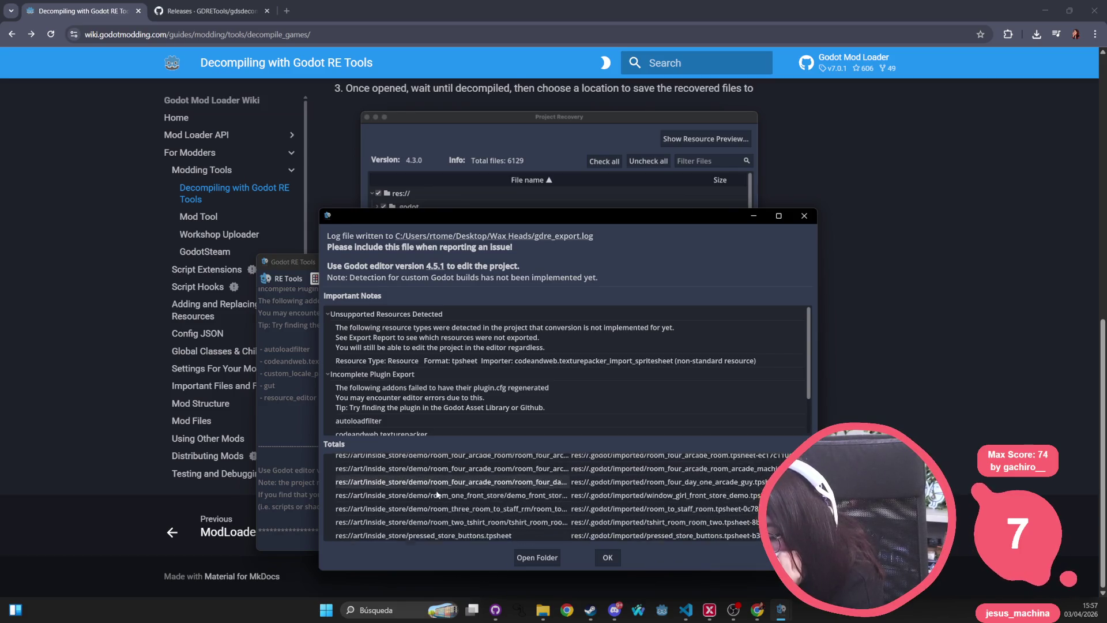
pyautogui.scroll(-5, 437, 490)
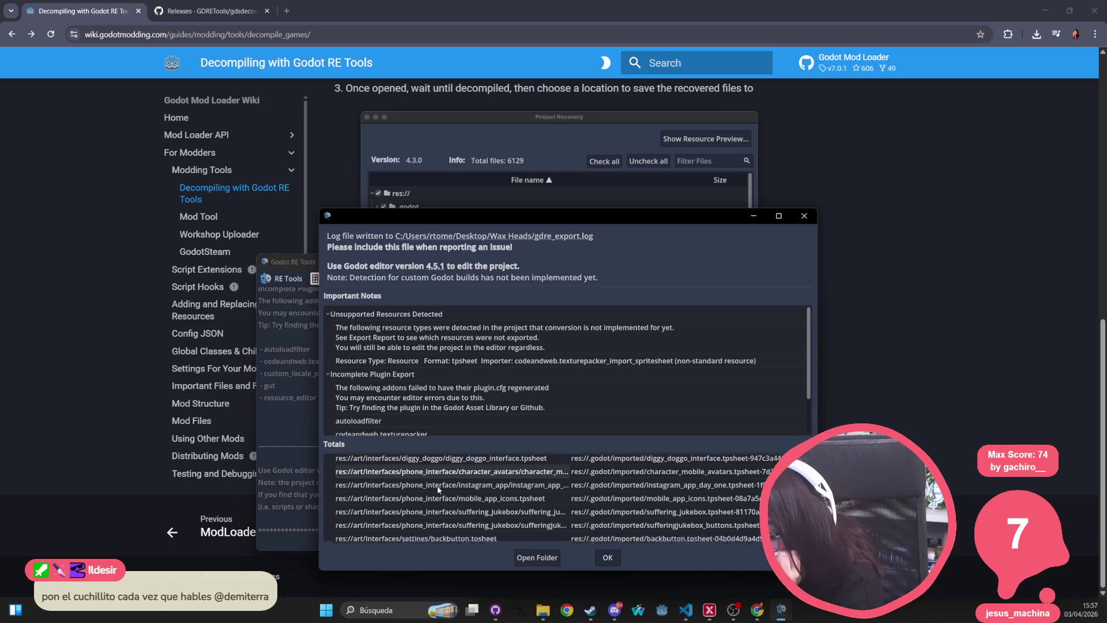
pyautogui.scroll(-5, 437, 489)
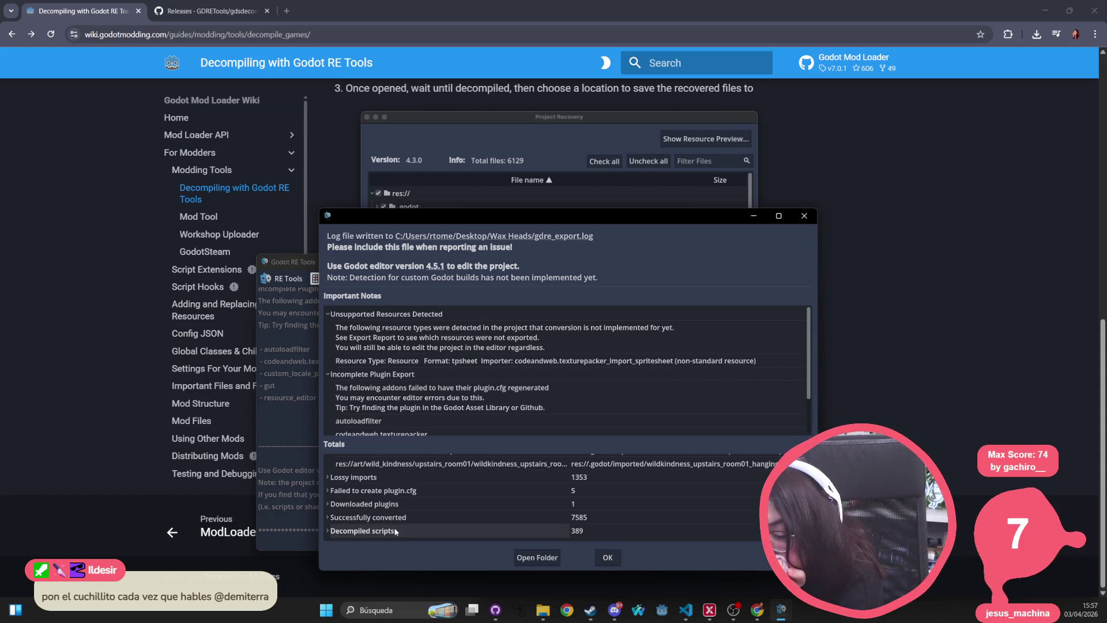
# Expand Downloaded plugins to check the godotsteam download URL, then collapse it
pyautogui.click(336, 506)
pyautogui.click(327, 504)
pyautogui.click(333, 518)
pyautogui.scroll(-1, 335, 514)
pyautogui.click(346, 494)
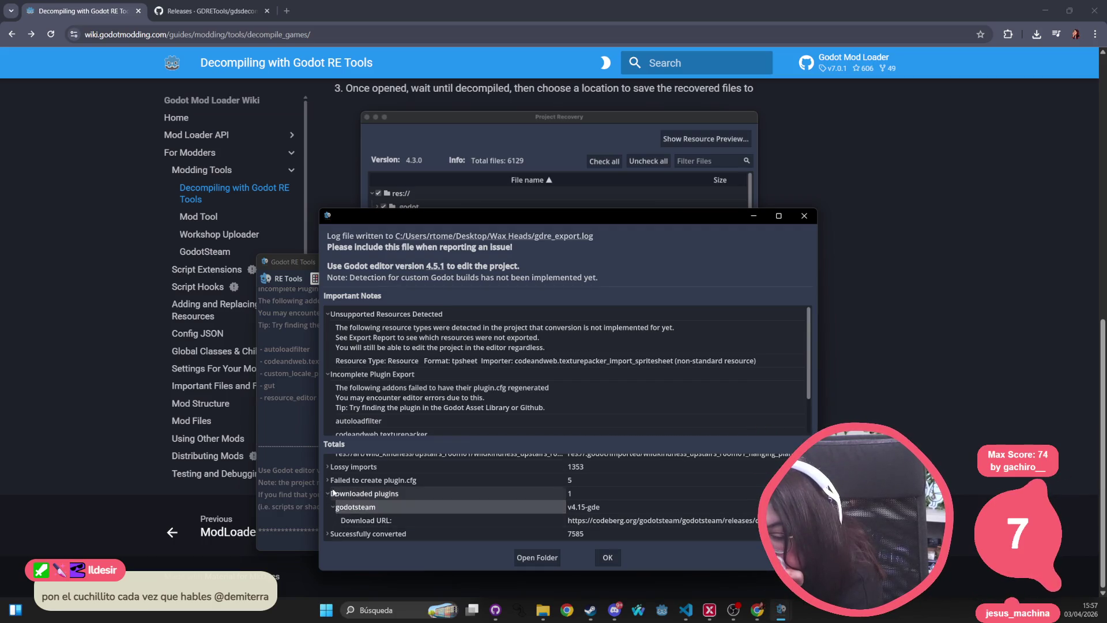
pyautogui.click(328, 494)
# Review the list of plugins whose plugin.cfg failed to be created
pyautogui.click(328, 492)
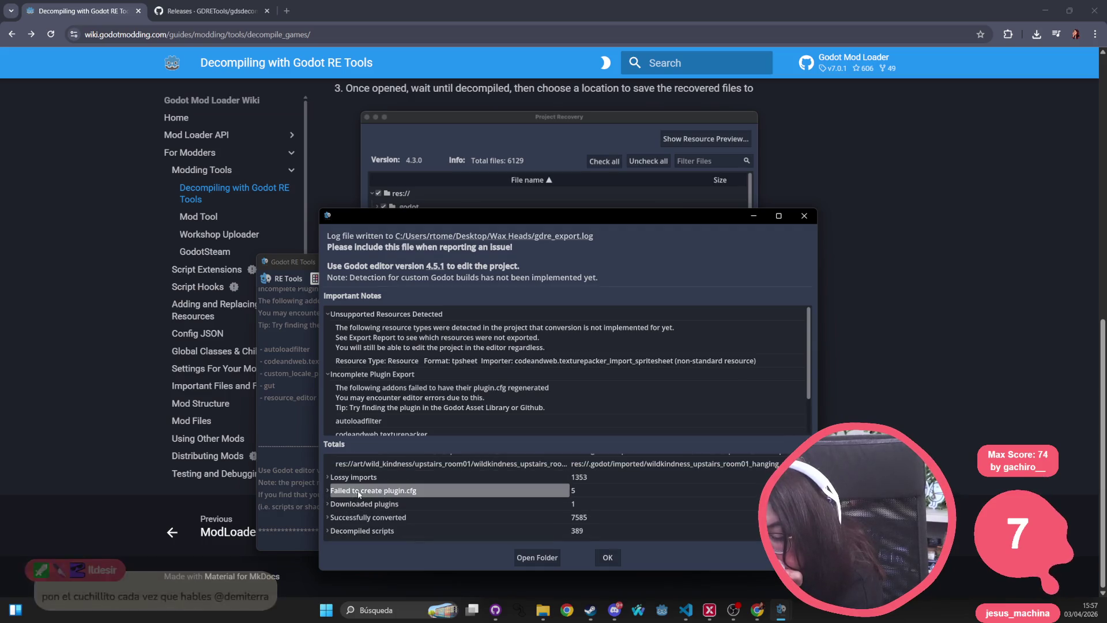
pyautogui.click(328, 491)
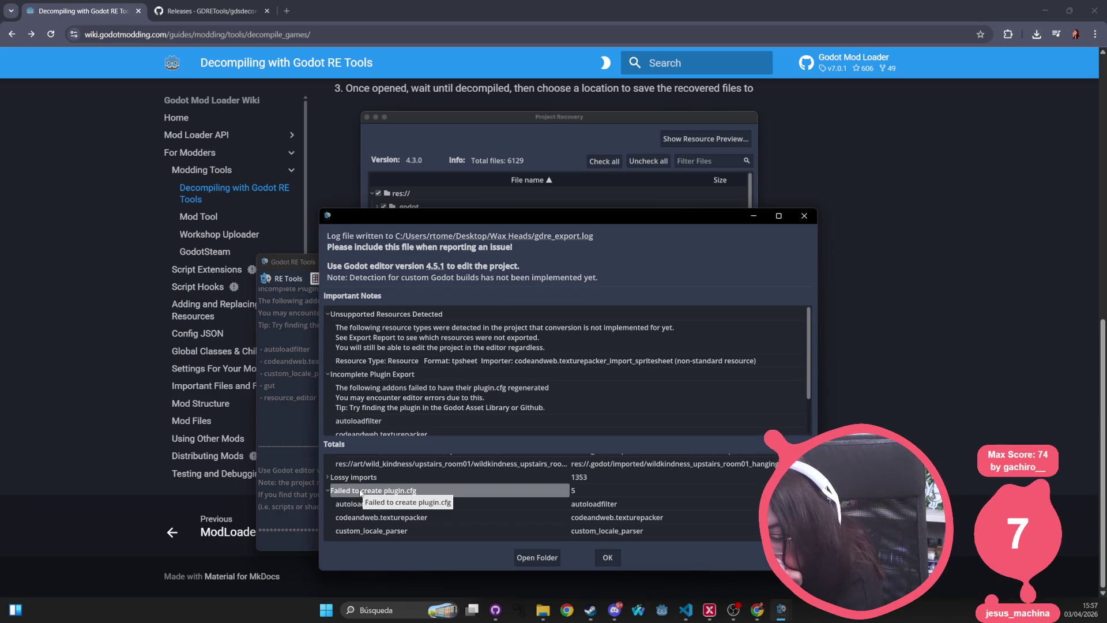
pyautogui.scroll(-2, 397, 508)
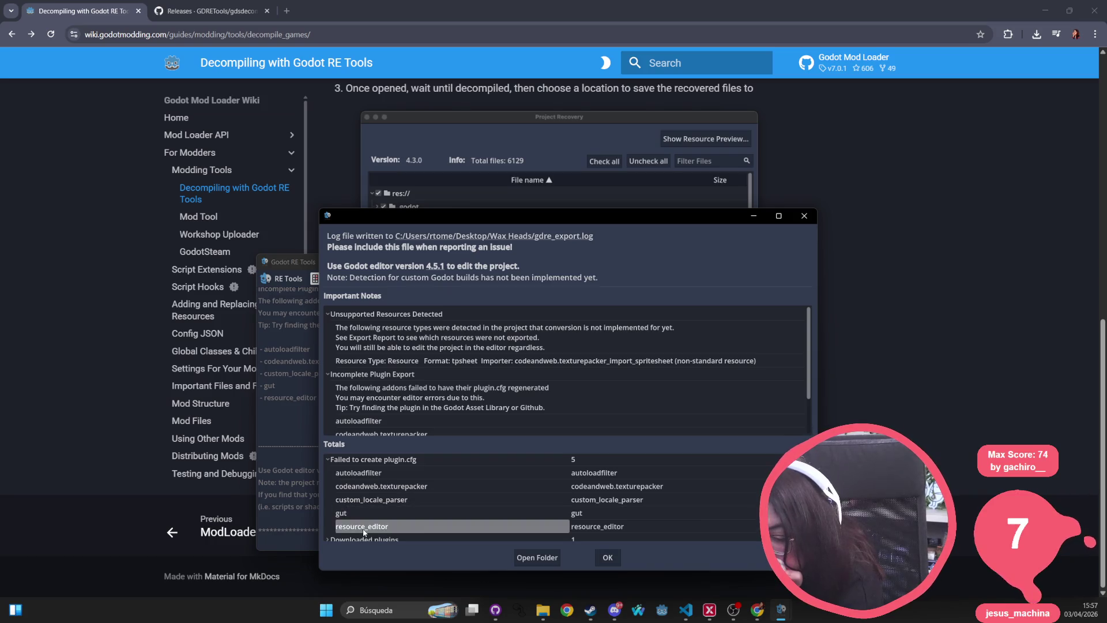
pyautogui.scroll(1, 358, 521)
pyautogui.click(326, 470)
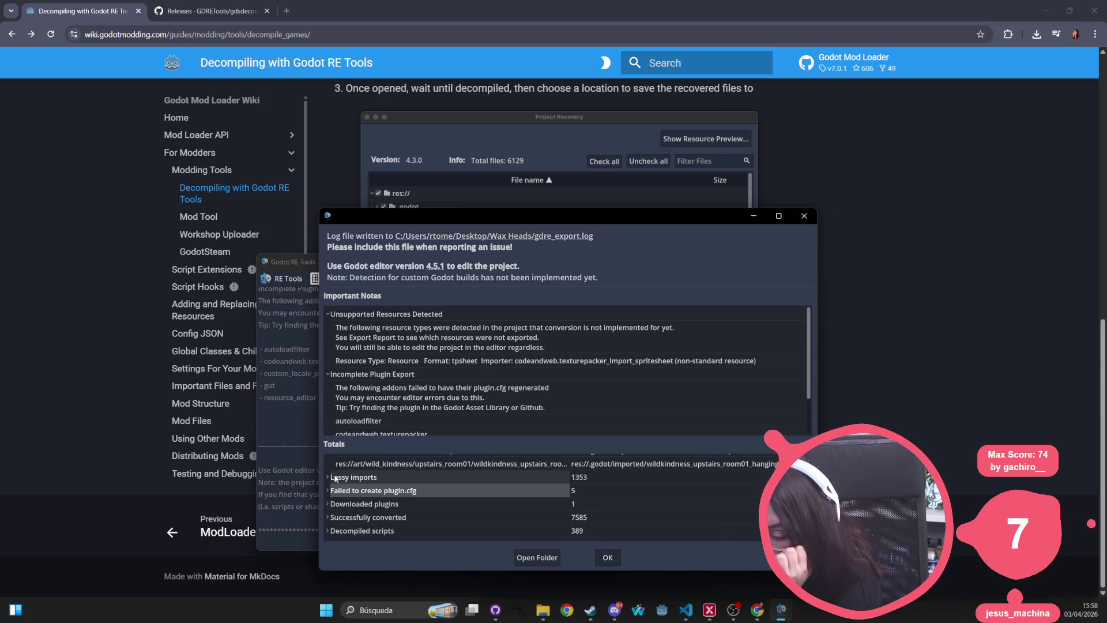
# Review the Lossy imports list, then open the recovered project's folder
pyautogui.click(328, 478)
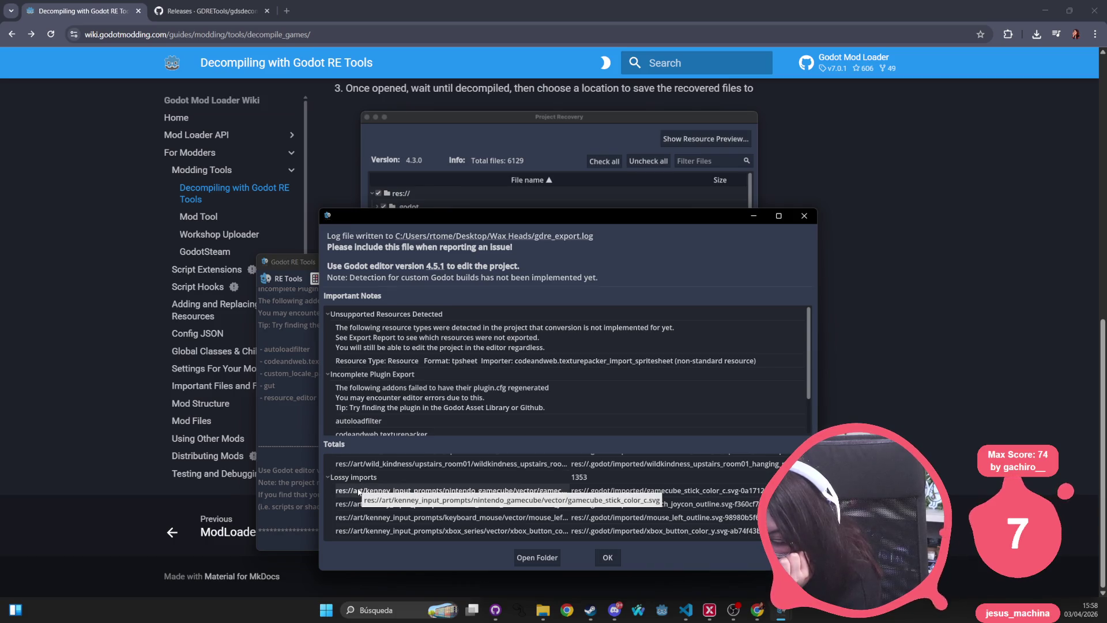
pyautogui.click(328, 477)
pyautogui.scroll(2, 328, 475)
pyautogui.click(328, 508)
pyautogui.scroll(-3, 354, 481)
pyautogui.scroll(10, 354, 482)
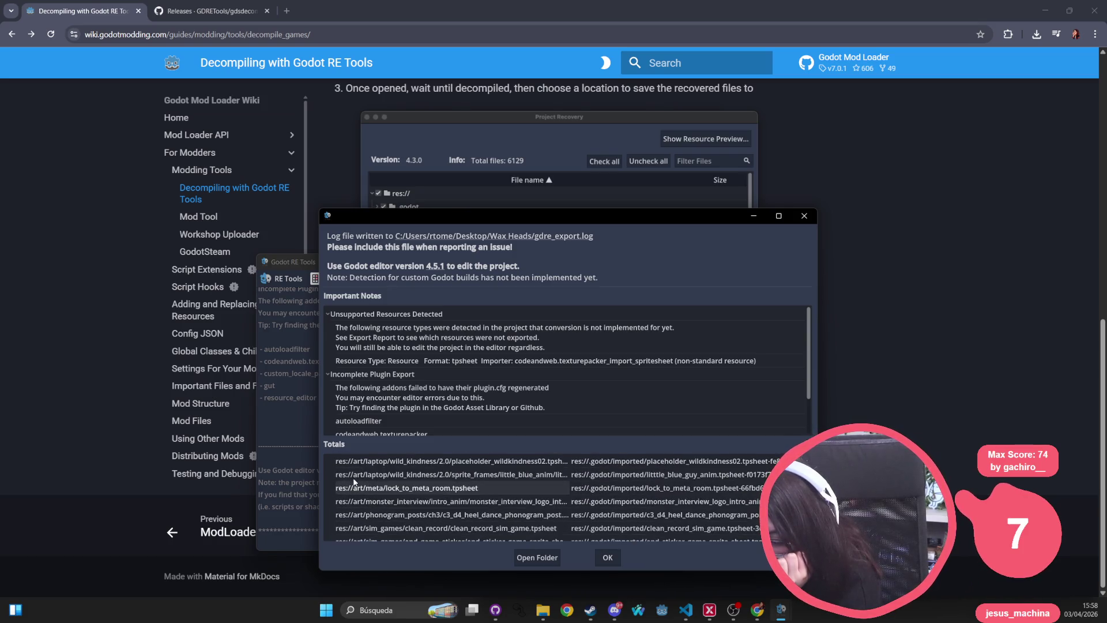
pyautogui.scroll(5, 354, 481)
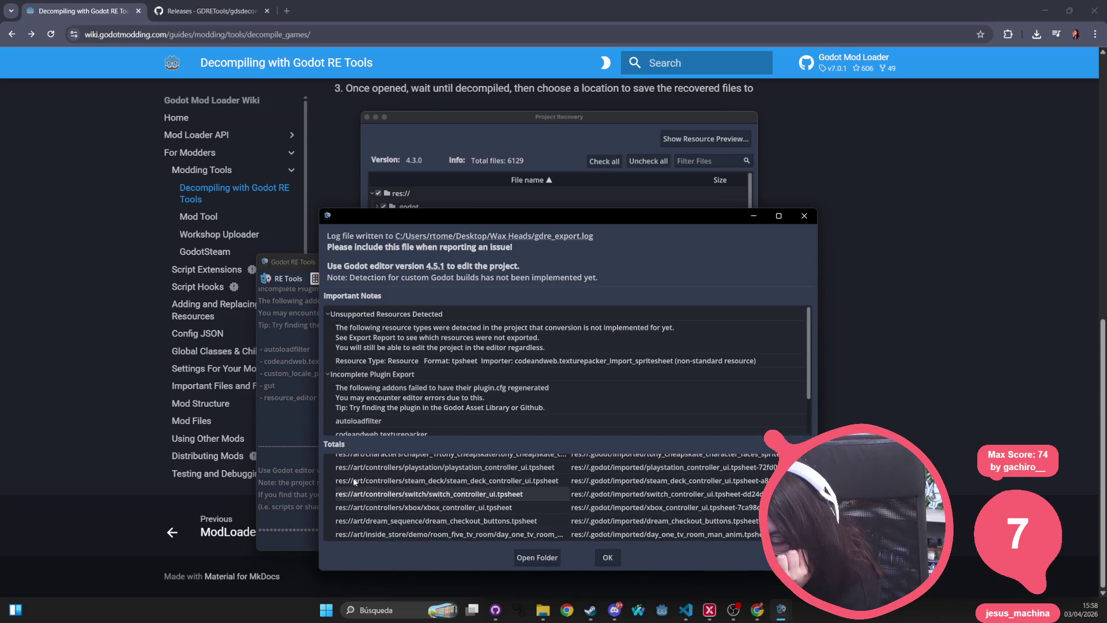
pyautogui.scroll(1, 354, 483)
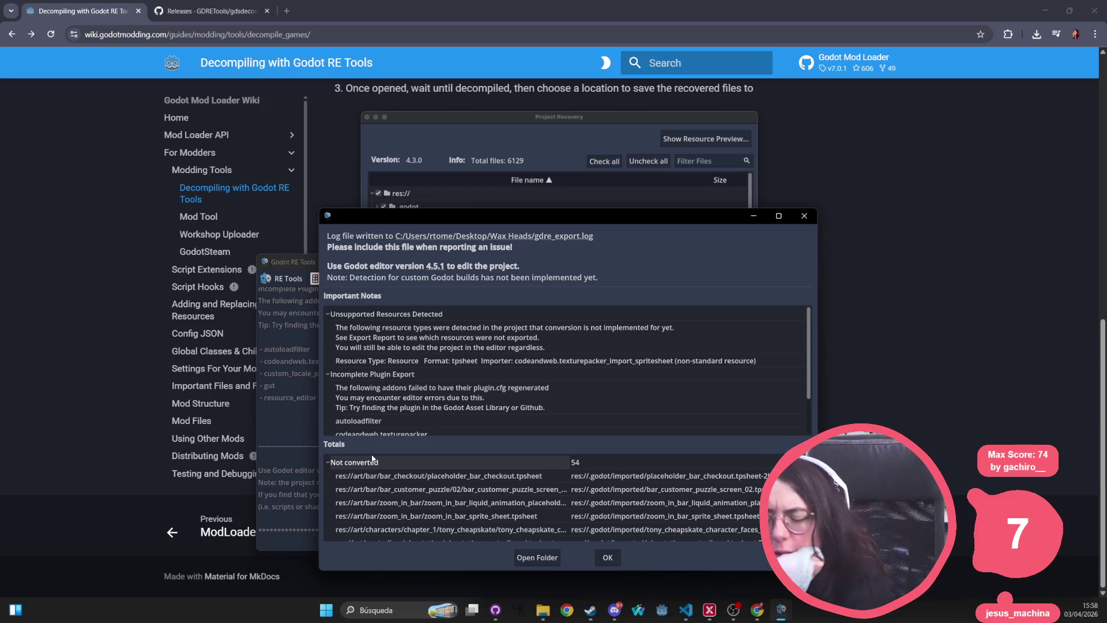
pyautogui.click(530, 558)
pyautogui.moveTo(543, 609)
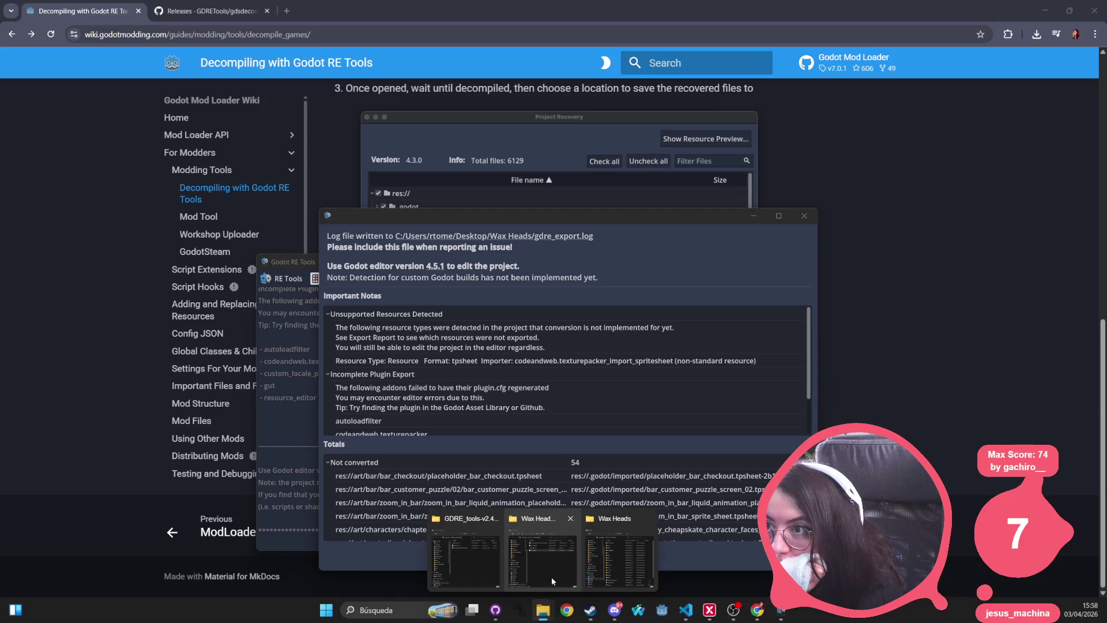
pyautogui.click(542, 557)
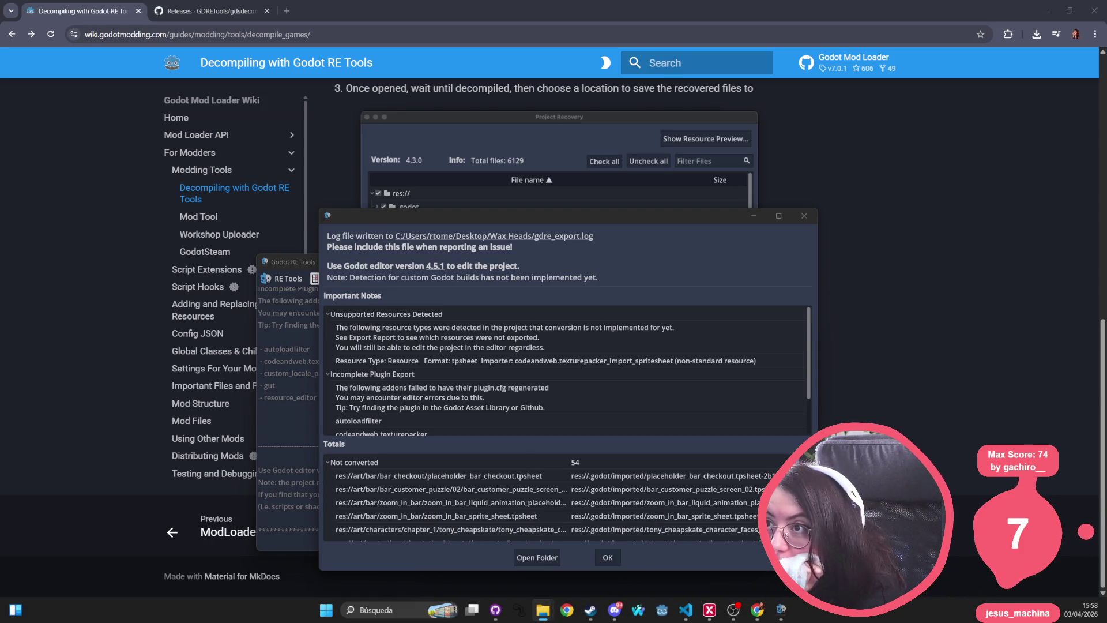
pyautogui.moveTo(575, 354); pyautogui.dragTo(519, 85)
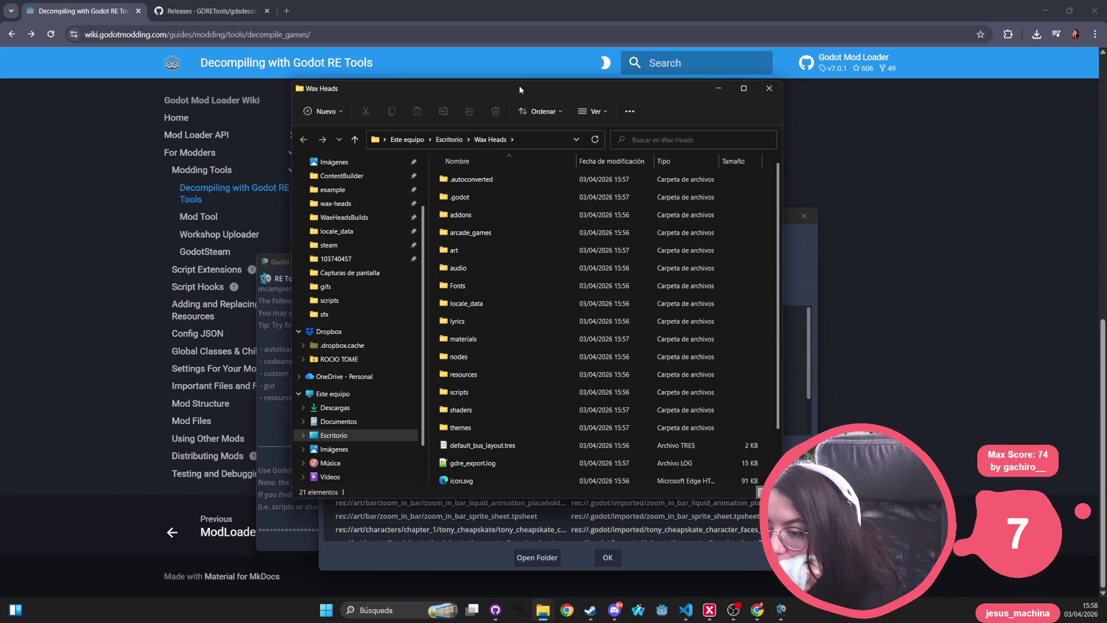
pyautogui.moveTo(519, 85); pyautogui.dragTo(519, 6)
pyautogui.press('super+Down')
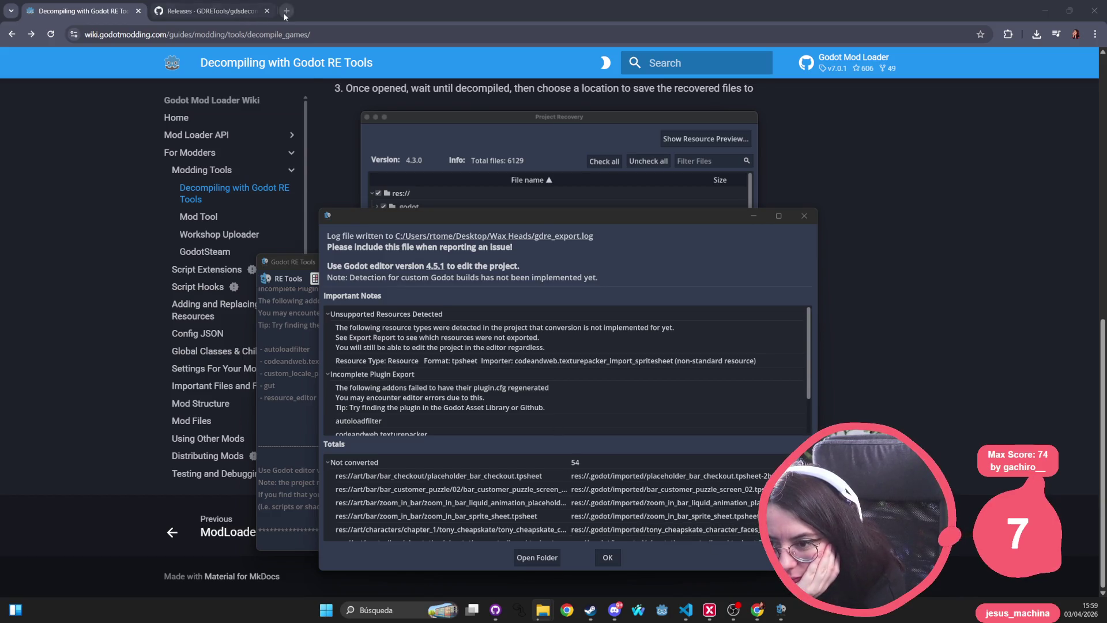
# Close the export report and Godot RE Tools, then bring up Visual Studio Code
pyautogui.click(804, 217)
pyautogui.click(742, 261)
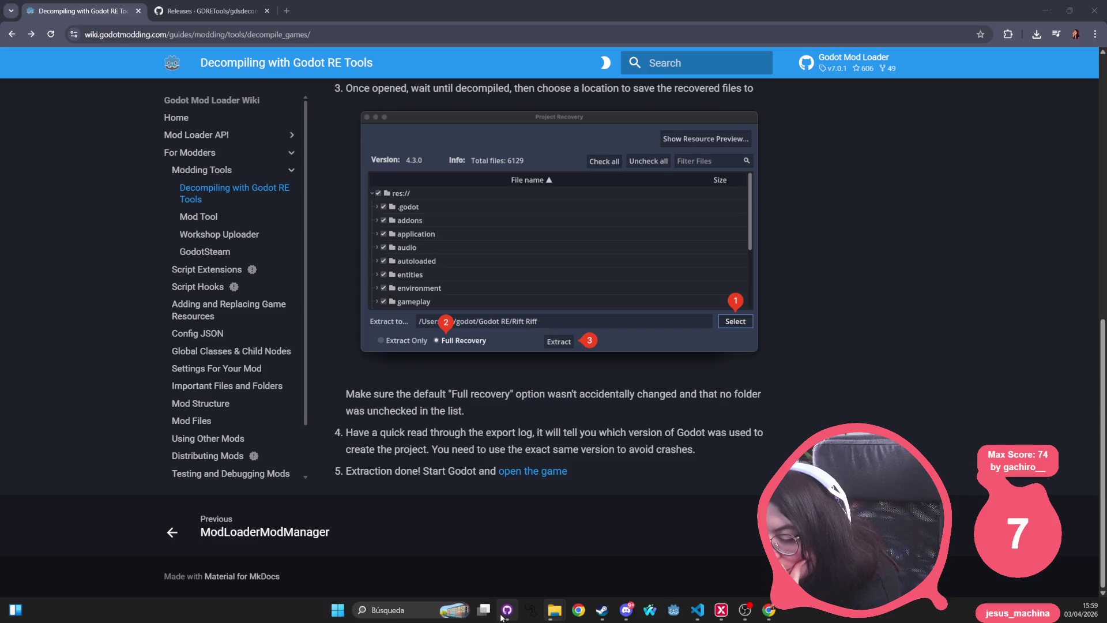
pyautogui.moveTo(506, 617)
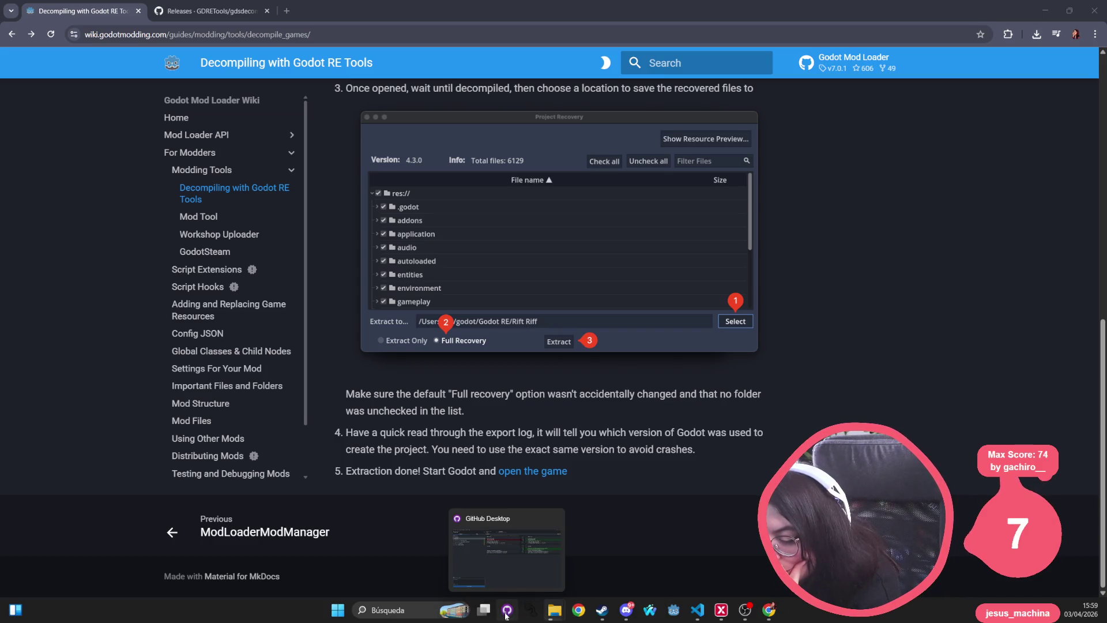
pyautogui.moveTo(633, 613)
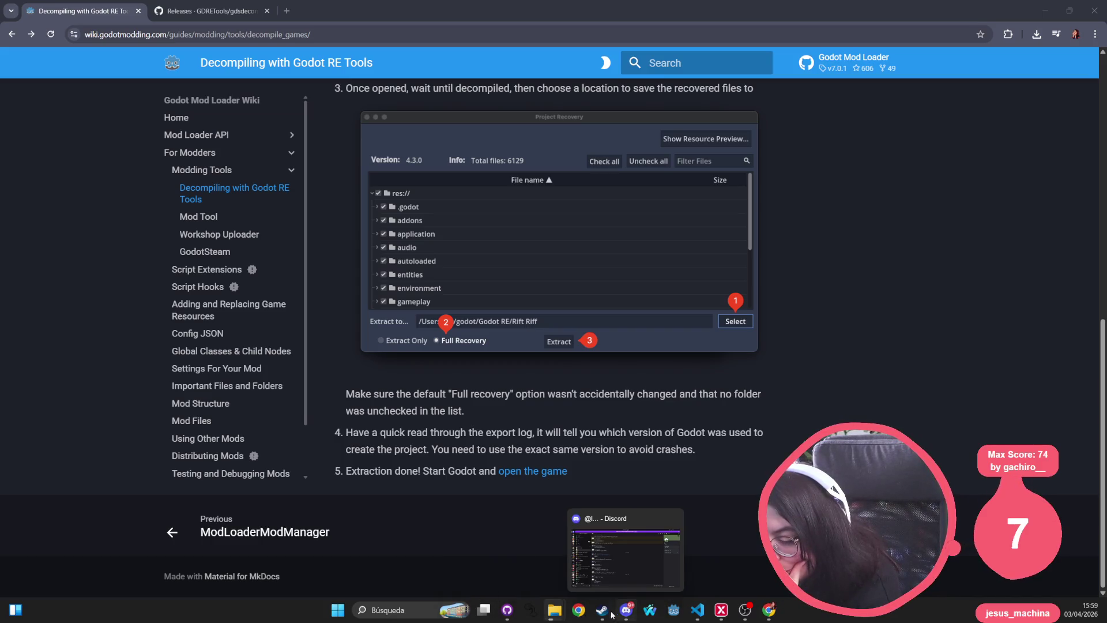
pyautogui.click(697, 612)
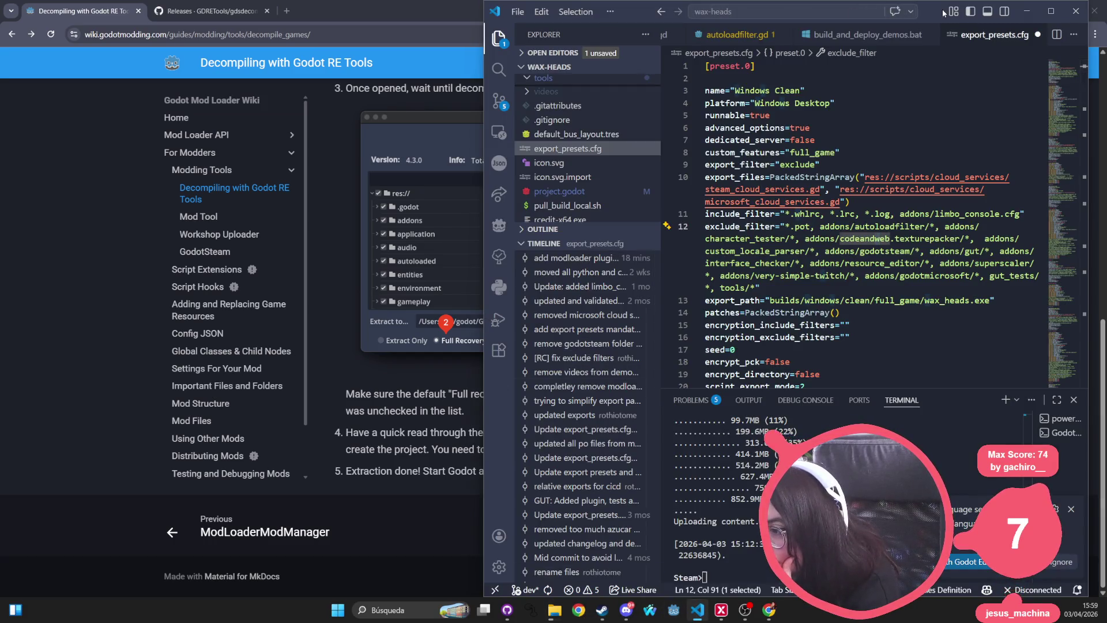
# Append ', *.tpsheet' to preset.0's exclude_filter in export_presets.cfg
pyautogui.doubleClick(942, 11)
pyautogui.click(371, 163)
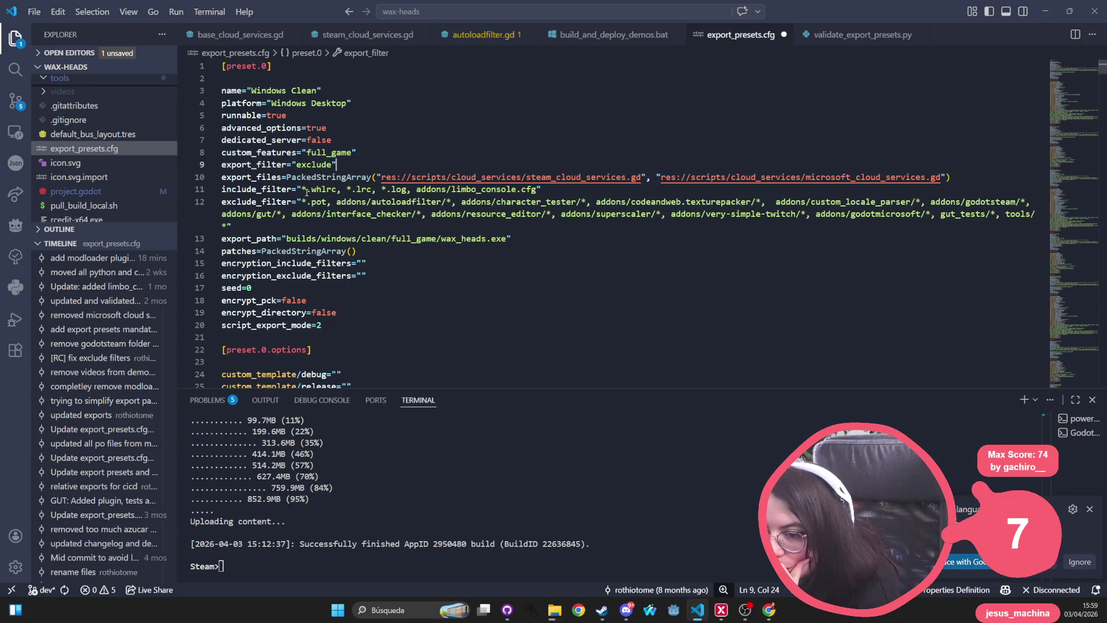
pyautogui.click(240, 226)
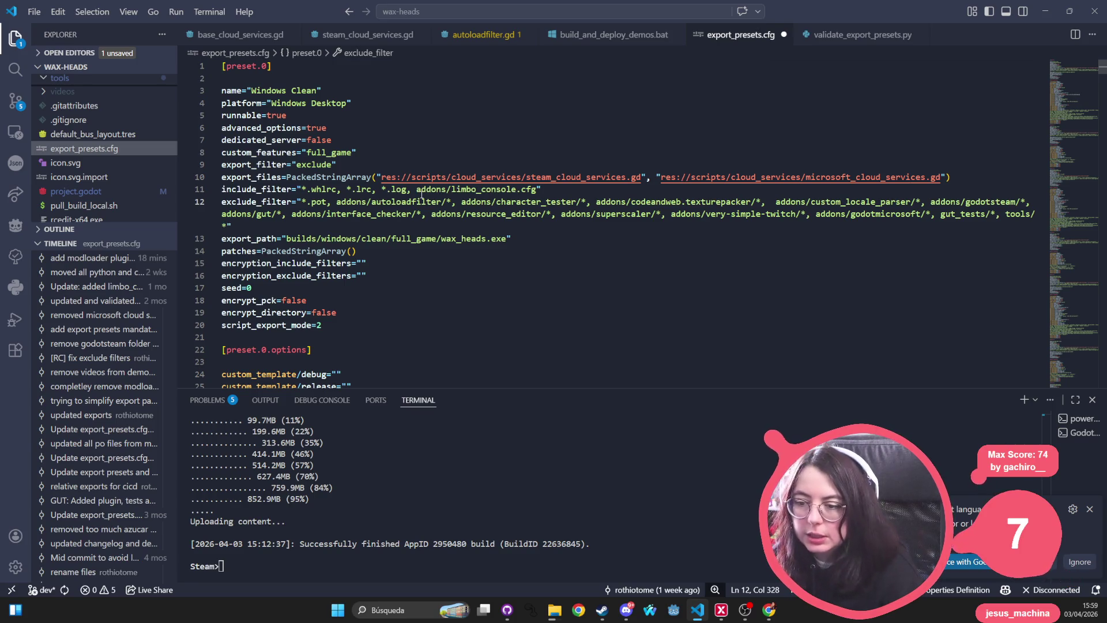
pyautogui.write(',')
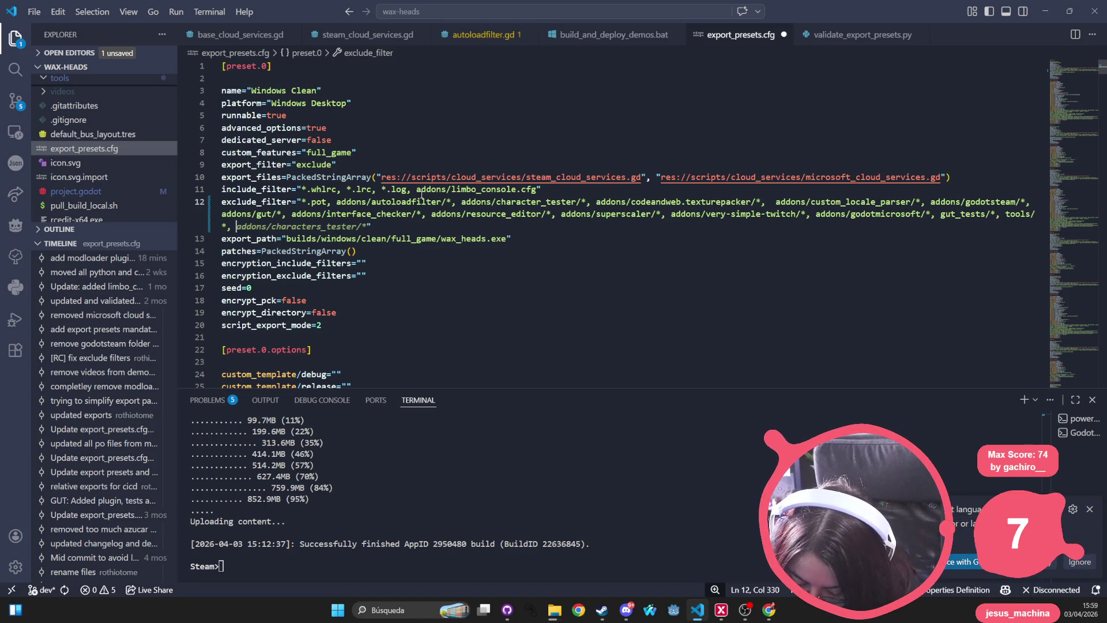
pyautogui.press('Return')
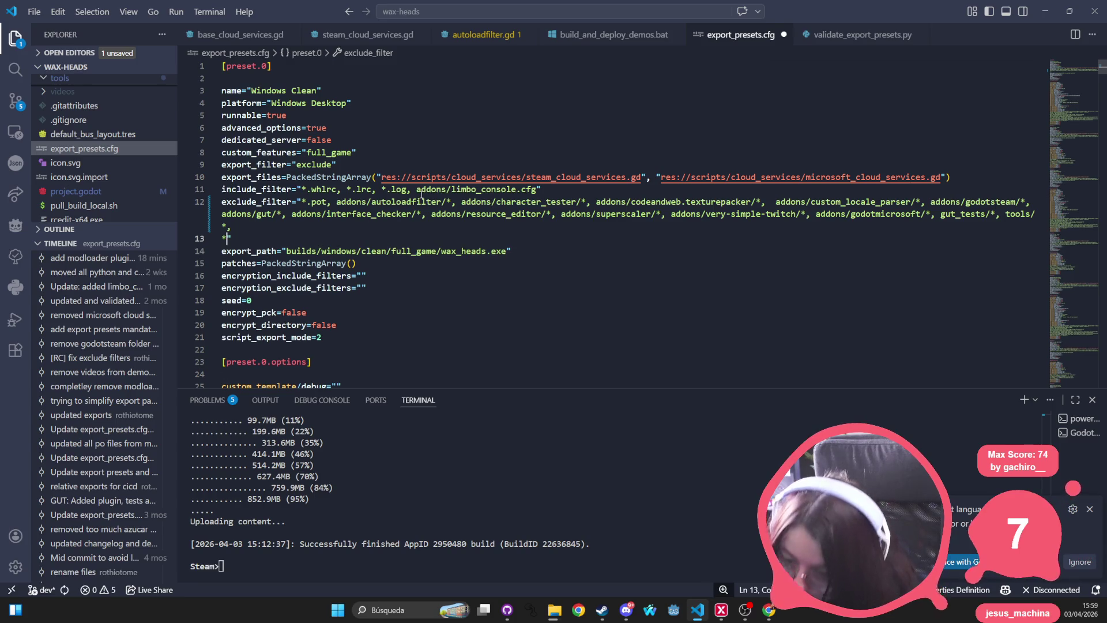
pyautogui.press('BackSpace')
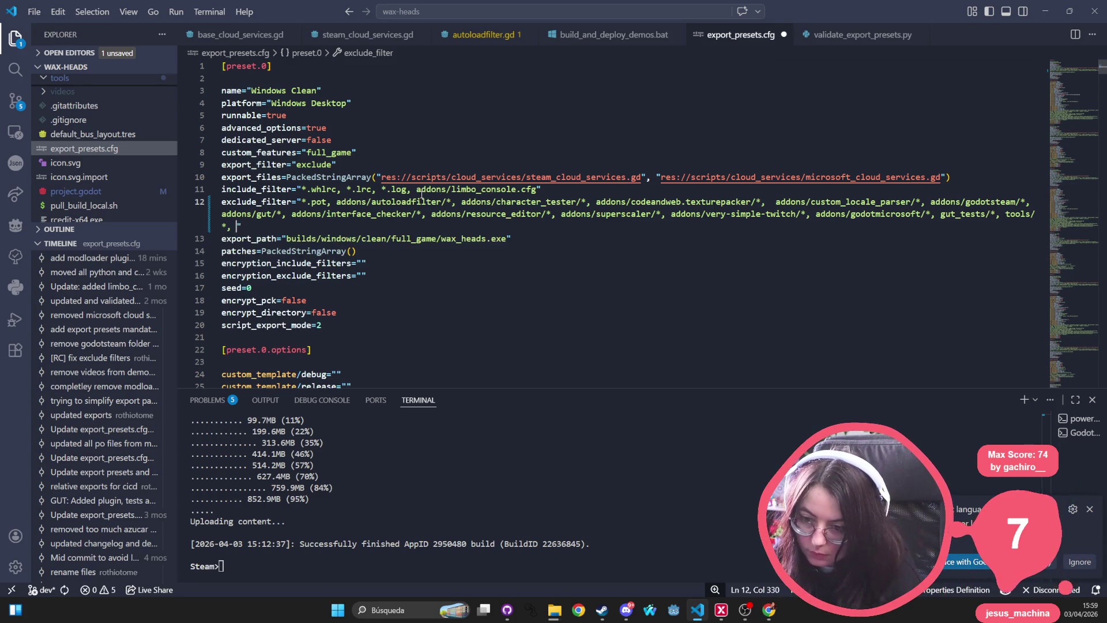
pyautogui.write('*.')
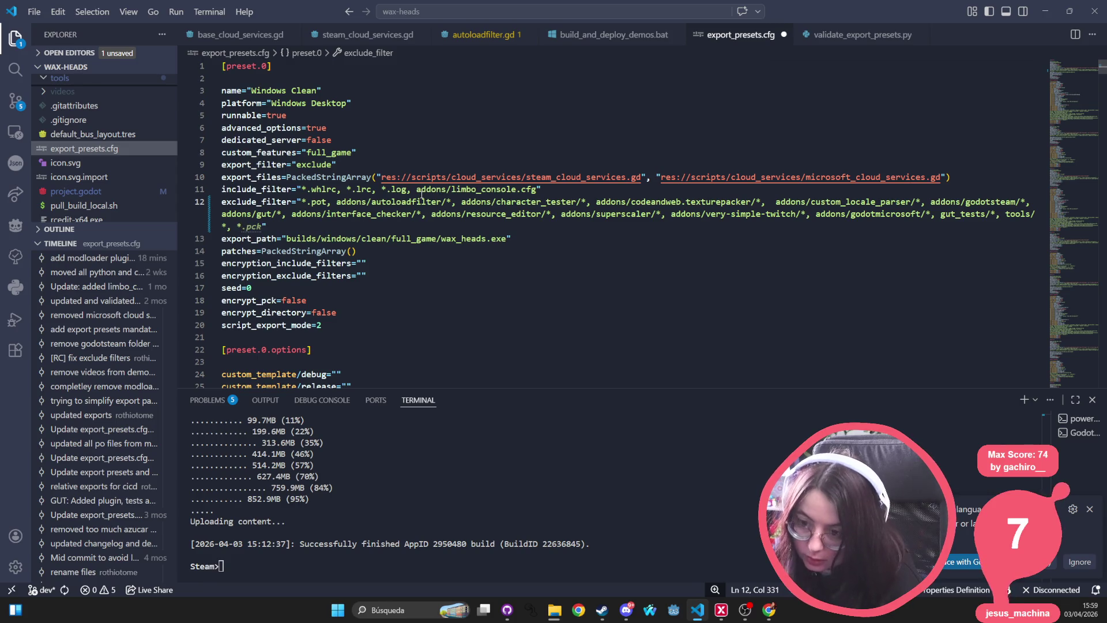
pyautogui.write('tp')
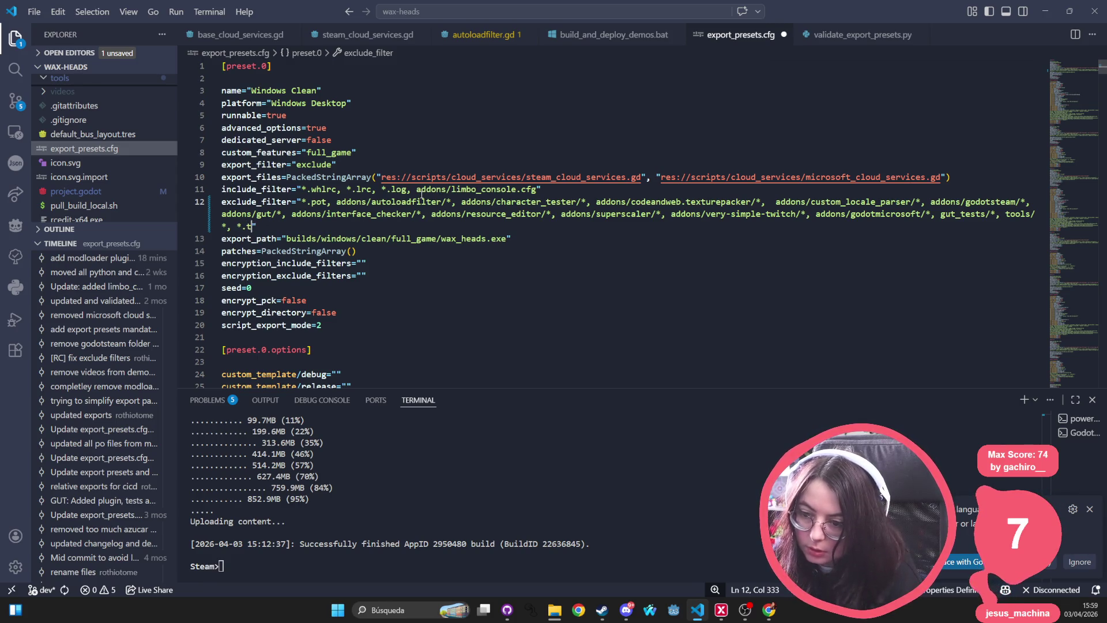
pyautogui.write('sheet')
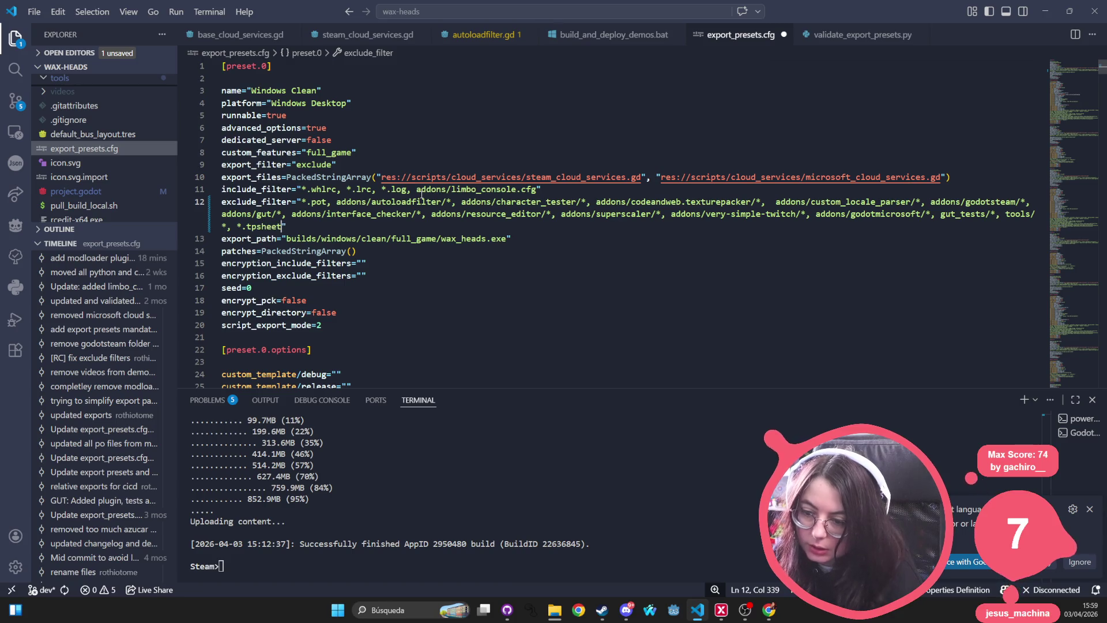
pyautogui.click(352, 238)
pyautogui.moveTo(284, 226); pyautogui.dragTo(226, 226)
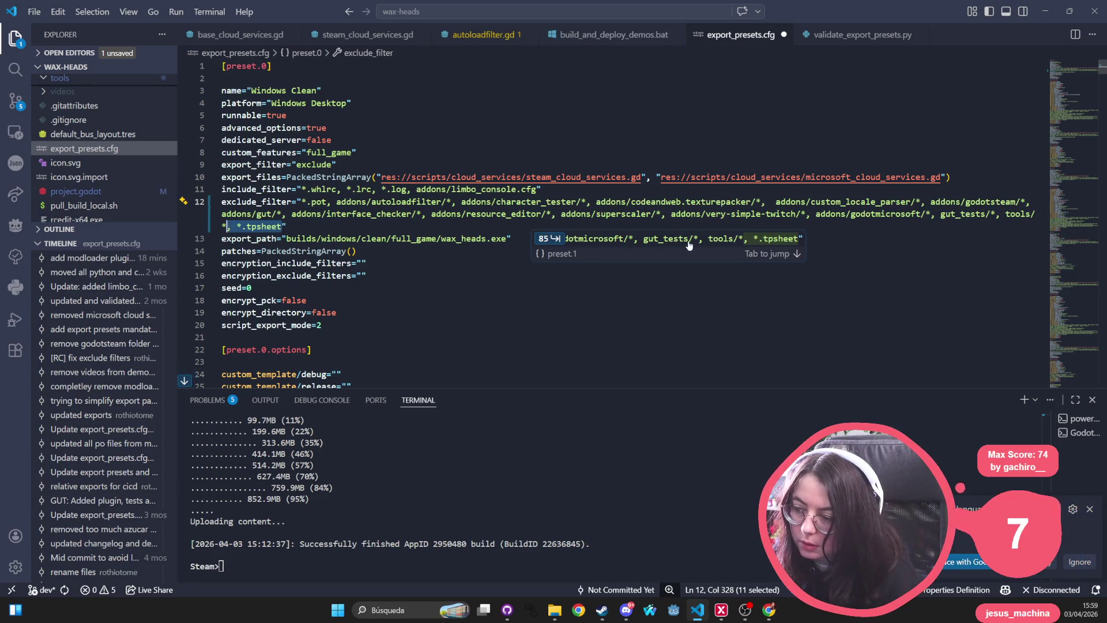
# Accept Copilot suggestions adding *.tpsheet to the exclude_filter of presets 1 through 3
pyautogui.press('Tab')
pyautogui.press('Tab')
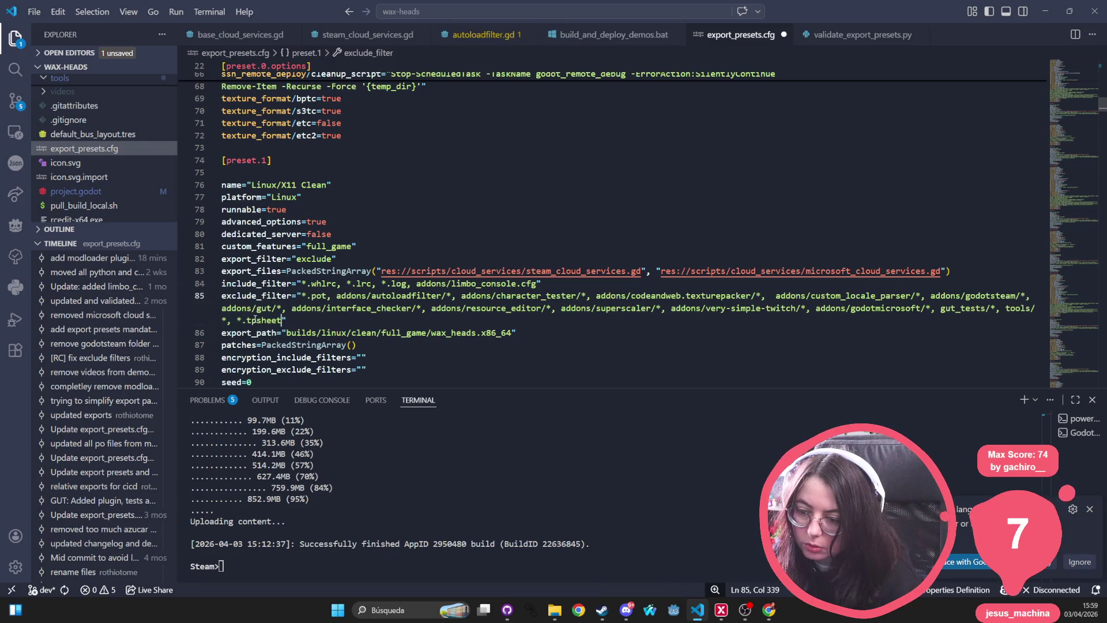
pyautogui.hotkey('ctrl', 's')
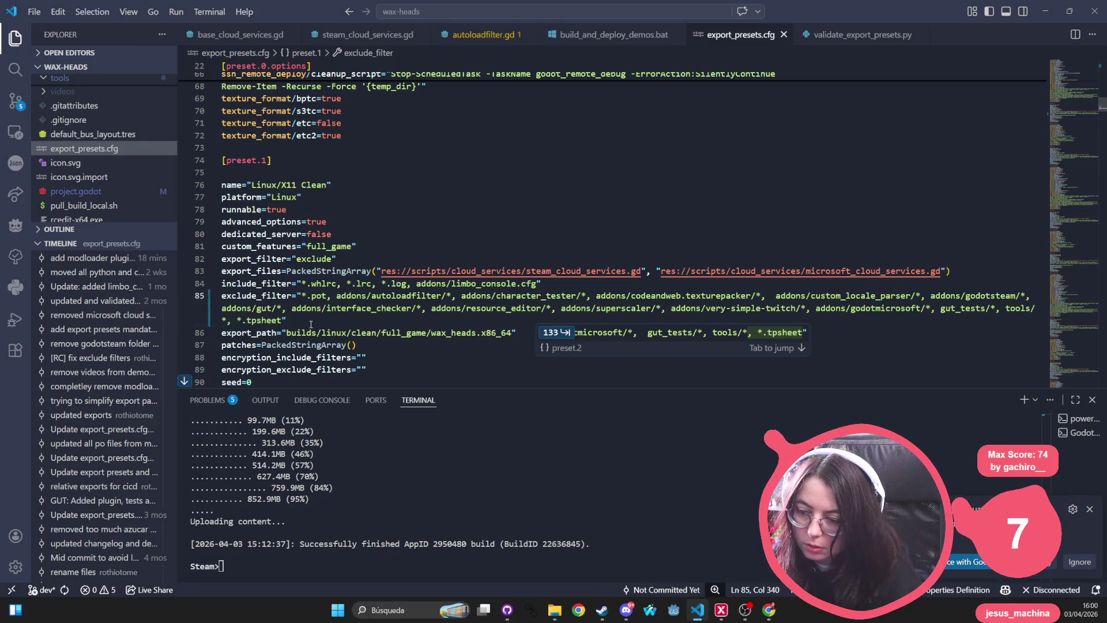
pyautogui.press('Tab')
pyautogui.press('Tab')
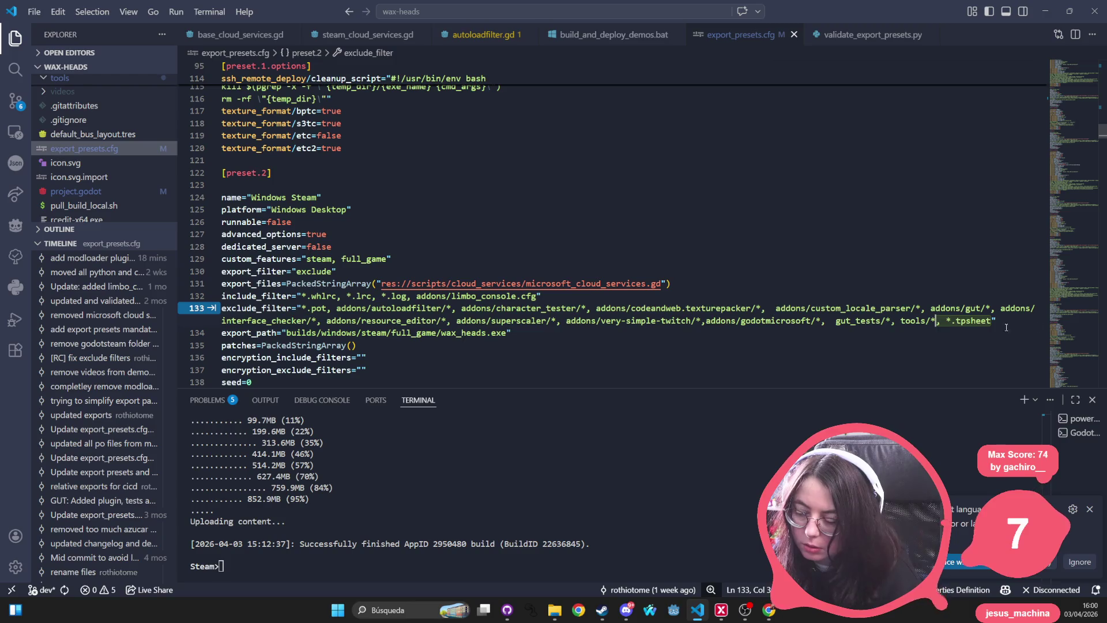
pyautogui.press('Tab')
pyautogui.click(1002, 319)
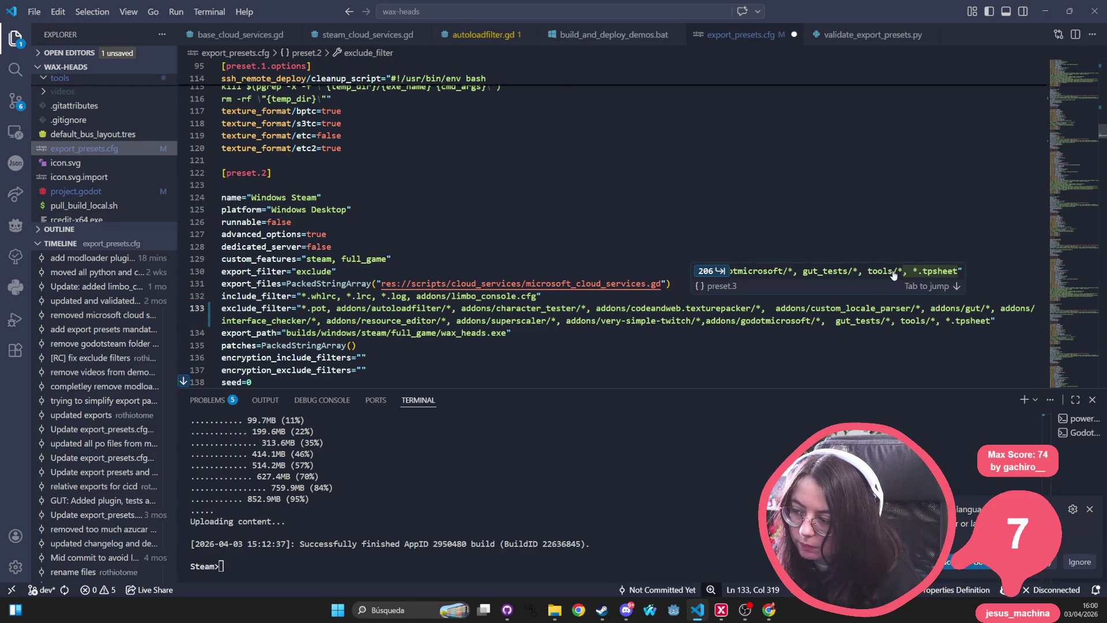
pyautogui.press('Tab')
pyautogui.press('Tab')
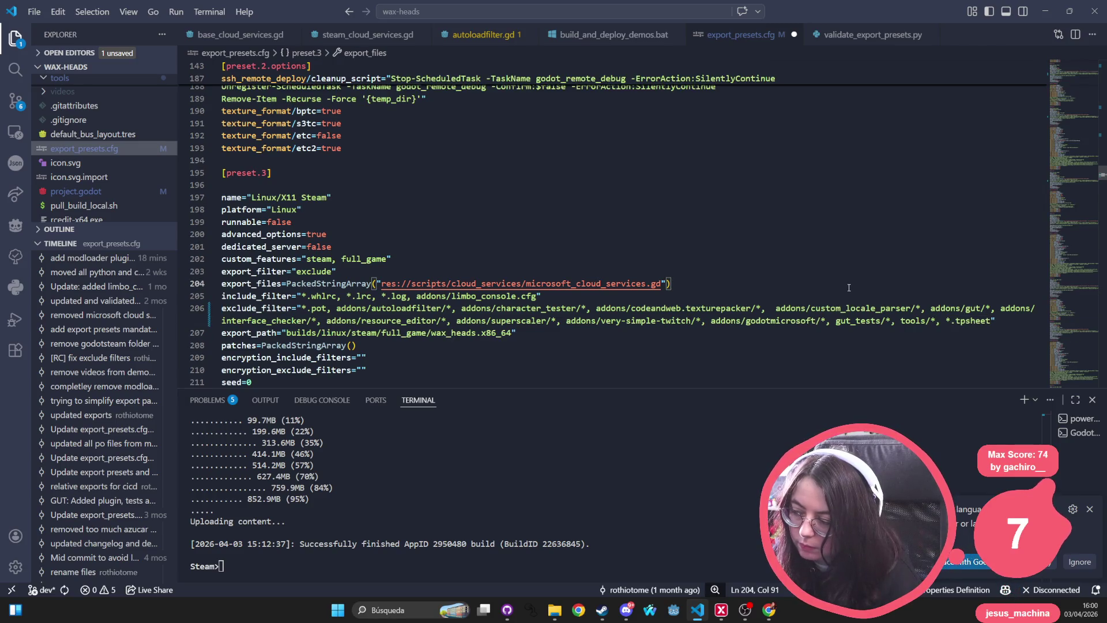
# Add *.tpsheet to the exclude_filter of presets 4 through 7 and save the file
pyautogui.press('Tab')
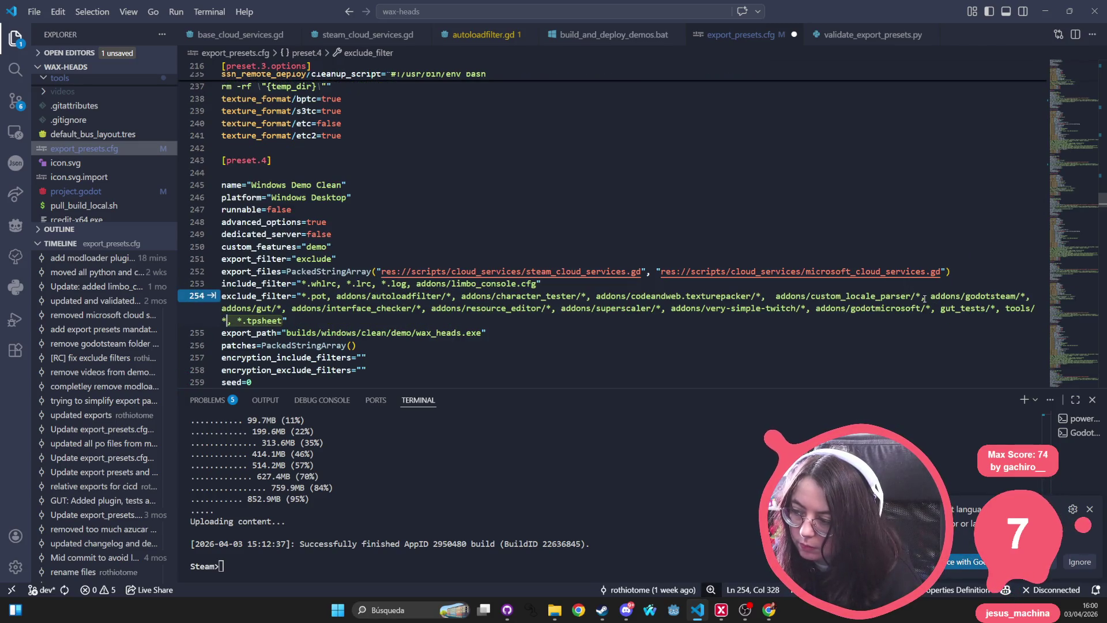
pyautogui.press('Tab')
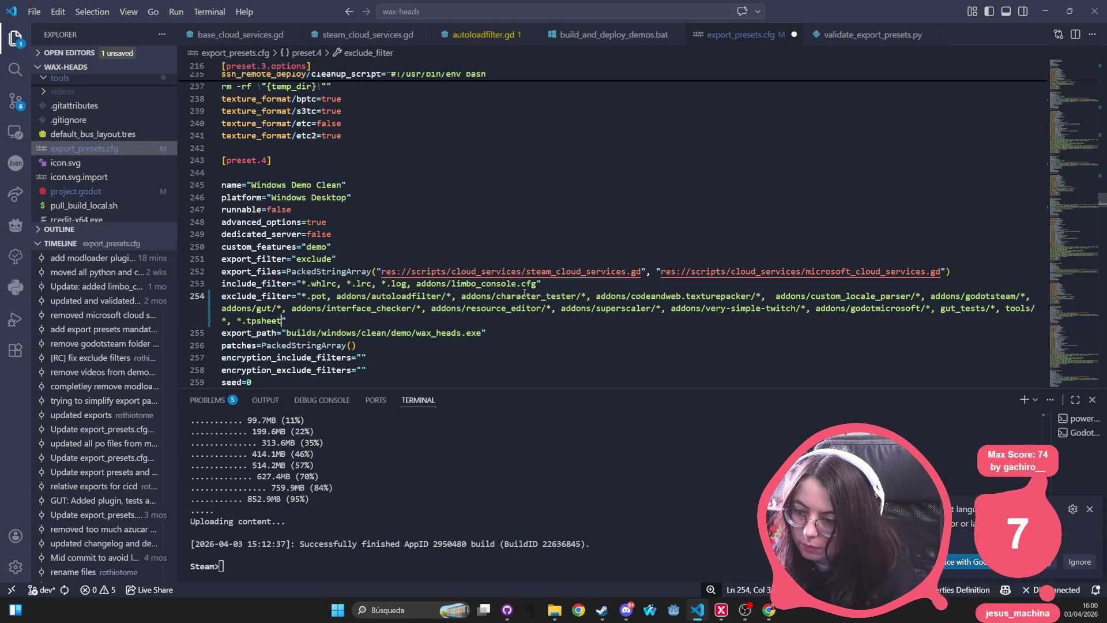
pyautogui.press('Tab')
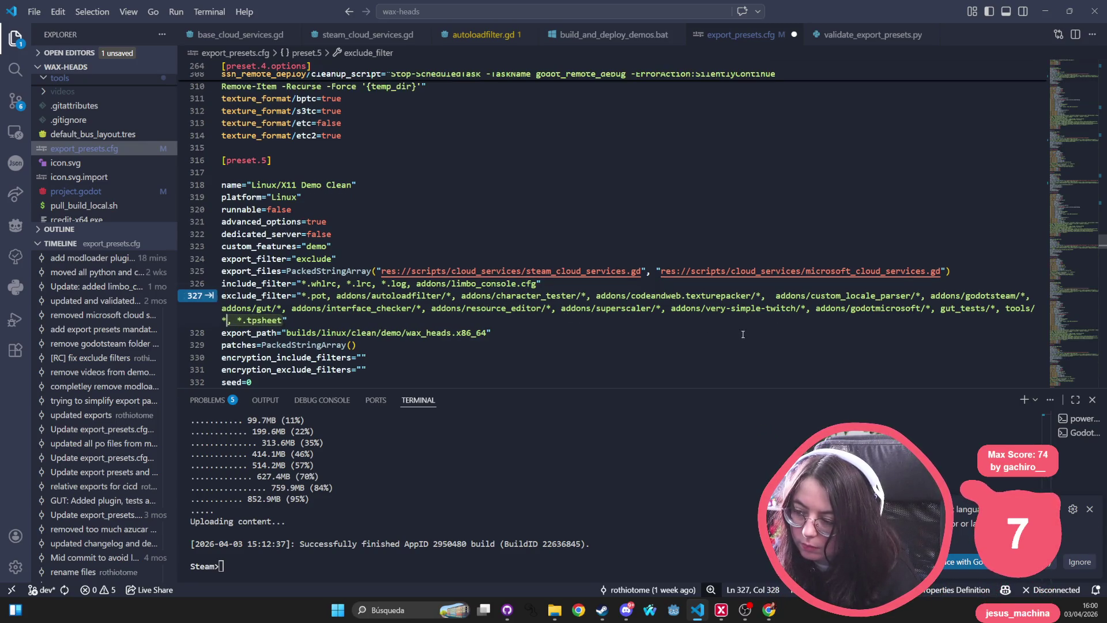
pyautogui.press('Tab')
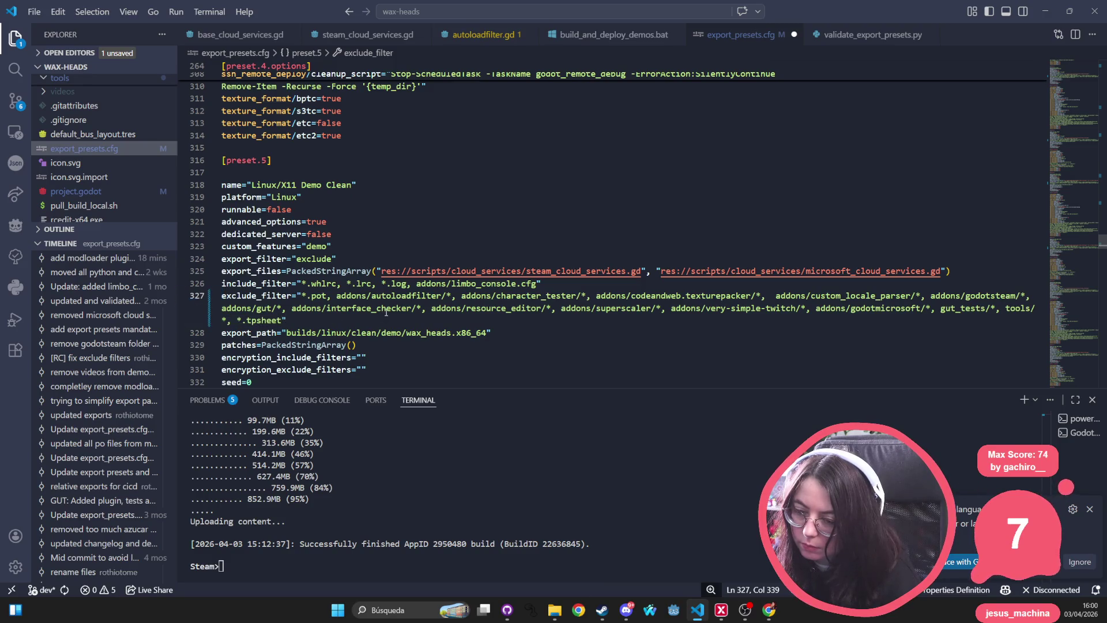
pyautogui.press('Tab')
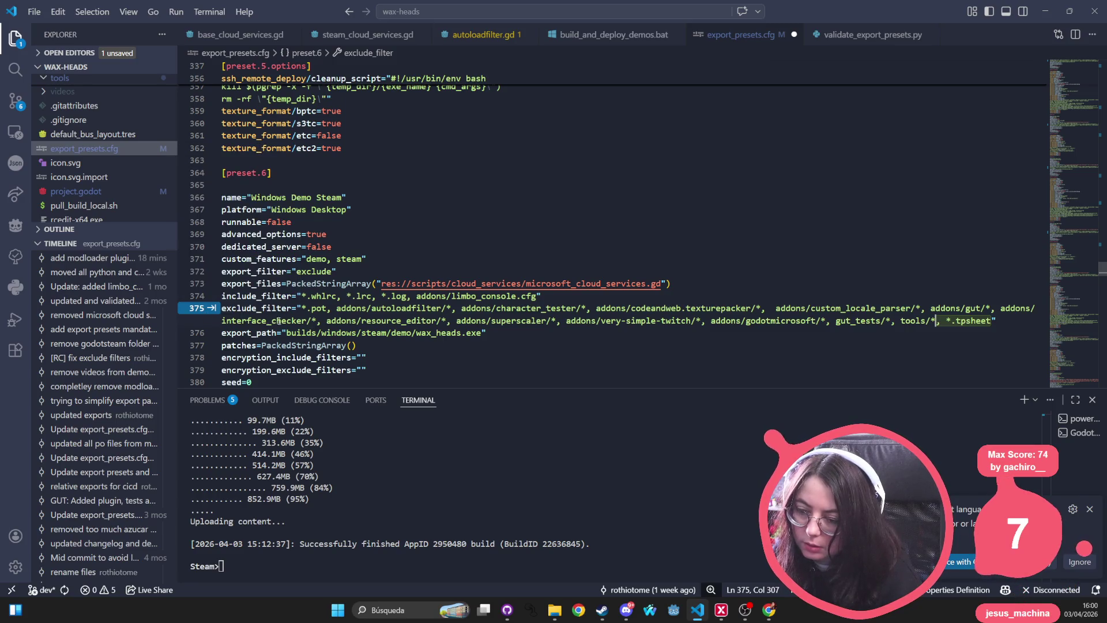
pyautogui.press('Tab')
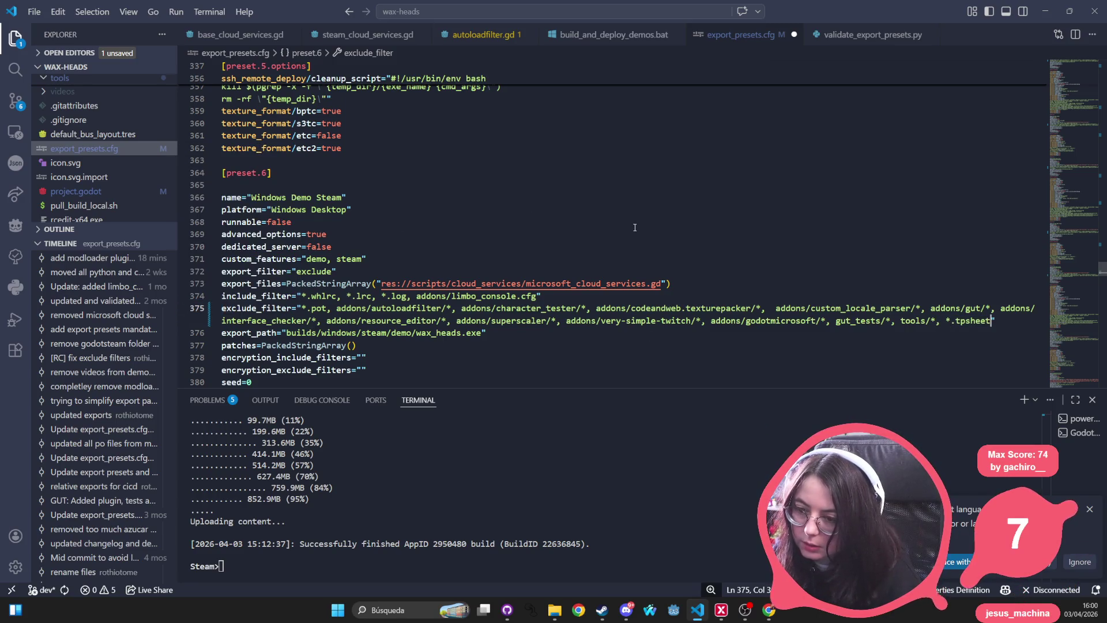
pyautogui.click(635, 227)
pyautogui.hotkey('ctrl', 's')
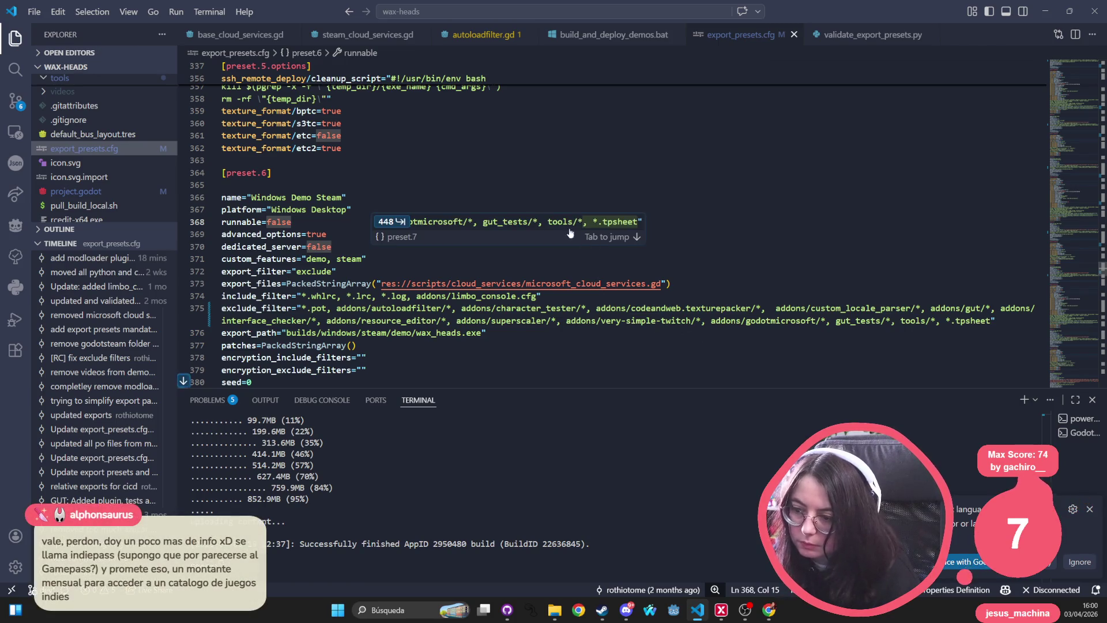
pyautogui.press('Tab')
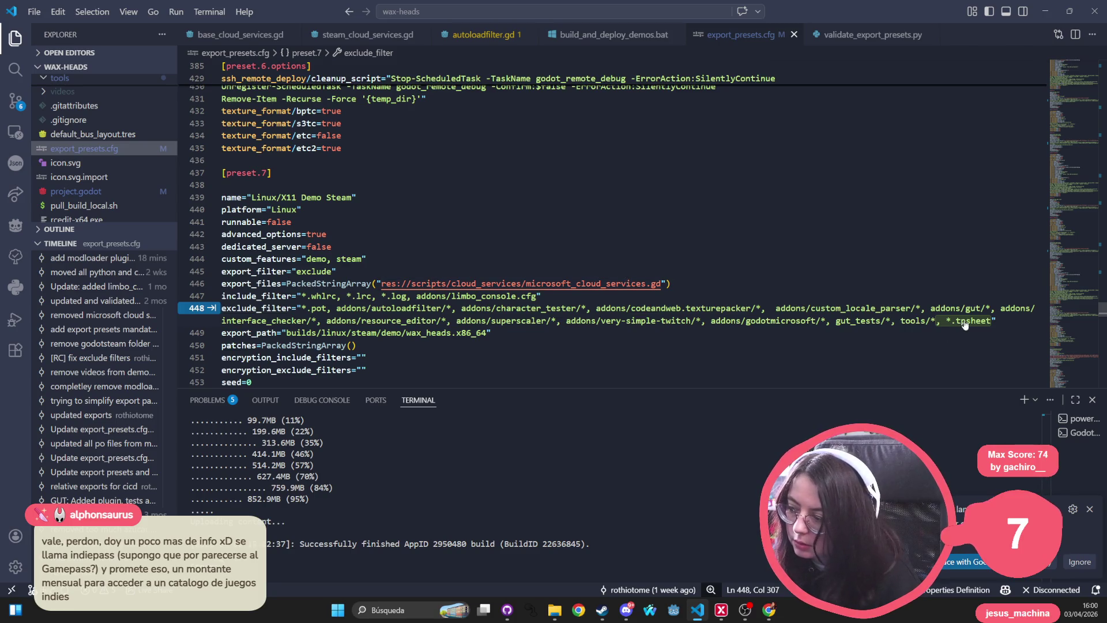
pyautogui.press('Tab')
pyautogui.click(767, 236)
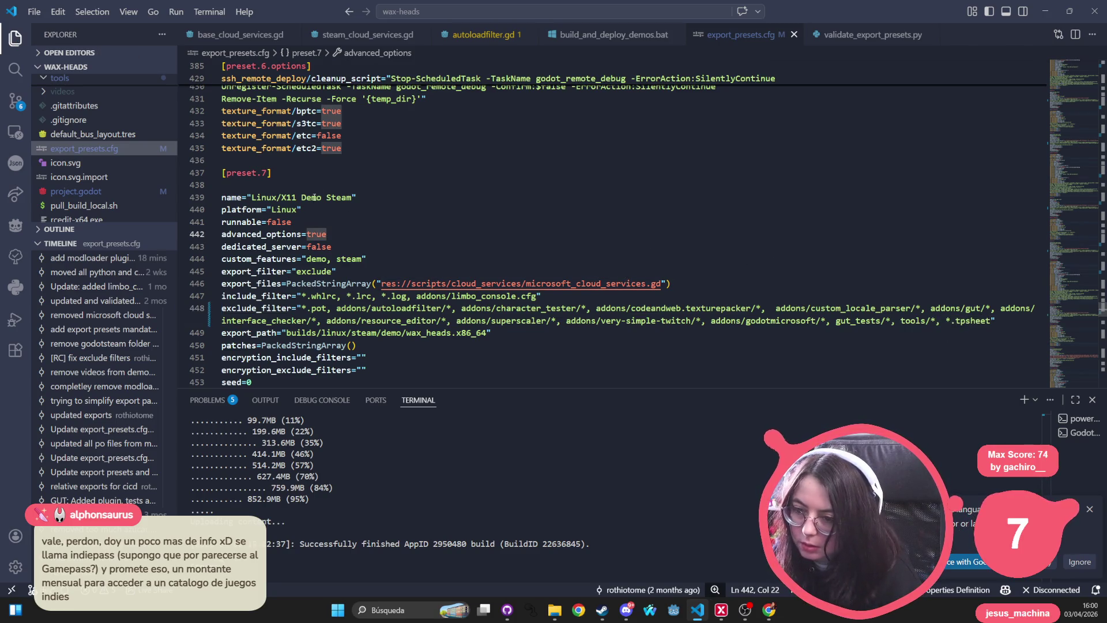
pyautogui.scroll(-7, 314, 197)
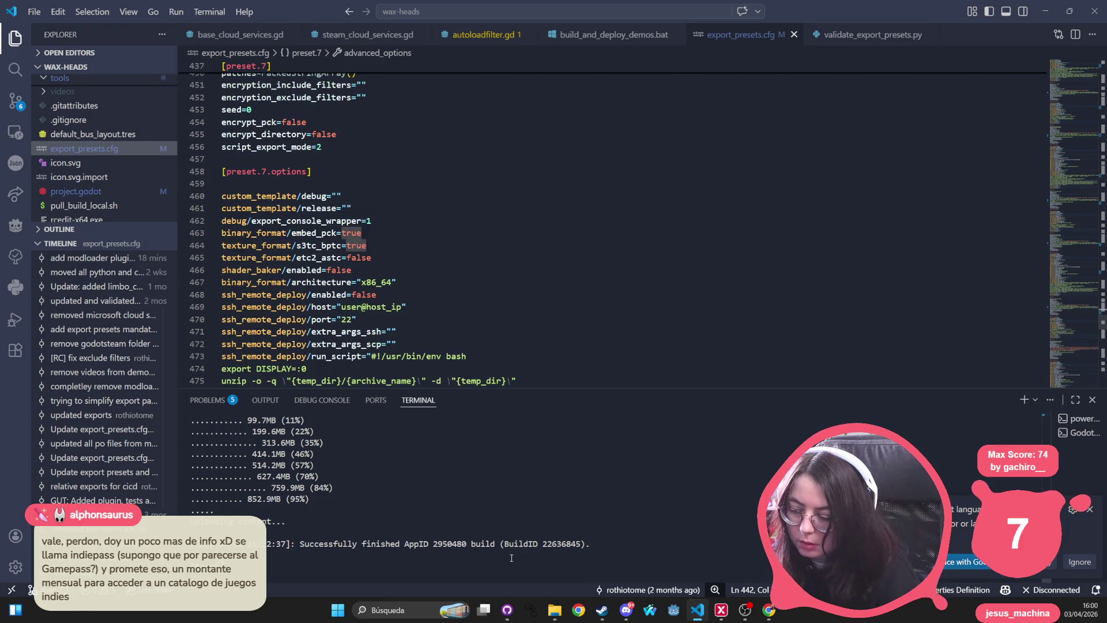
pyautogui.moveTo(507, 610)
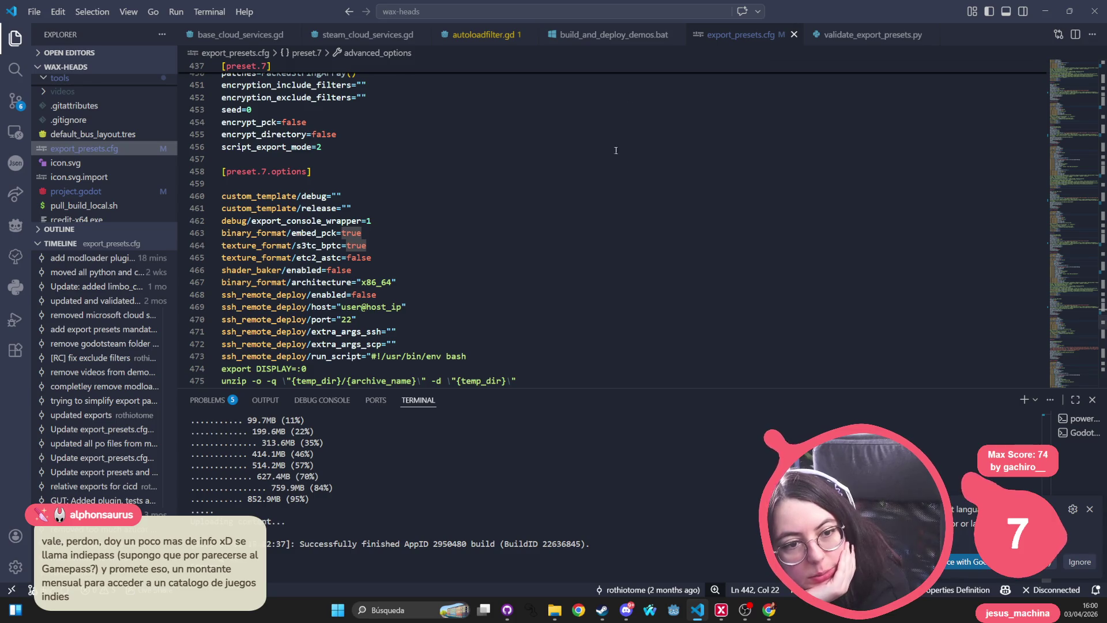
pyautogui.hotkey('alt', 'Tab')
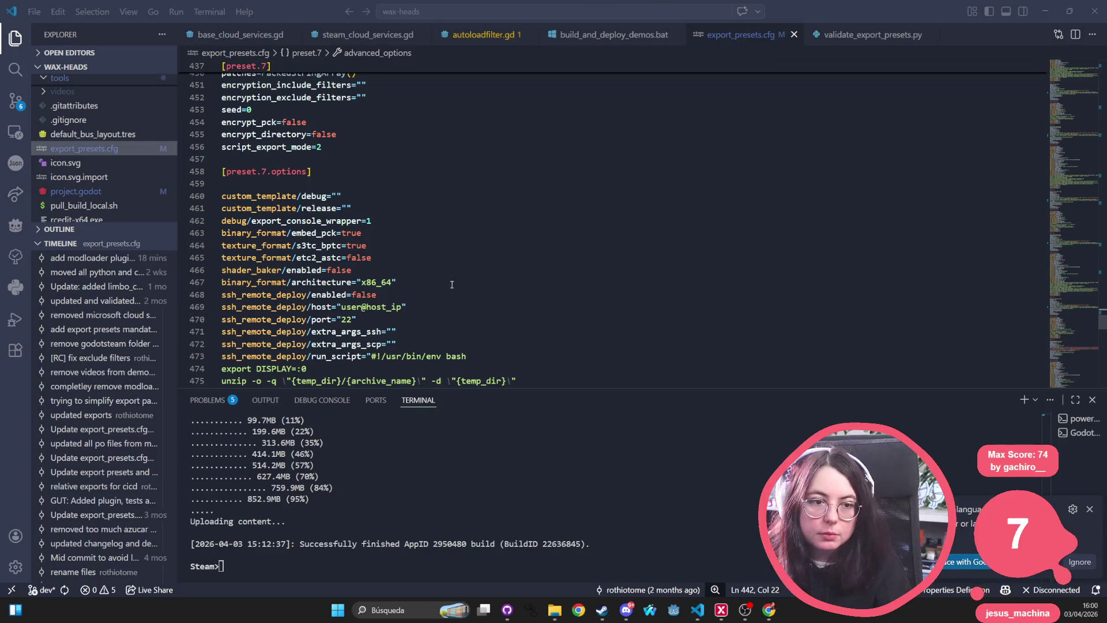
pyautogui.click(572, 253)
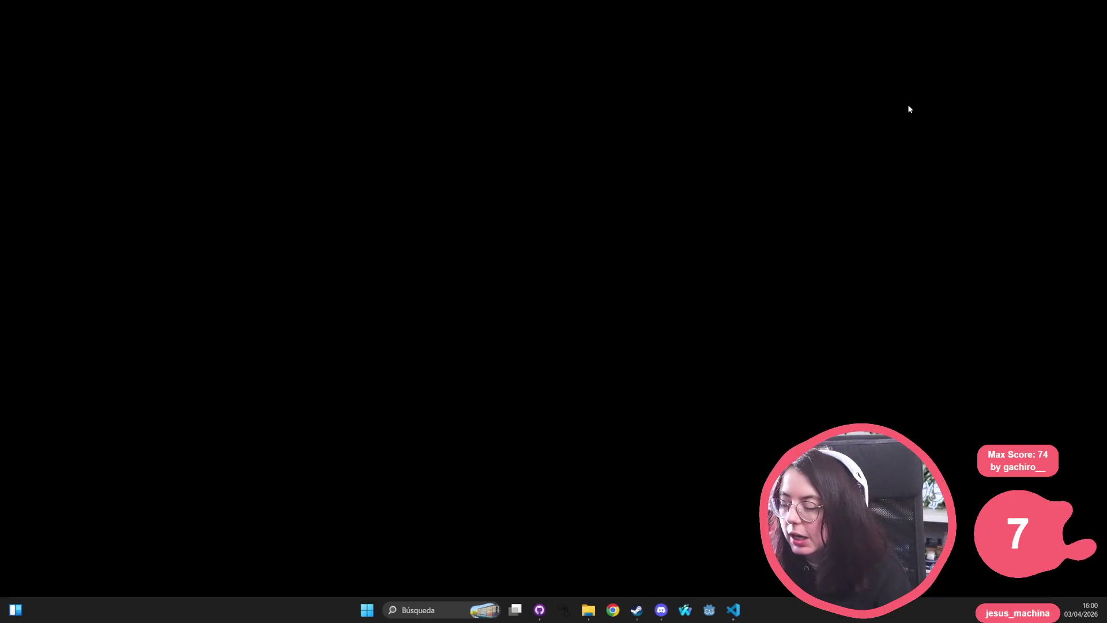
pyautogui.click(520, 610)
pyautogui.click(434, 550)
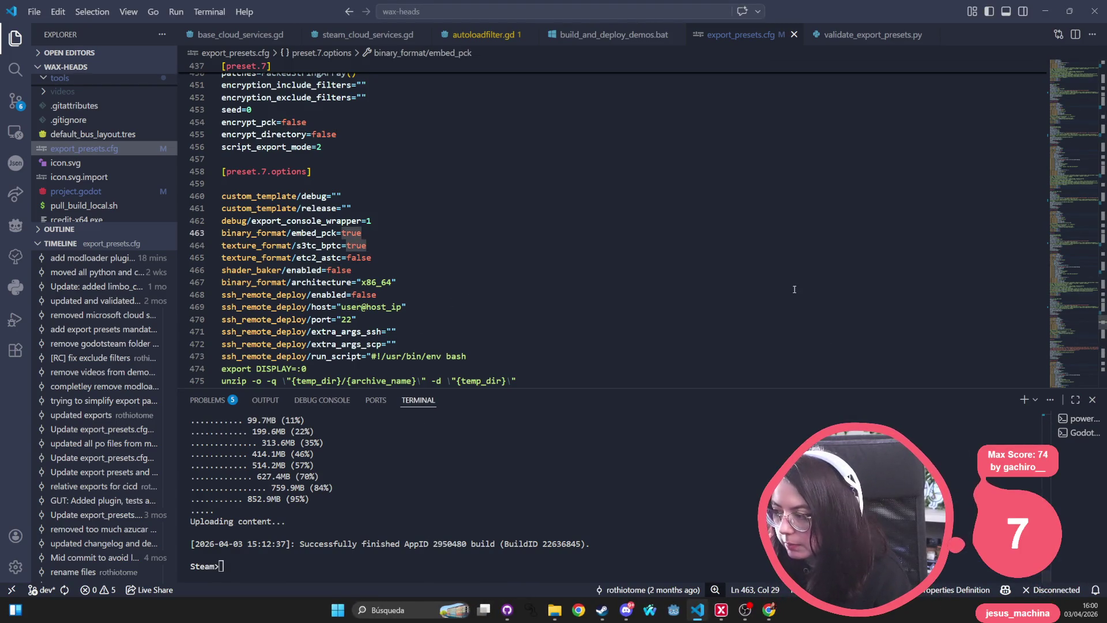
pyautogui.click(552, 295)
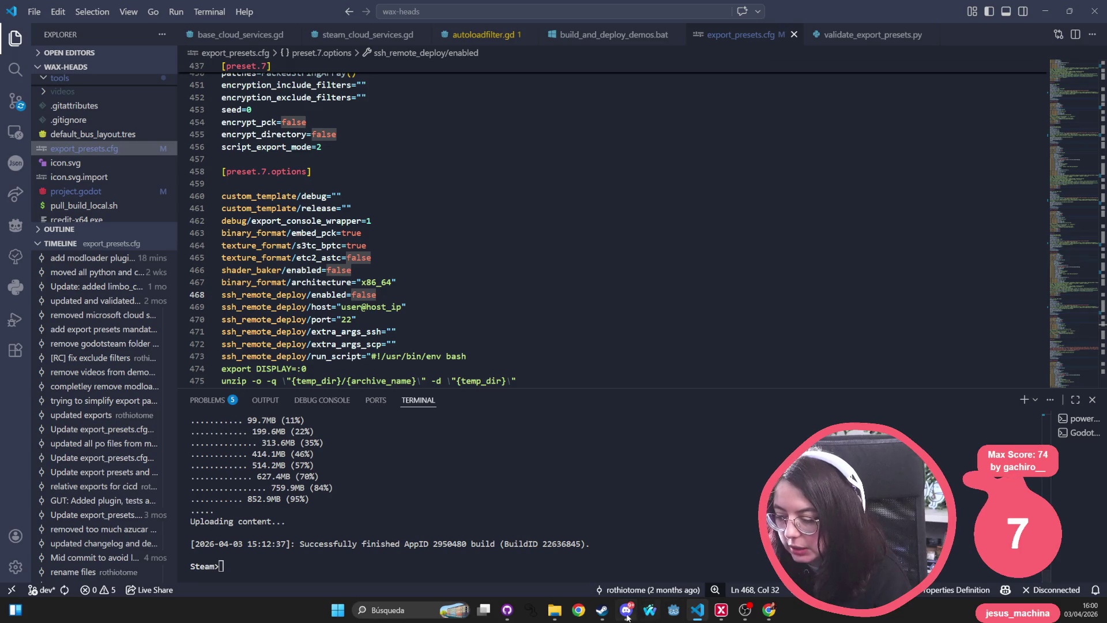
pyautogui.moveTo(771, 607)
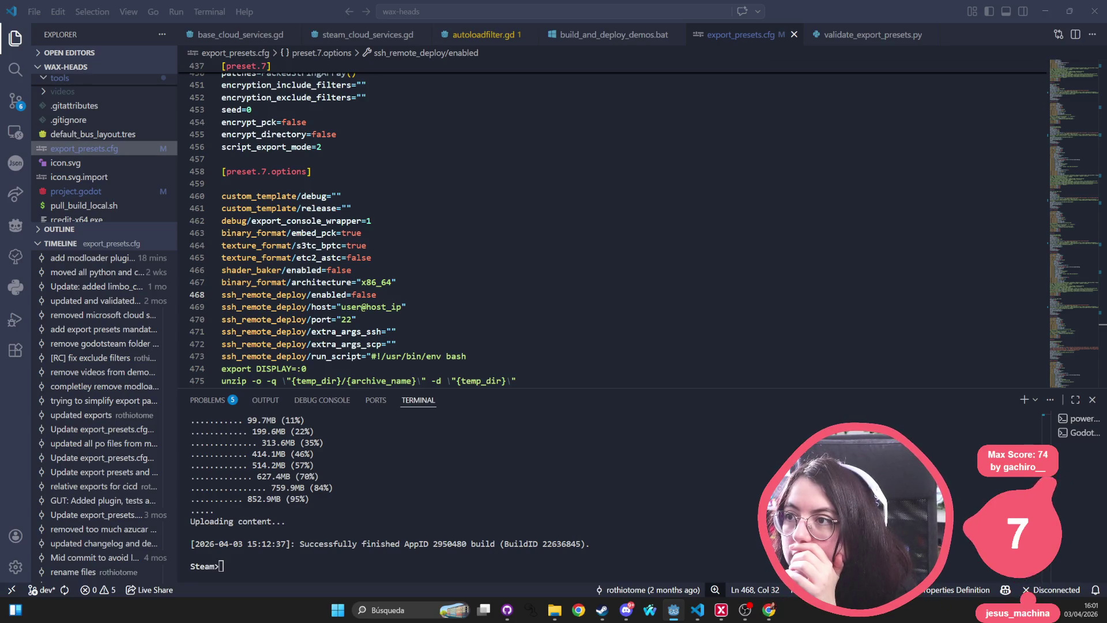
# Switch from Visual Studio Code to the Godot editor with the Wax Heads project
pyautogui.hotkey('alt', 'Tab')
pyautogui.hotkey('alt', 'Tab')
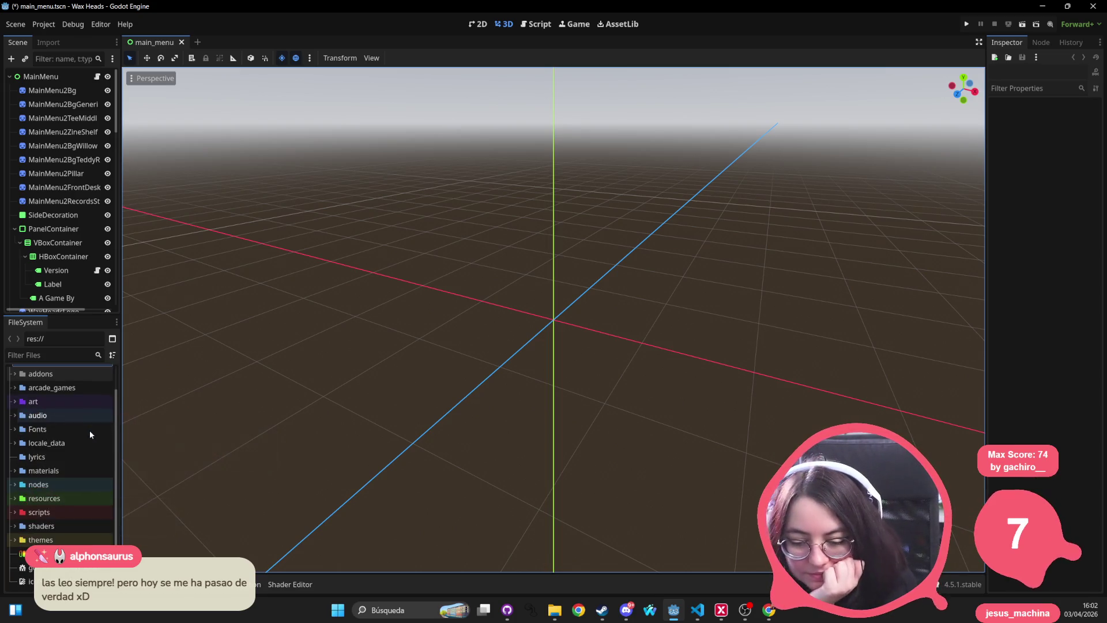
# Find gdre_export.log in the FileSystem dock and open it in the Script editor
pyautogui.scroll(-1, 55, 405)
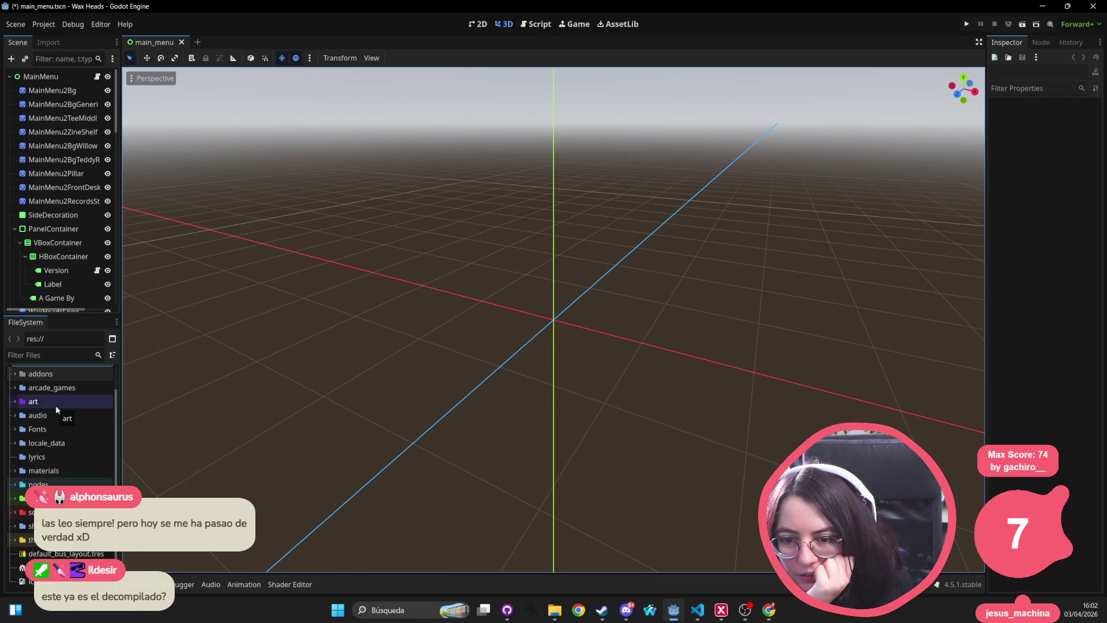
pyautogui.click(56, 404)
pyautogui.press('n')
pyautogui.click(43, 540)
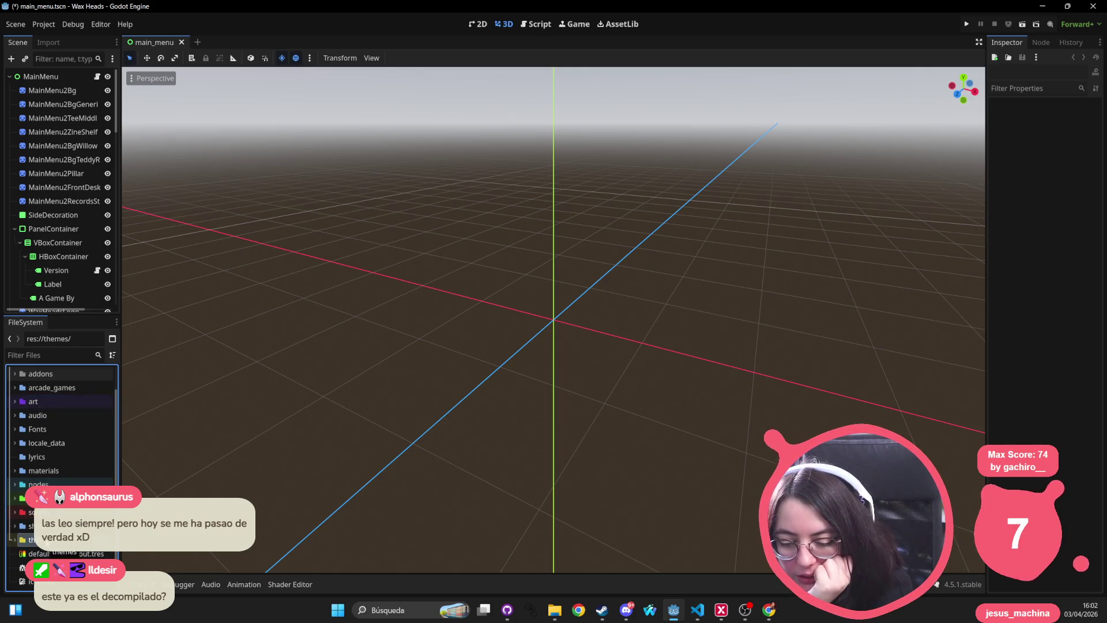
pyautogui.click(44, 567)
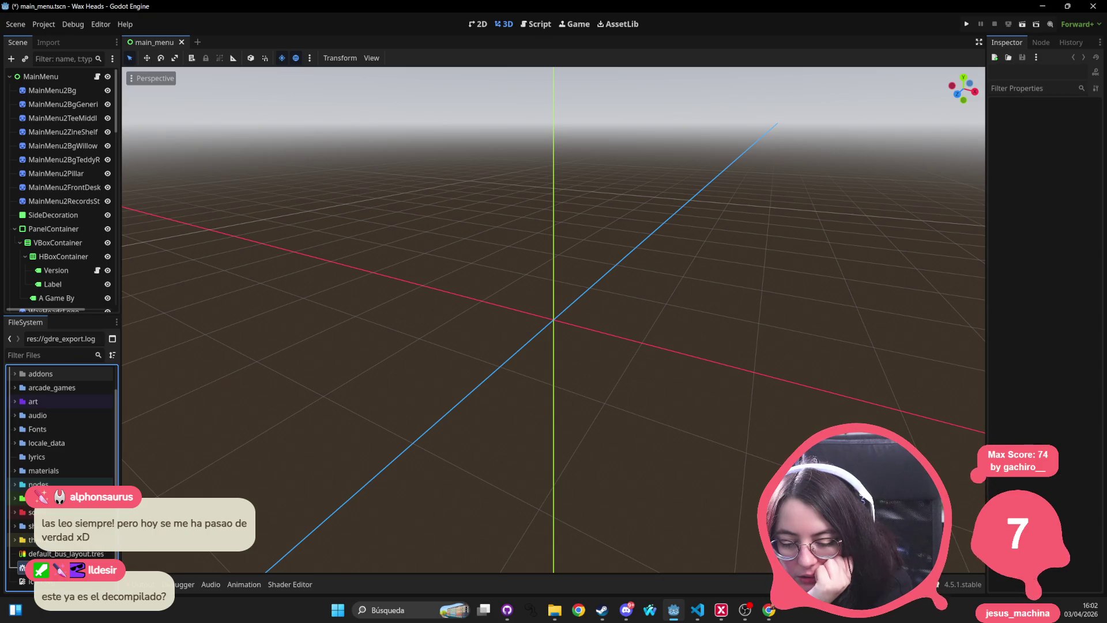
pyautogui.doubleClick(43, 567)
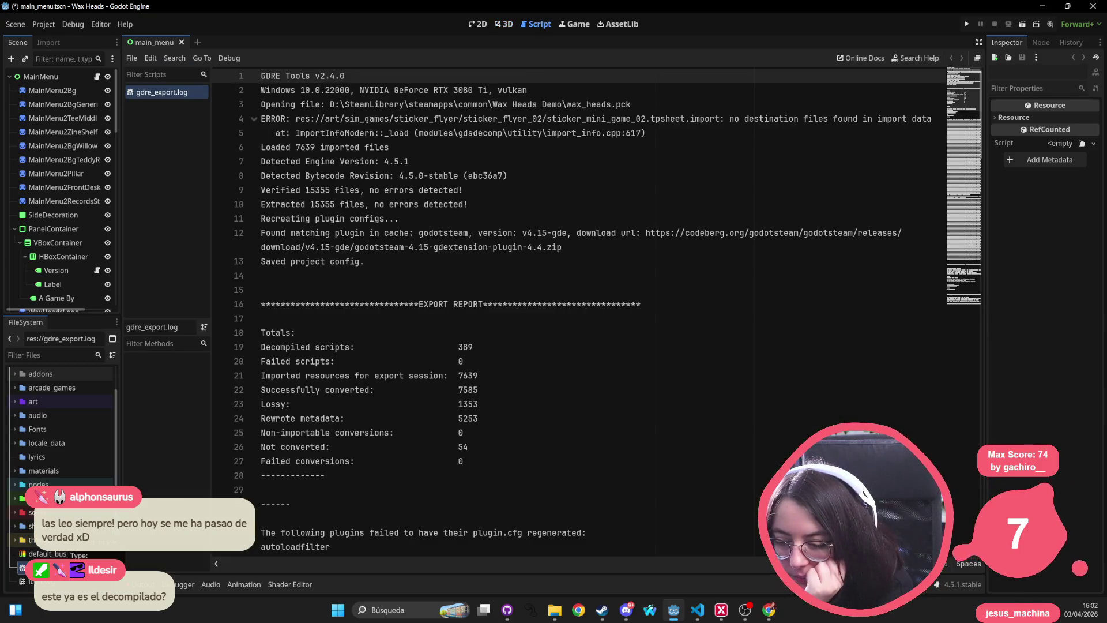
# Scroll to the log's important notes, highlighting xbox_controller_ui and the autoloadfilter plugin
pyautogui.scroll(-12, 462, 299)
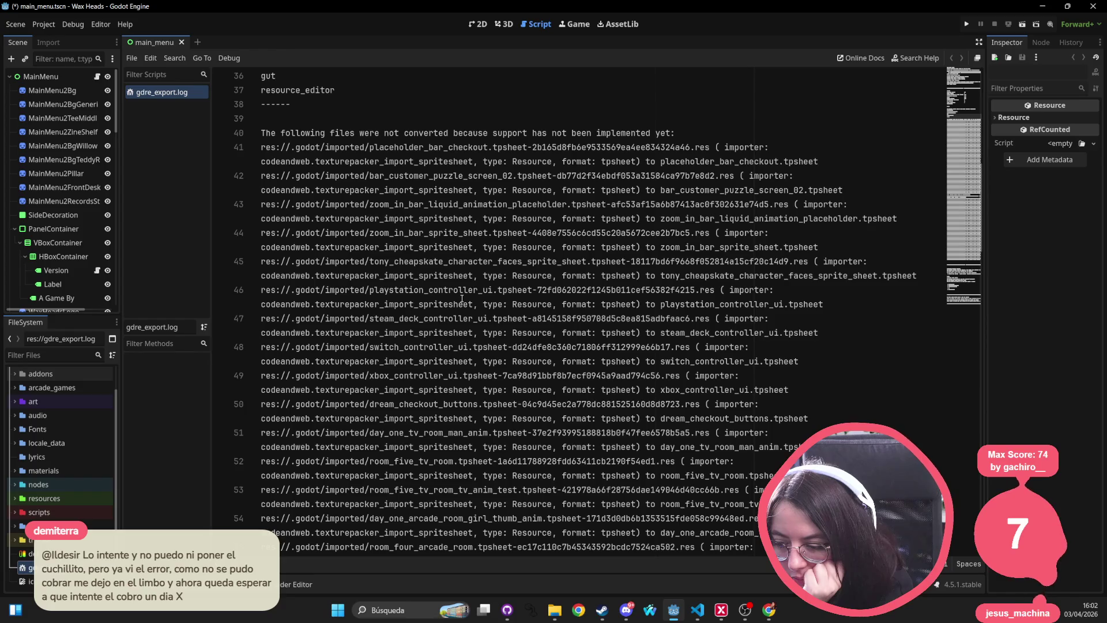
pyautogui.doubleClick(420, 372)
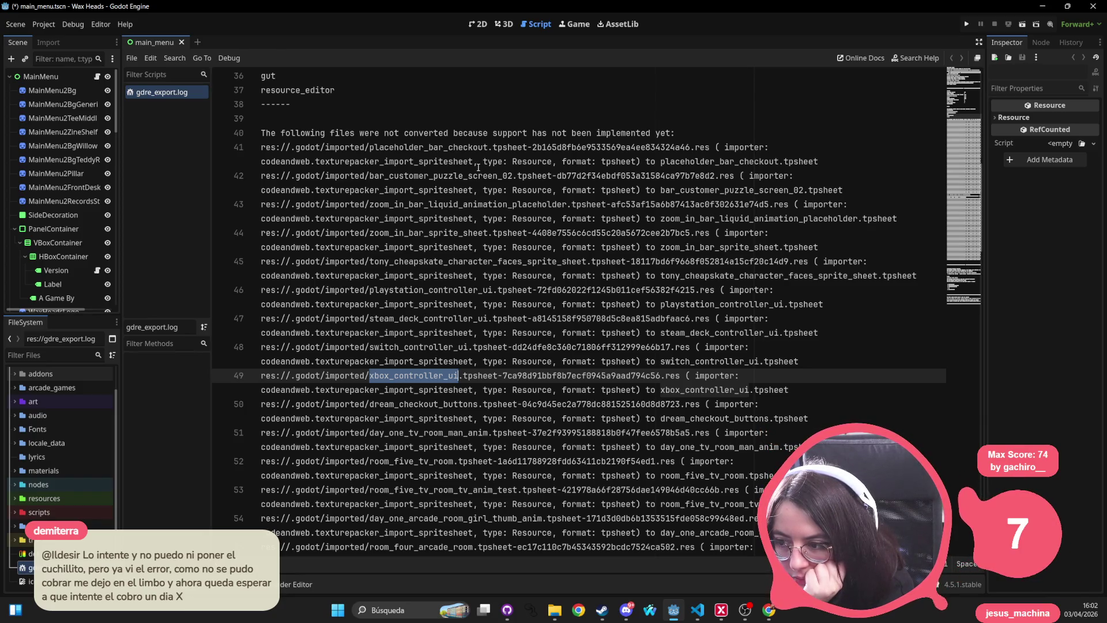
pyautogui.scroll(-20, 478, 167)
pyautogui.scroll(-10, 456, 181)
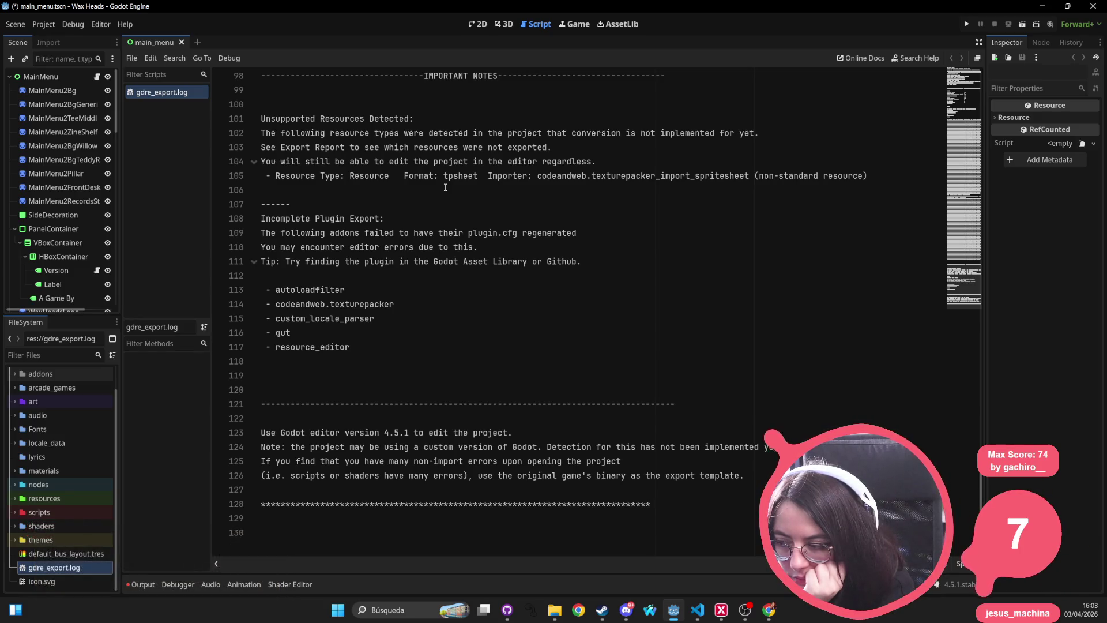
pyautogui.doubleClick(322, 288)
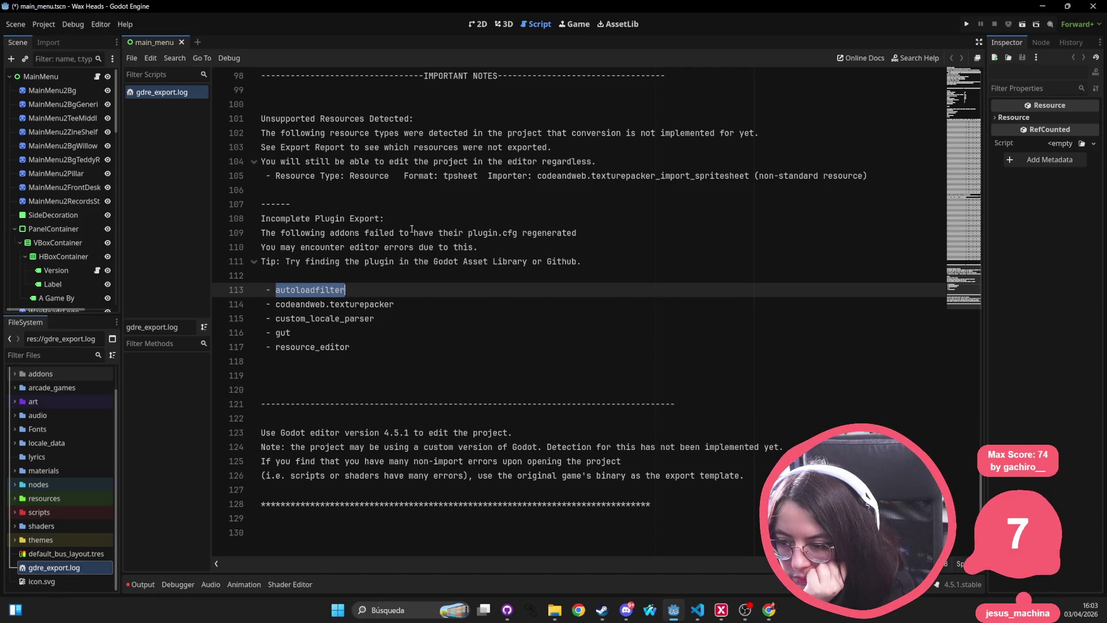
pyautogui.doubleClick(489, 233)
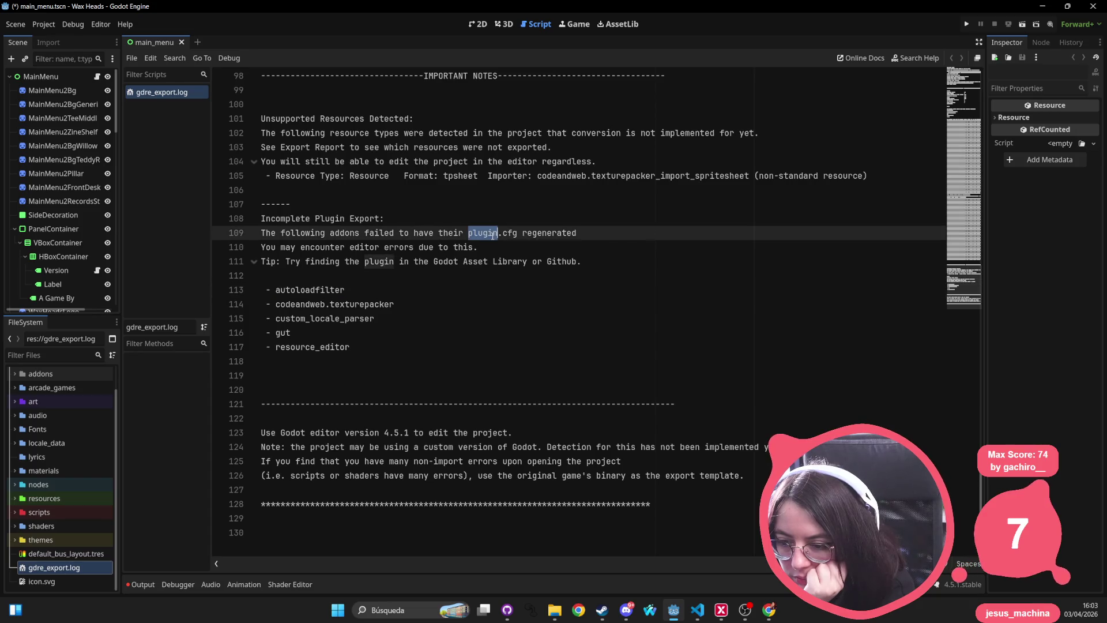
pyautogui.doubleClick(364, 246)
pyautogui.doubleClick(323, 261)
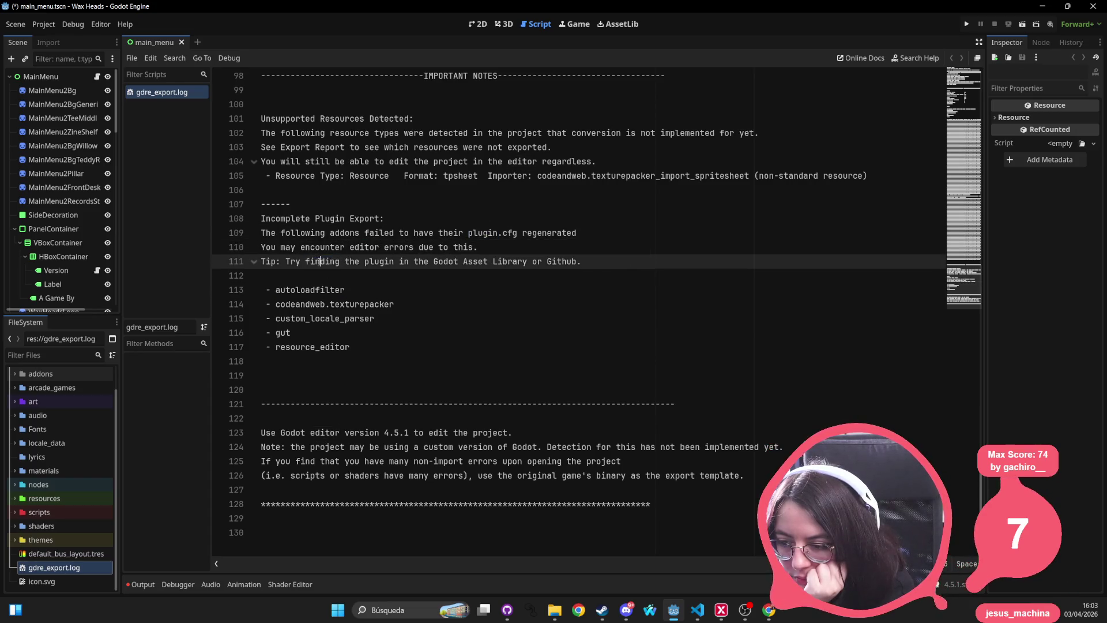
pyautogui.click(373, 261)
pyautogui.doubleClick(374, 261)
pyautogui.doubleClick(330, 289)
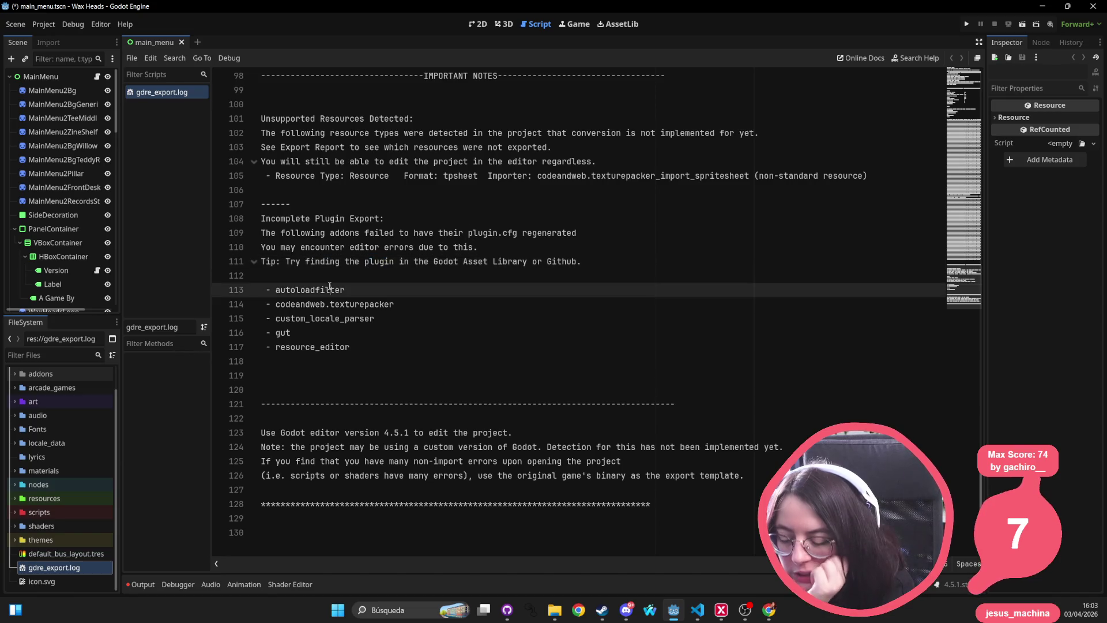
pyautogui.doubleClick(327, 304)
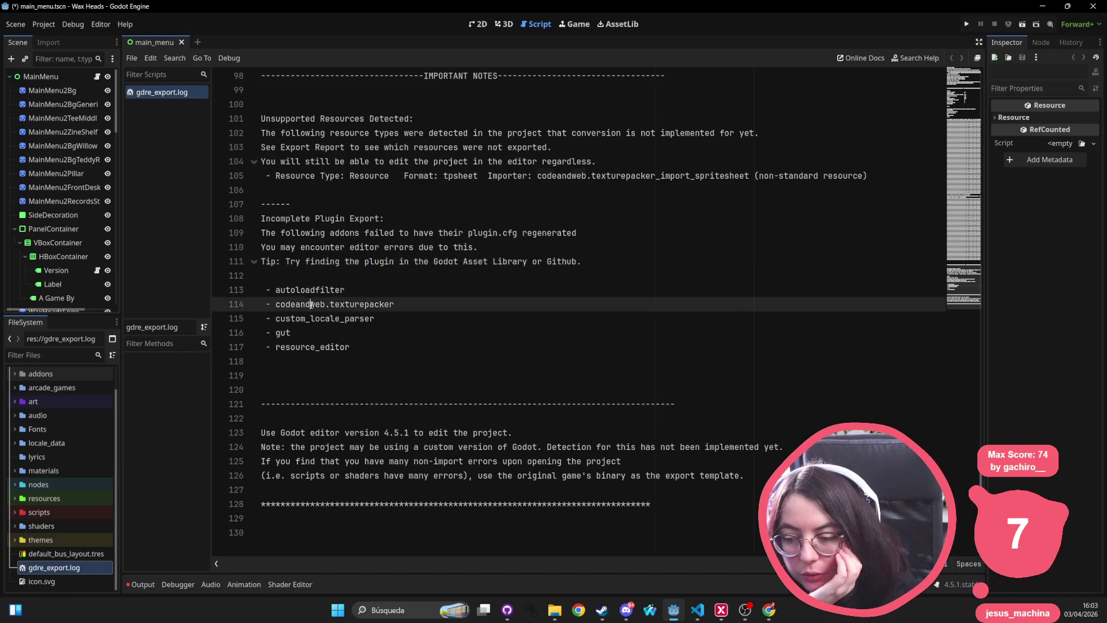
pyautogui.doubleClick(363, 304)
pyautogui.doubleClick(323, 318)
pyautogui.click(291, 332)
pyautogui.doubleClick(287, 333)
pyautogui.doubleClick(314, 346)
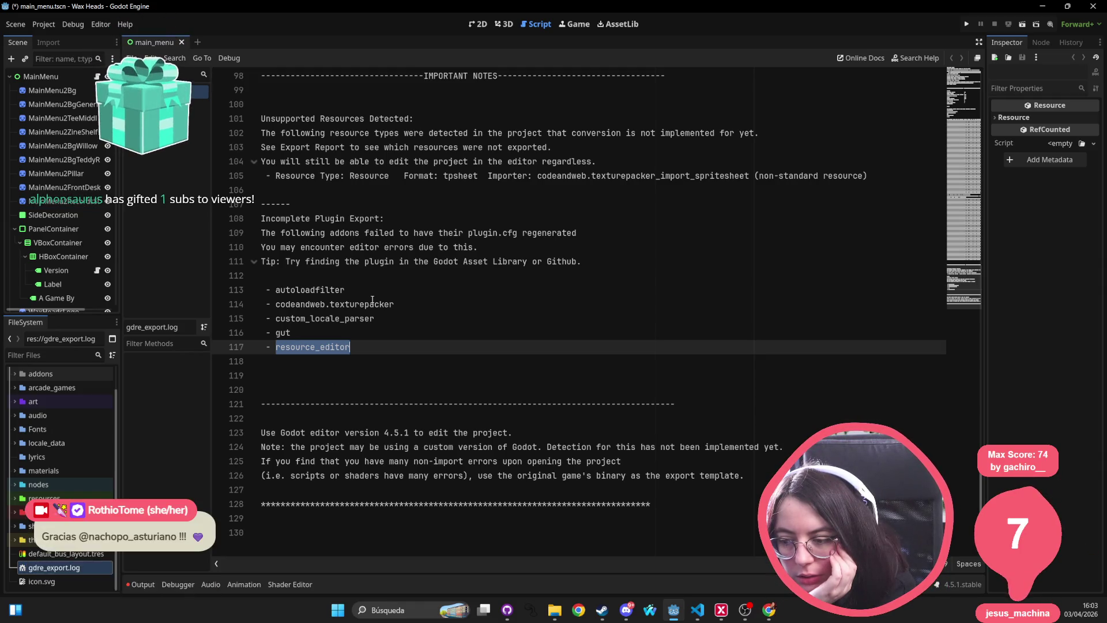
pyautogui.moveTo(351, 347)
pyautogui.mouseDown()
pyautogui.moveTo(288, 334)
pyautogui.moveTo(262, 290)
pyautogui.mouseUp()
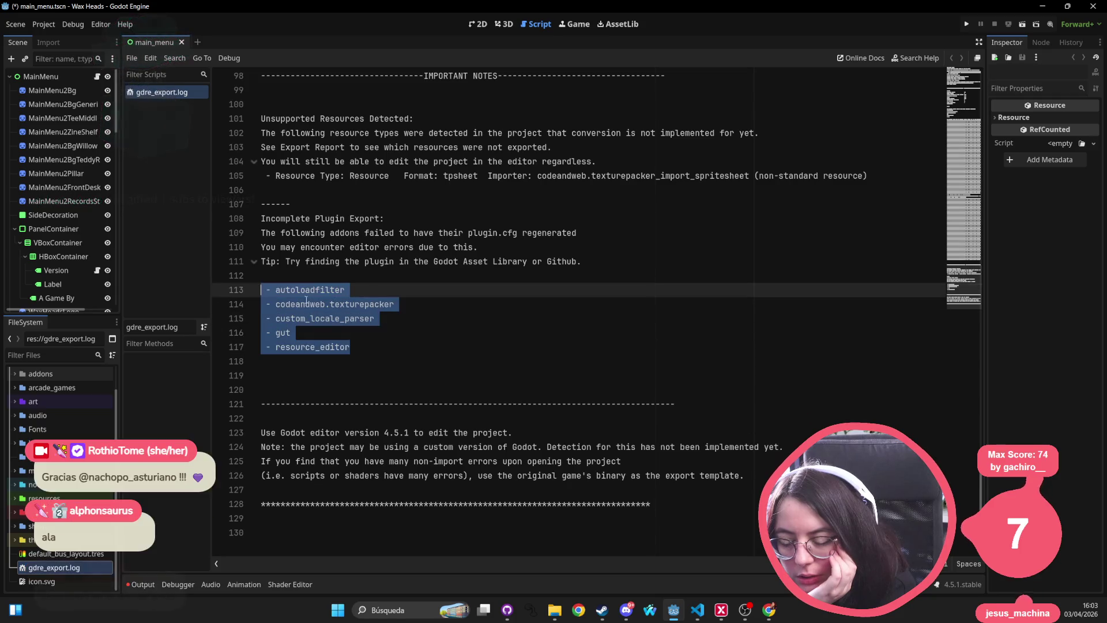
pyautogui.click(34, 374)
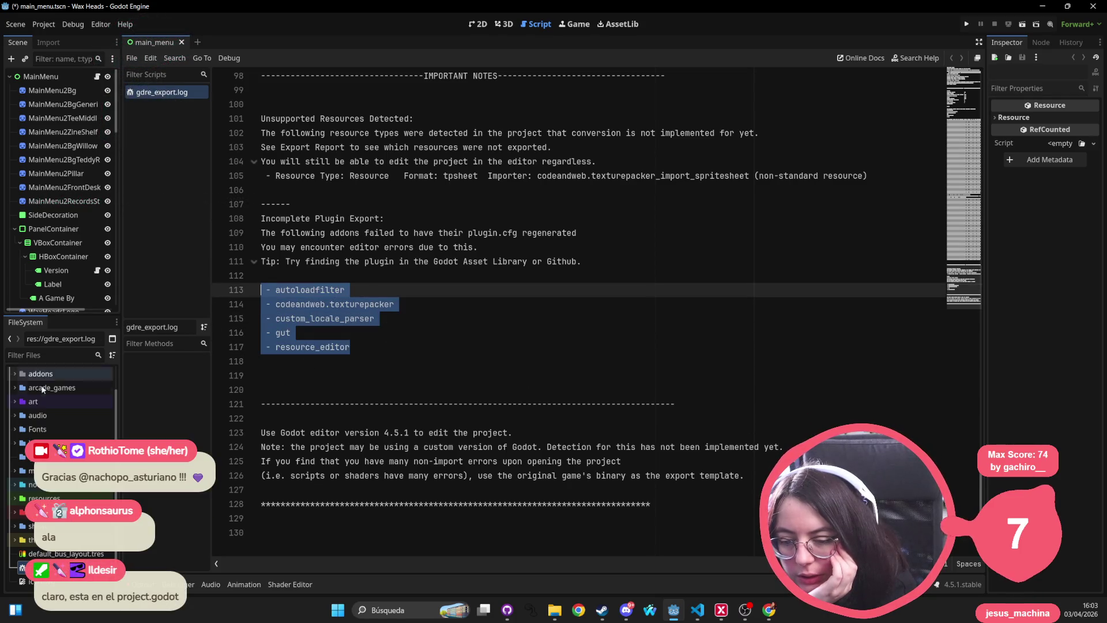
# Expand addons and peek into the crash handler, rothio_utils and mod_loader plugin folders
pyautogui.click(11, 375)
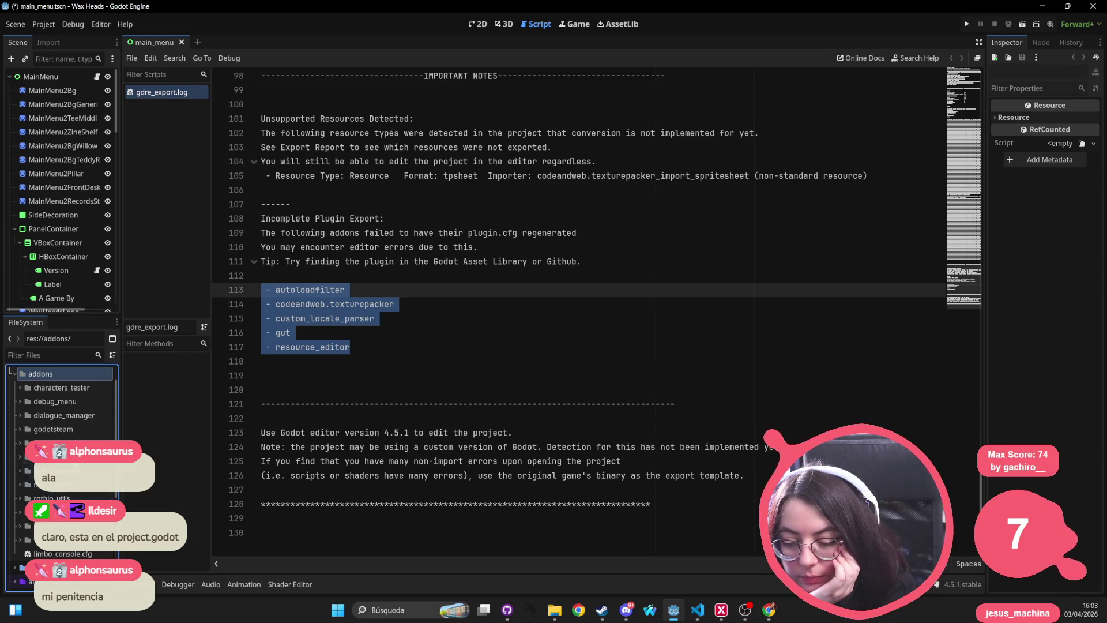
pyautogui.click(18, 539)
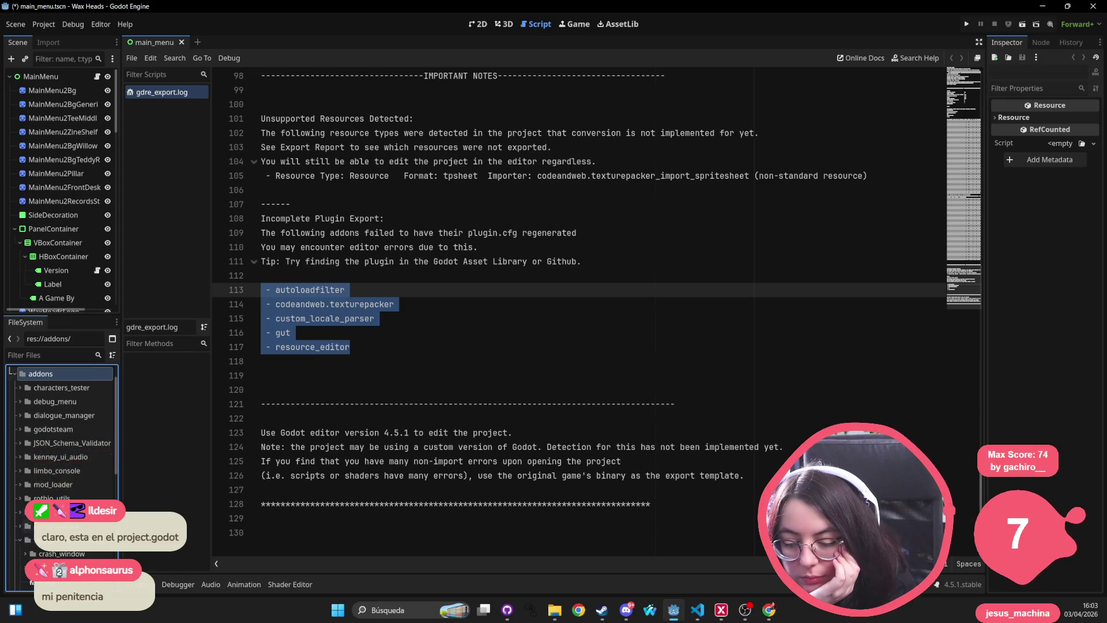
pyautogui.click(20, 539)
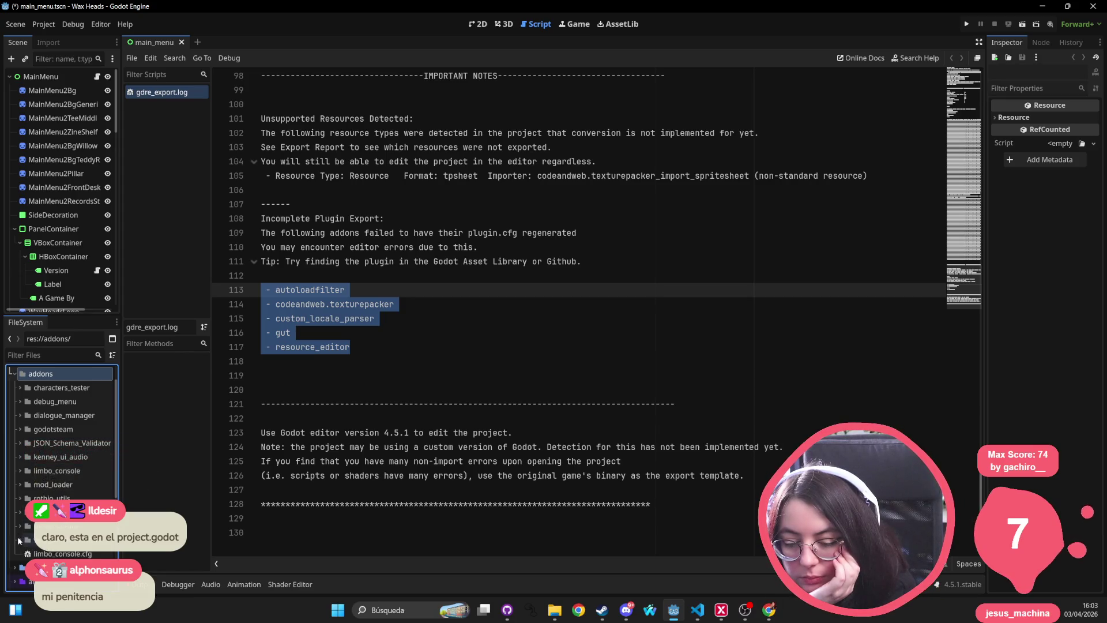
pyautogui.click(56, 500)
pyautogui.doubleClick(56, 500)
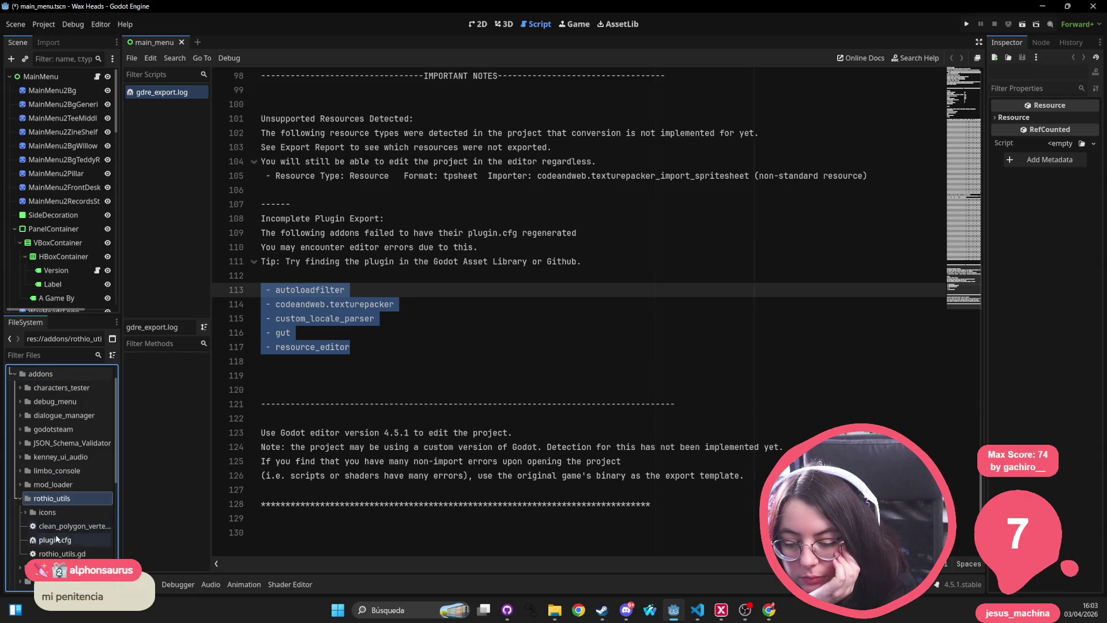
pyautogui.click(26, 512)
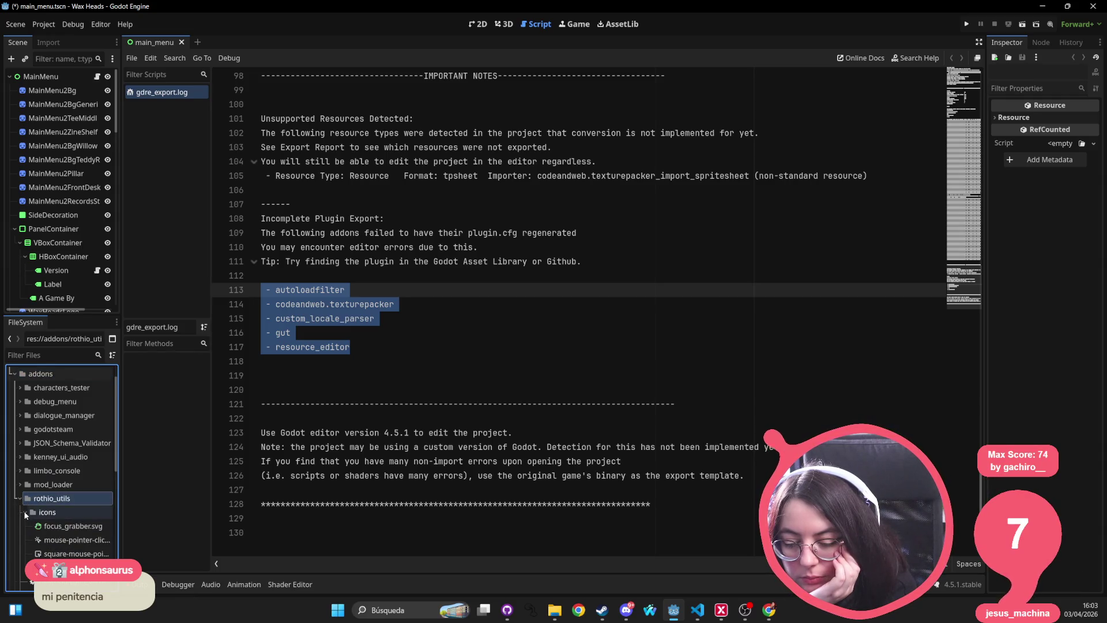
pyautogui.click(26, 513)
pyautogui.click(19, 499)
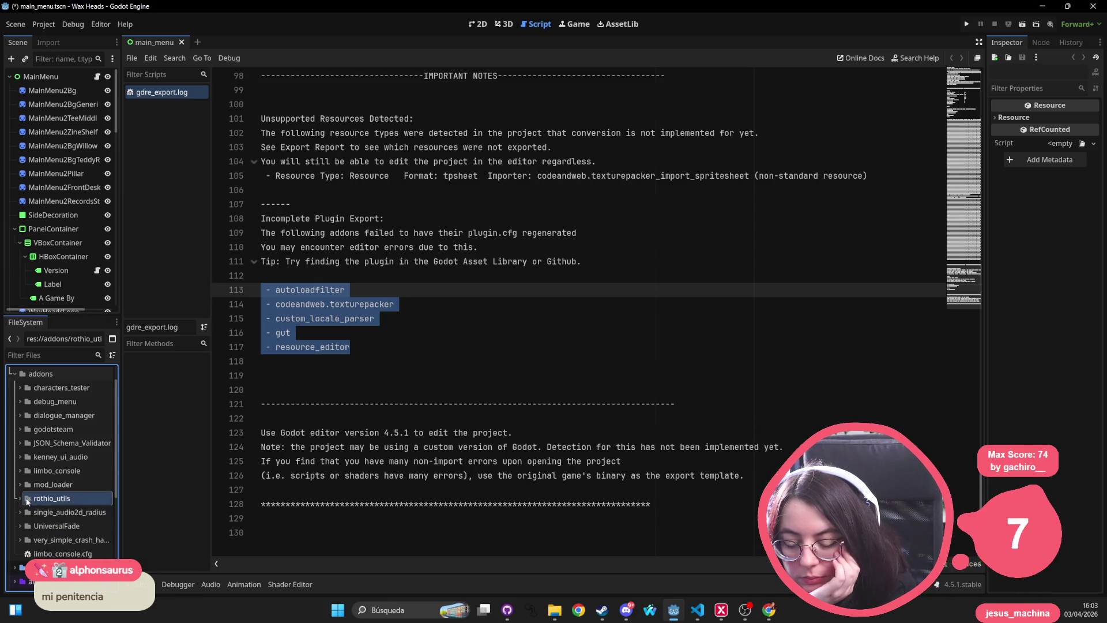
pyautogui.click(19, 484)
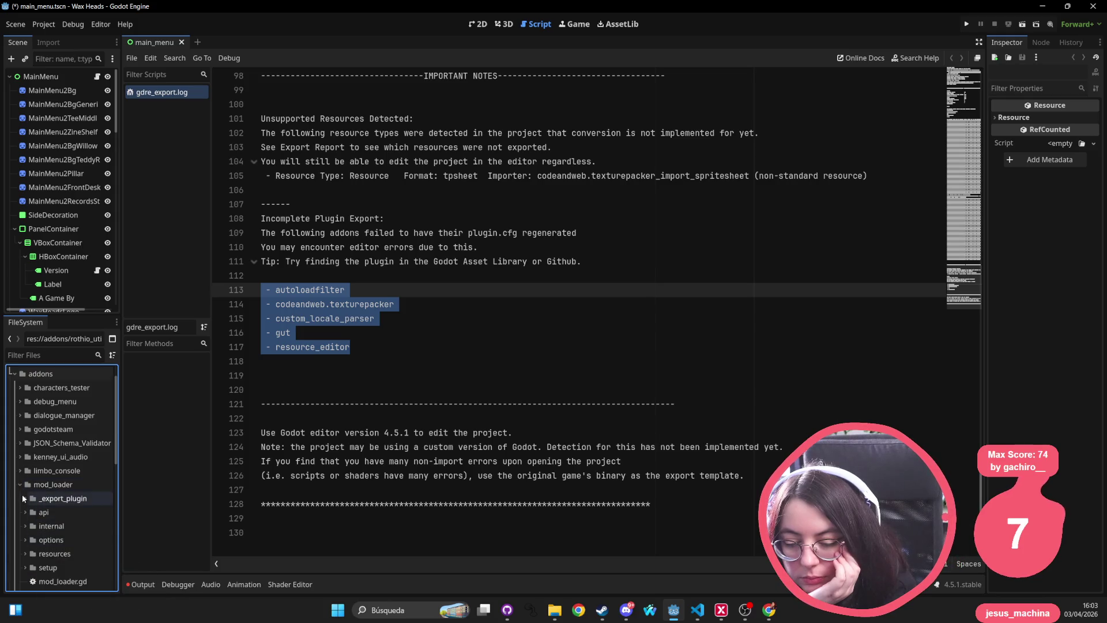
pyautogui.click(21, 484)
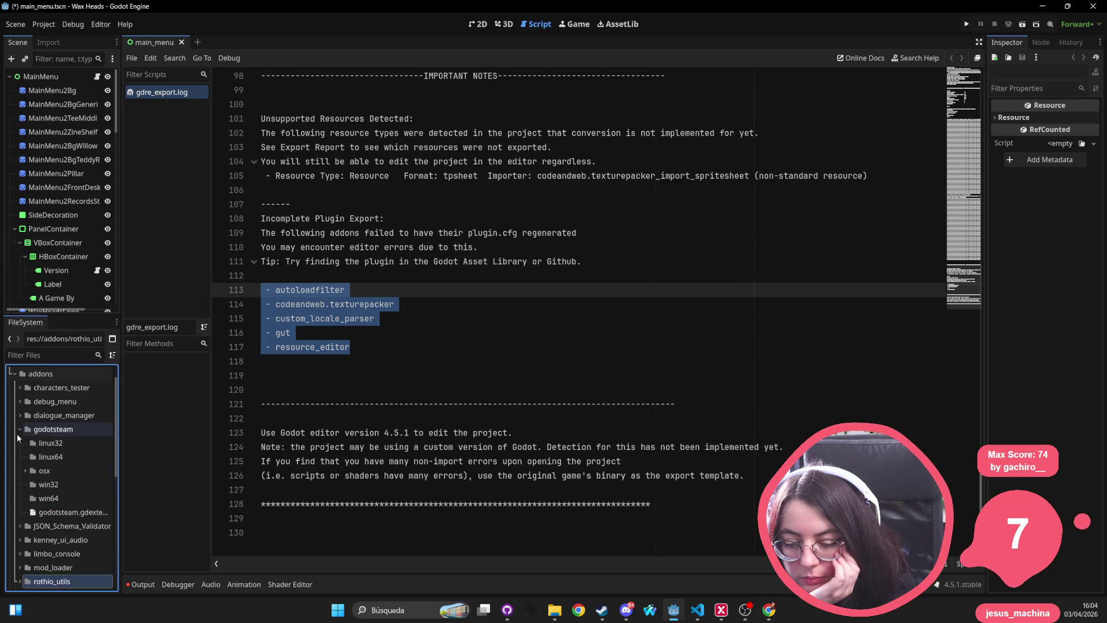
# Peek into the kenney_ui_audio, debug_menu, characters_tester and dialogue_manager addon folders
pyautogui.click(19, 456)
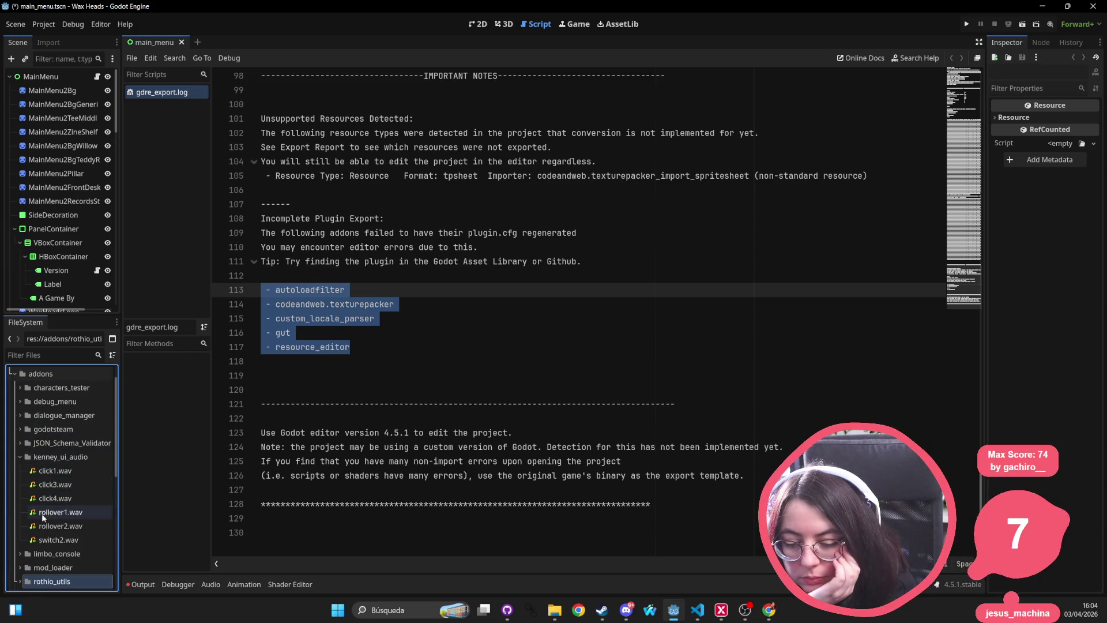
pyautogui.click(18, 458)
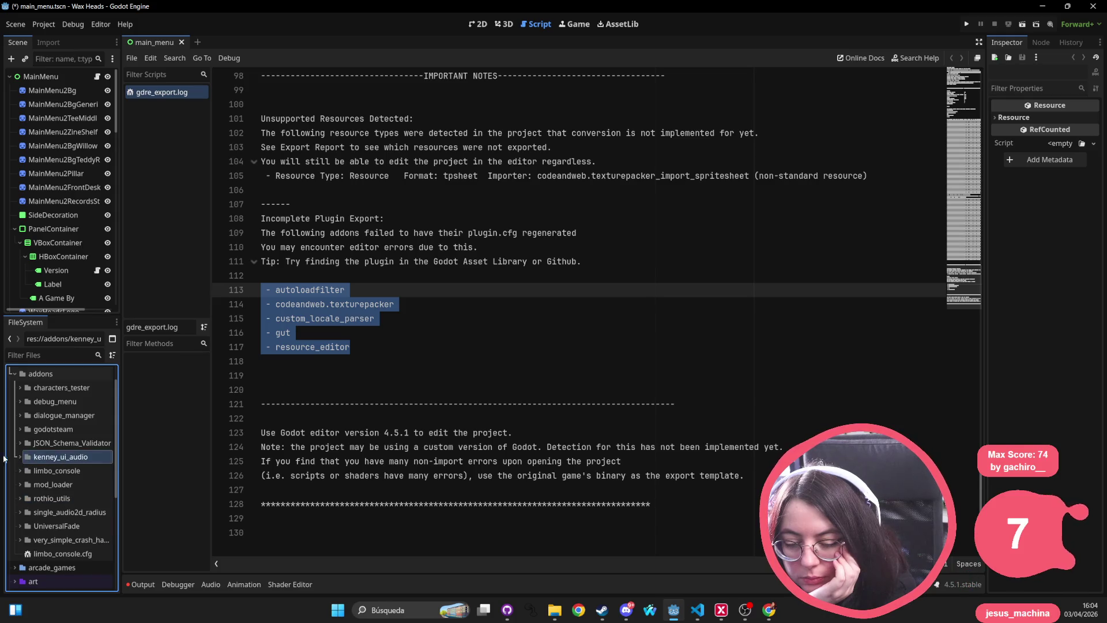
pyautogui.click(18, 403)
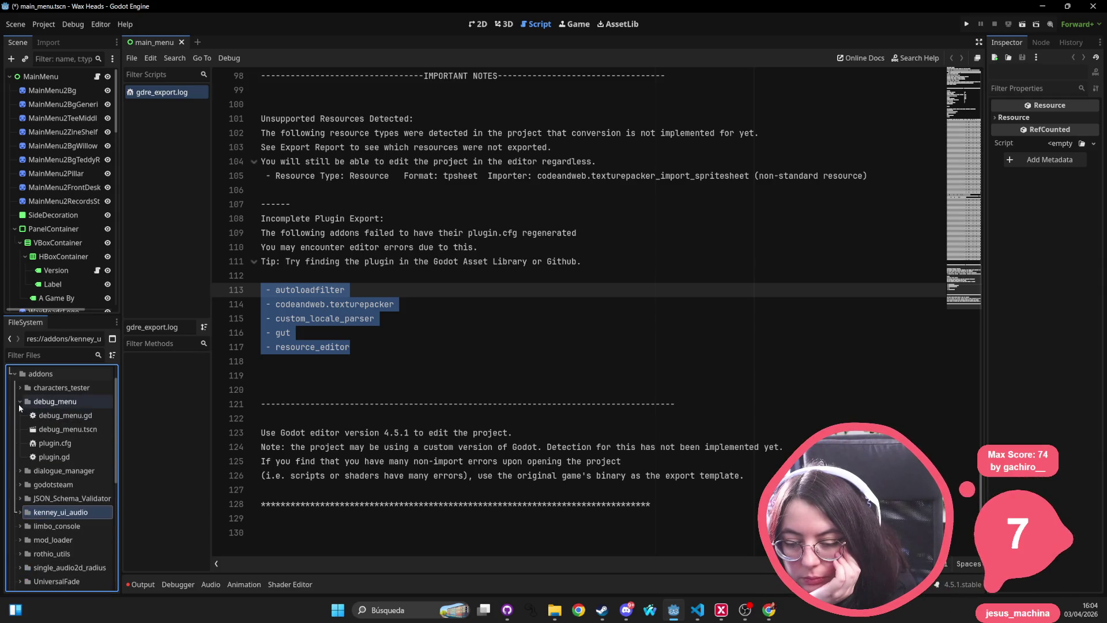
pyautogui.click(18, 403)
pyautogui.click(19, 389)
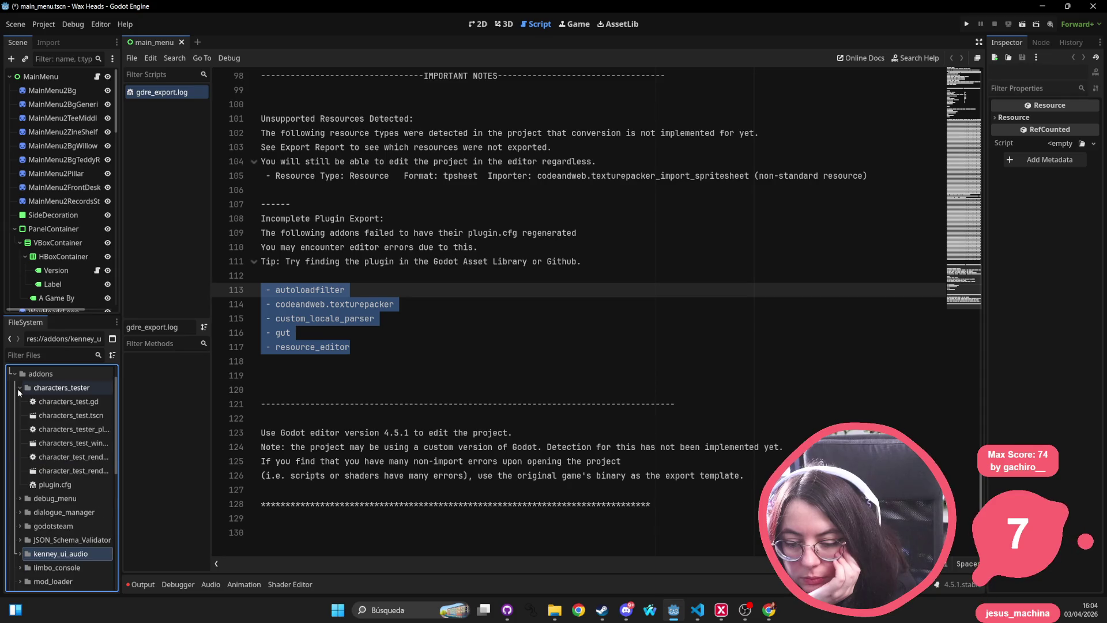
pyautogui.click(19, 389)
pyautogui.click(19, 402)
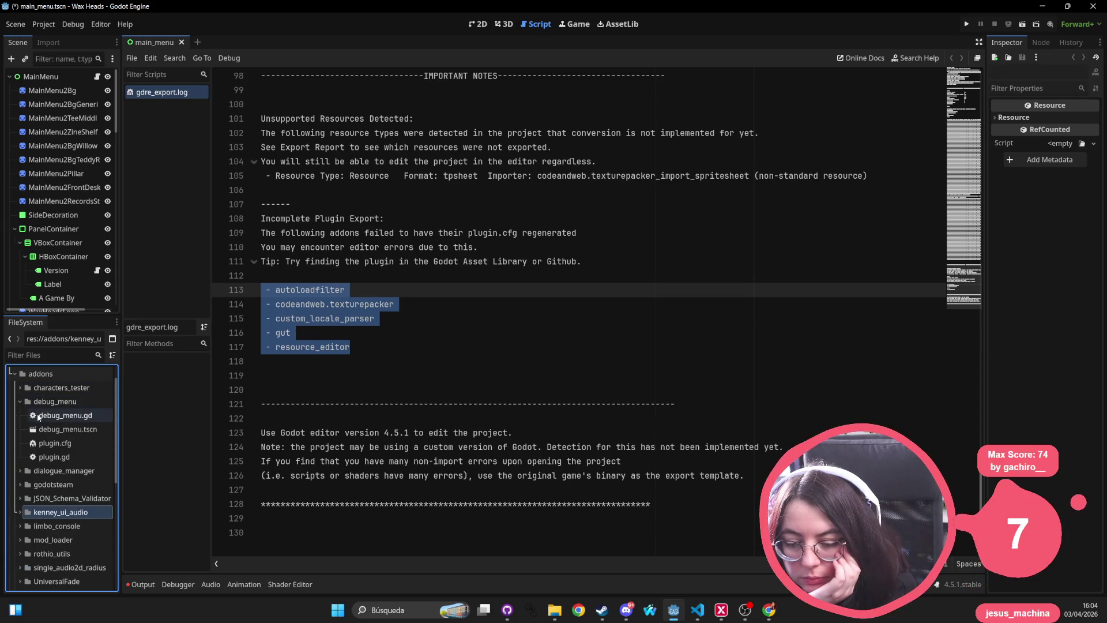
pyautogui.doubleClick(25, 403)
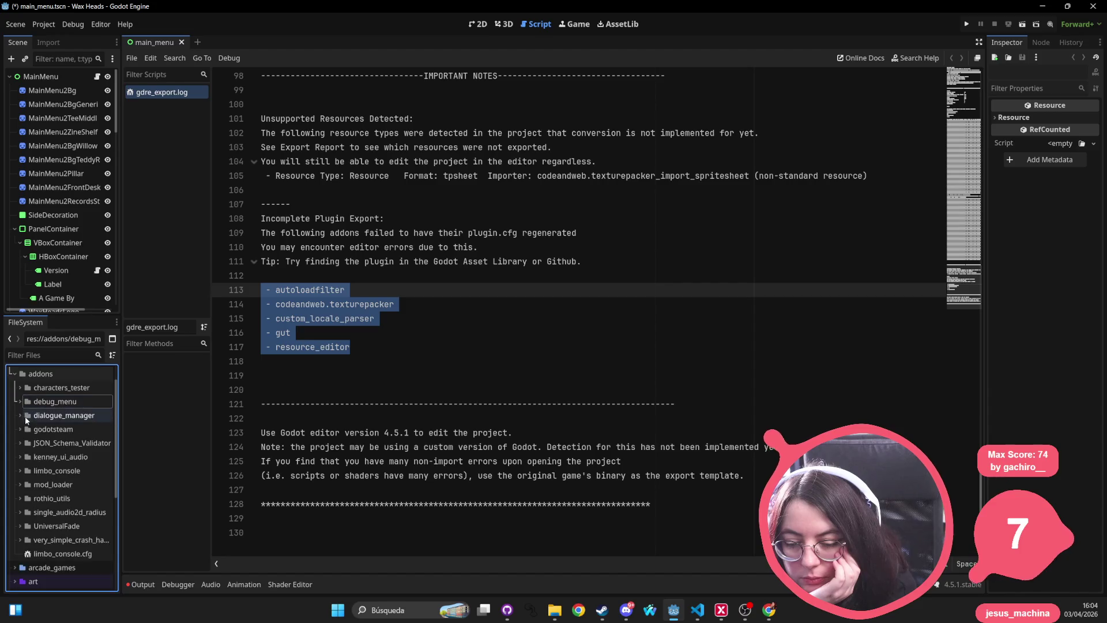
pyautogui.click(25, 416)
pyautogui.click(19, 416)
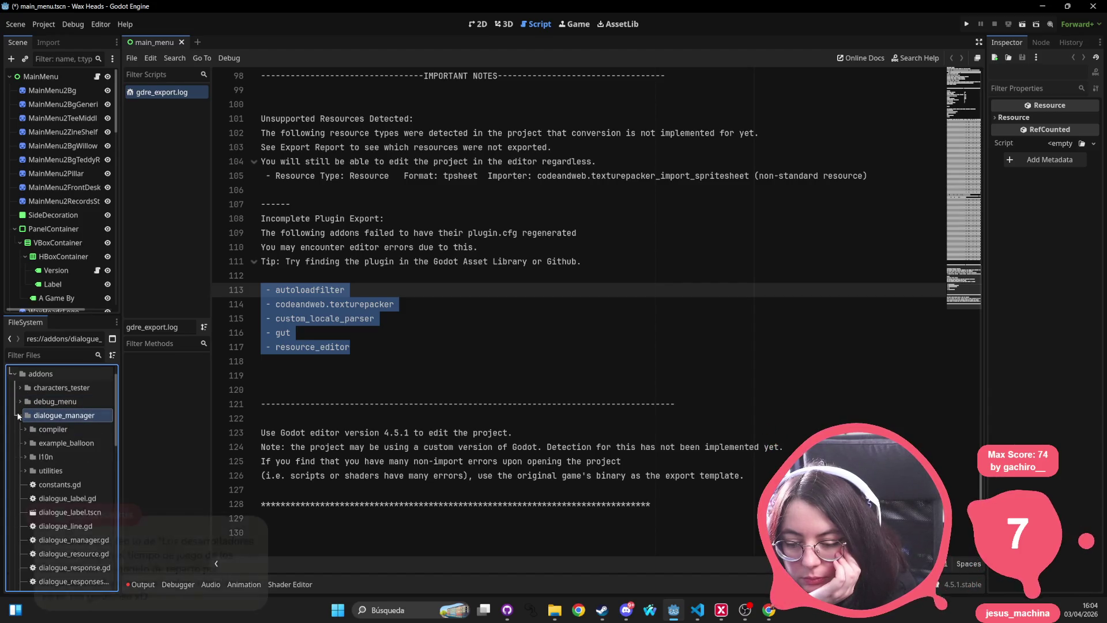
# Open art › bar › bar_checkout and preview its second placeholder texture
pyautogui.scroll(-10, 34, 426)
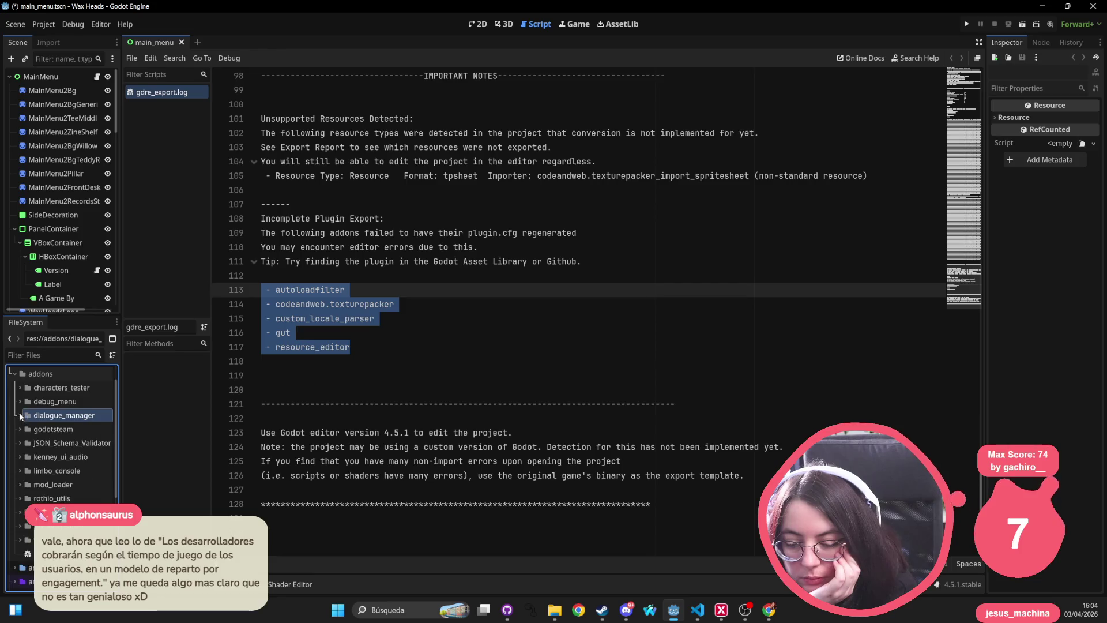
pyautogui.click(37, 401)
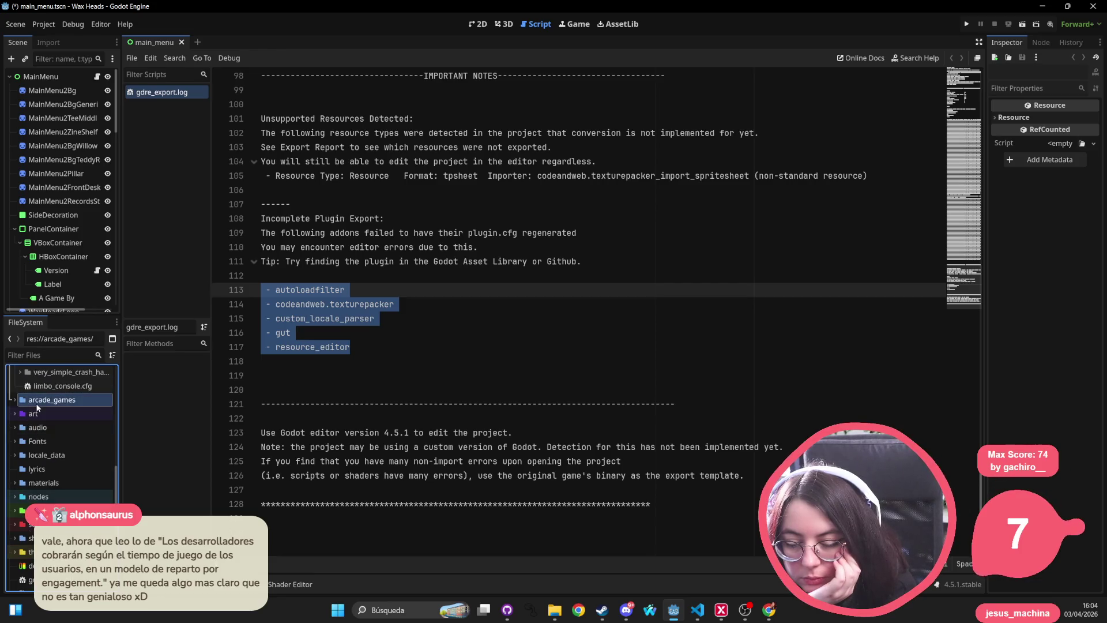
pyautogui.click(18, 414)
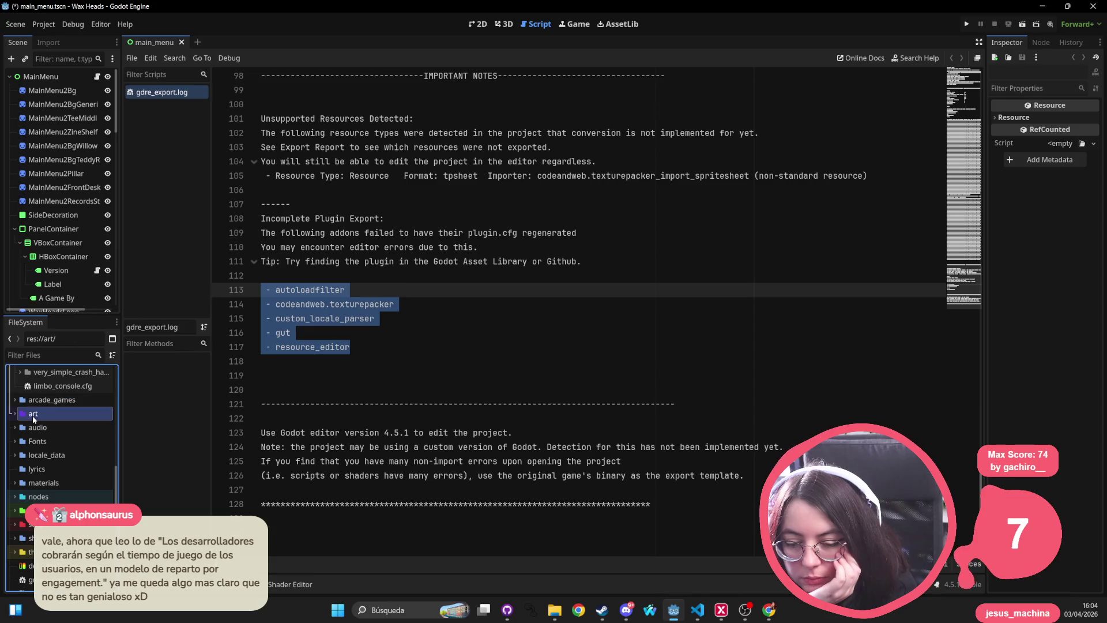
pyautogui.click(14, 414)
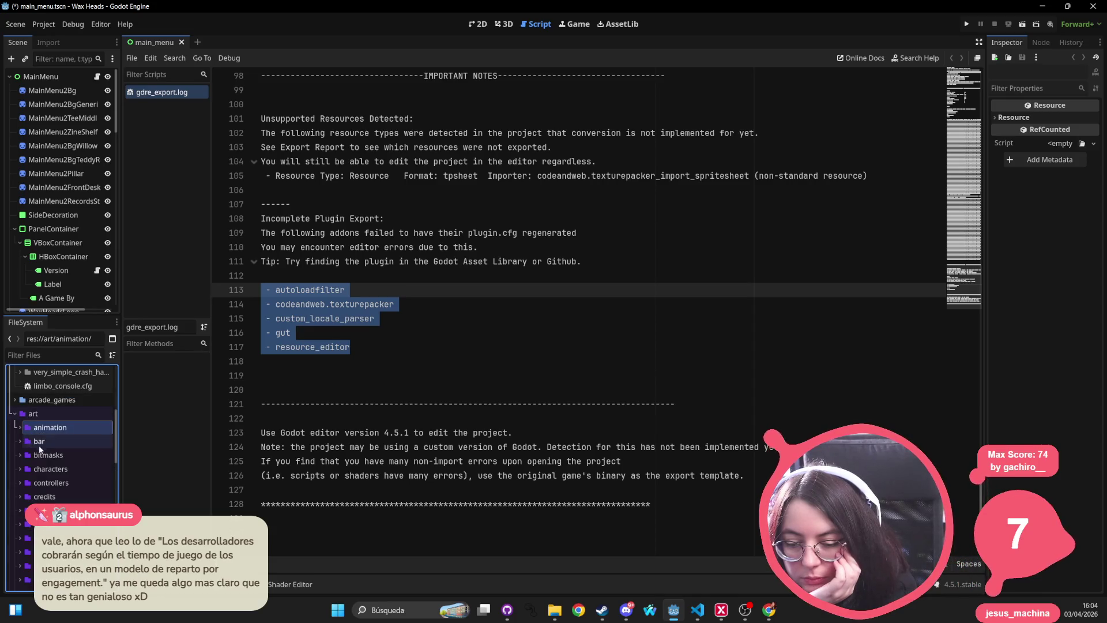
pyautogui.doubleClick(39, 441)
pyautogui.doubleClick(60, 456)
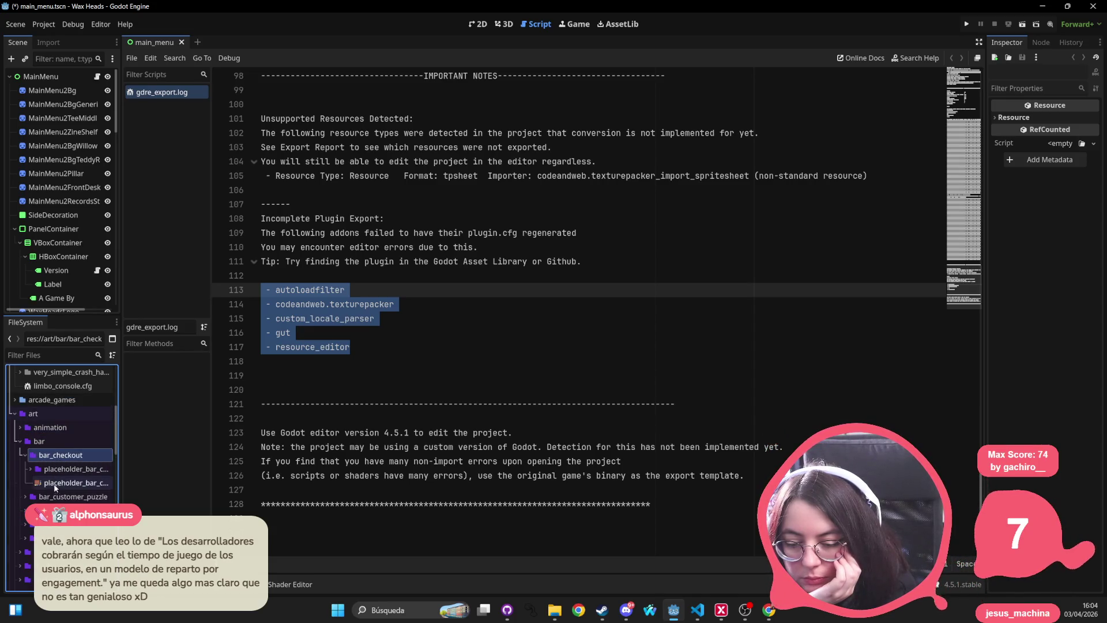
pyautogui.click(55, 484)
# Frame the main_menu scene in the 2D view, run the project, then quit the game
pyautogui.click(469, 26)
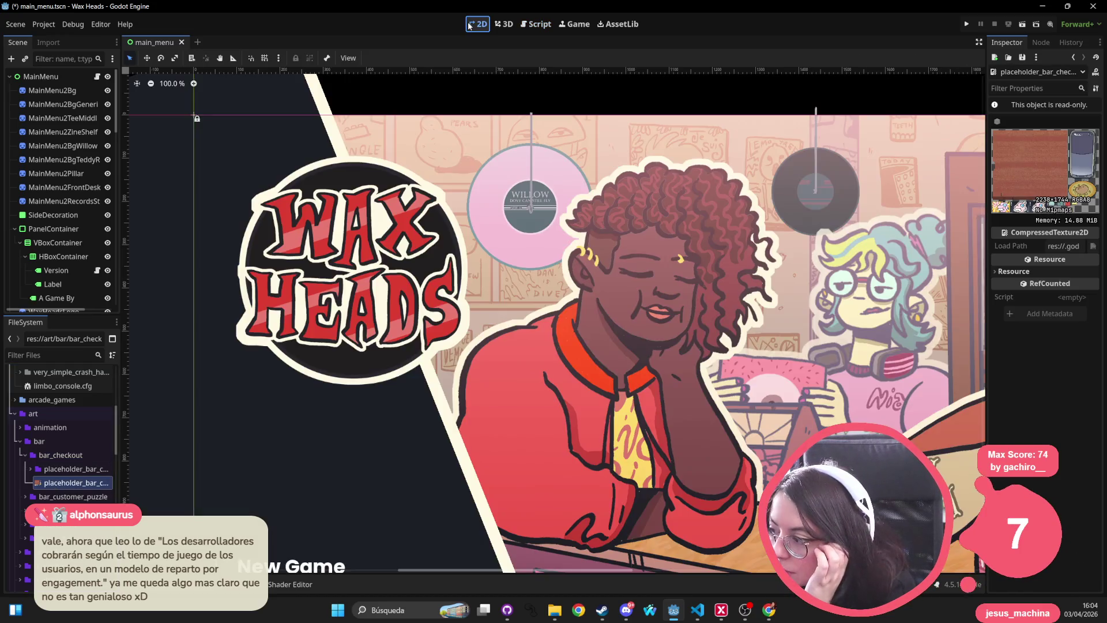
pyautogui.scroll(-8, 594, 222)
pyautogui.moveTo(741, 289); pyautogui.dragTo(603, 257)
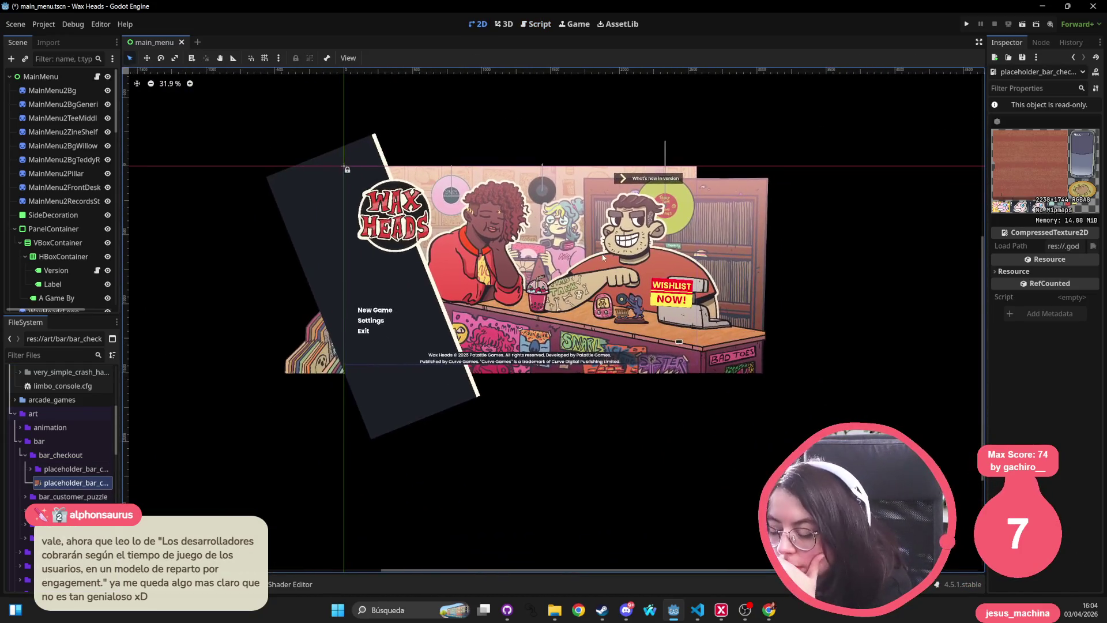
pyautogui.click(968, 24)
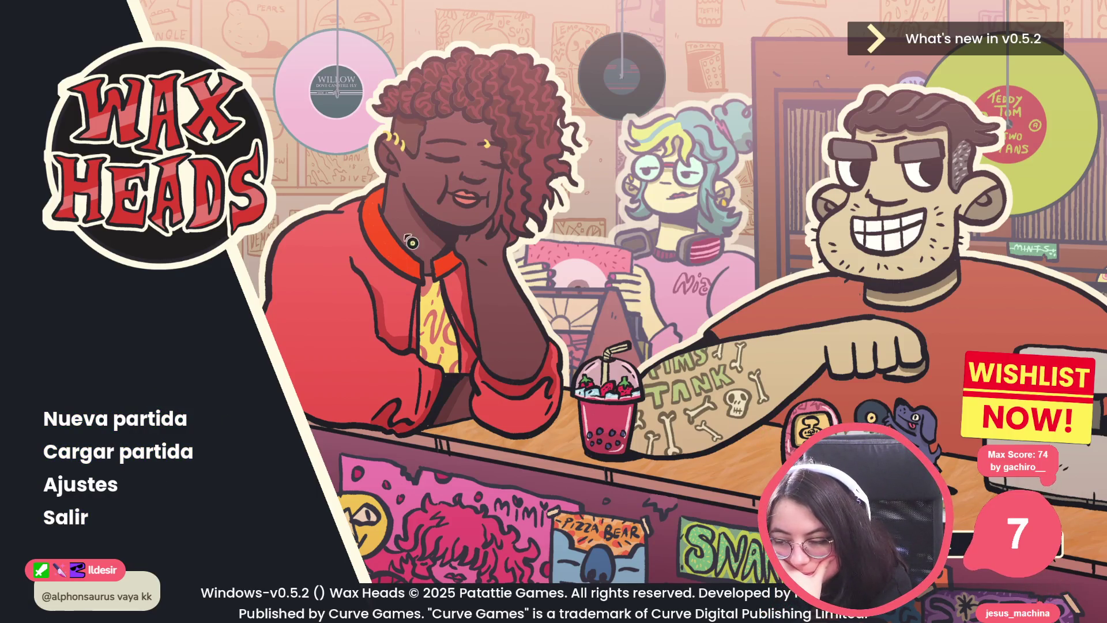
pyautogui.click(74, 518)
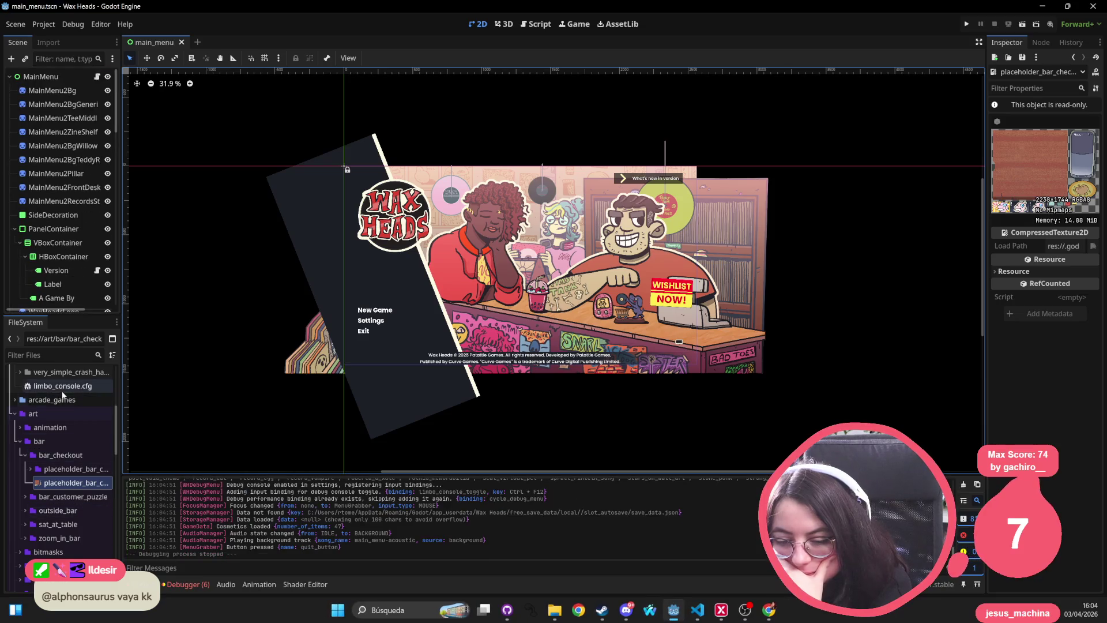
# Collapse the bar and addons folders, leaving only the top-level res:// folders
pyautogui.click(19, 441)
pyautogui.click(20, 441)
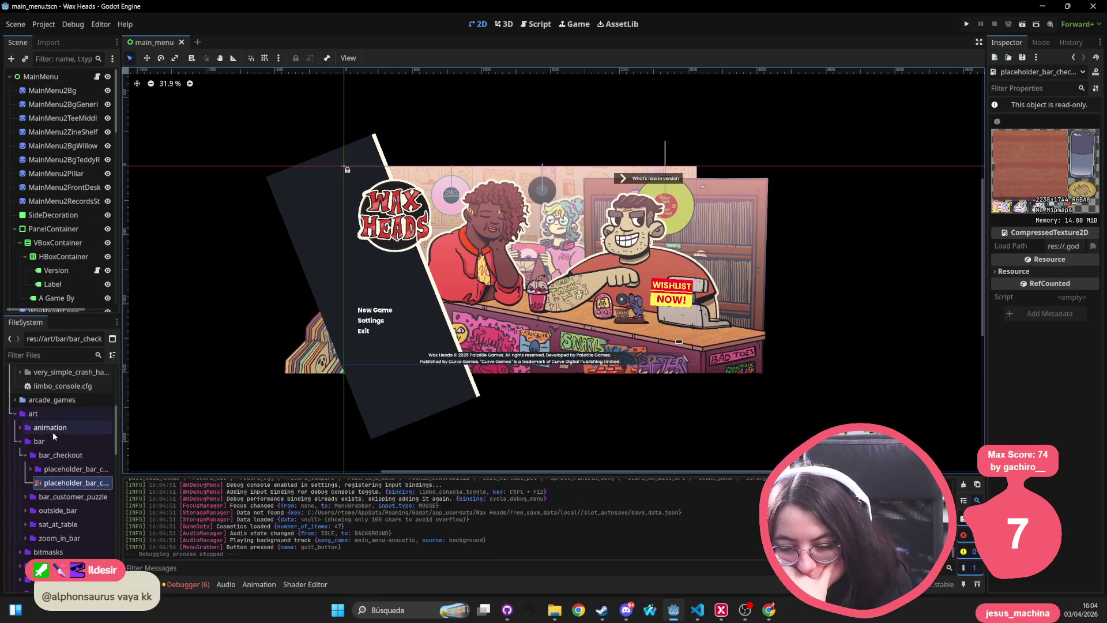
pyautogui.click(19, 440)
pyautogui.scroll(-10, 49, 494)
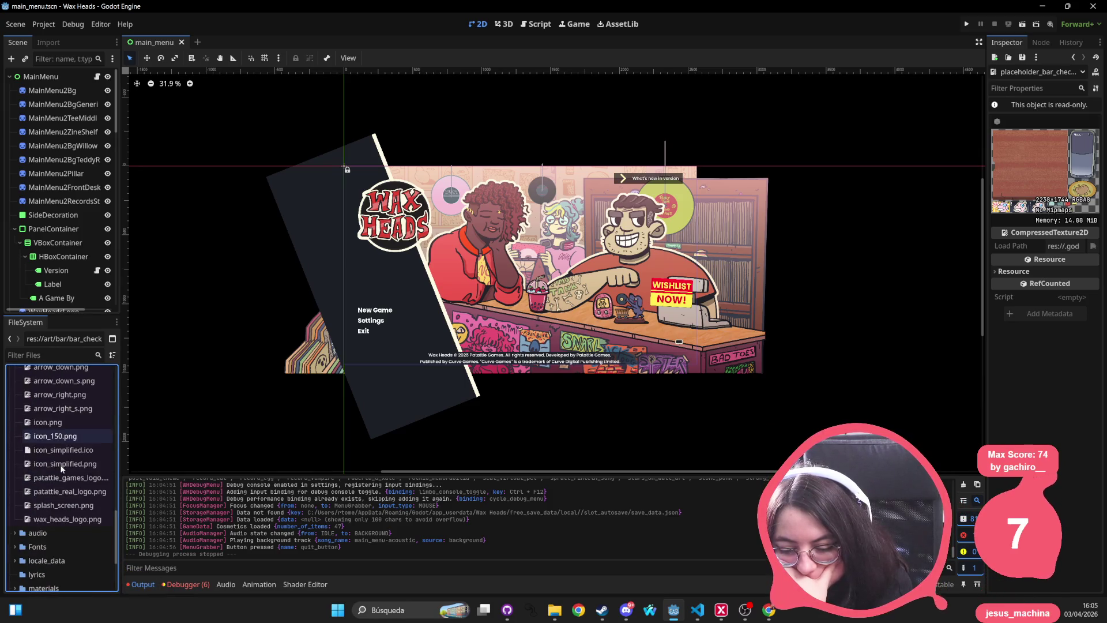
pyautogui.scroll(-5, 39, 537)
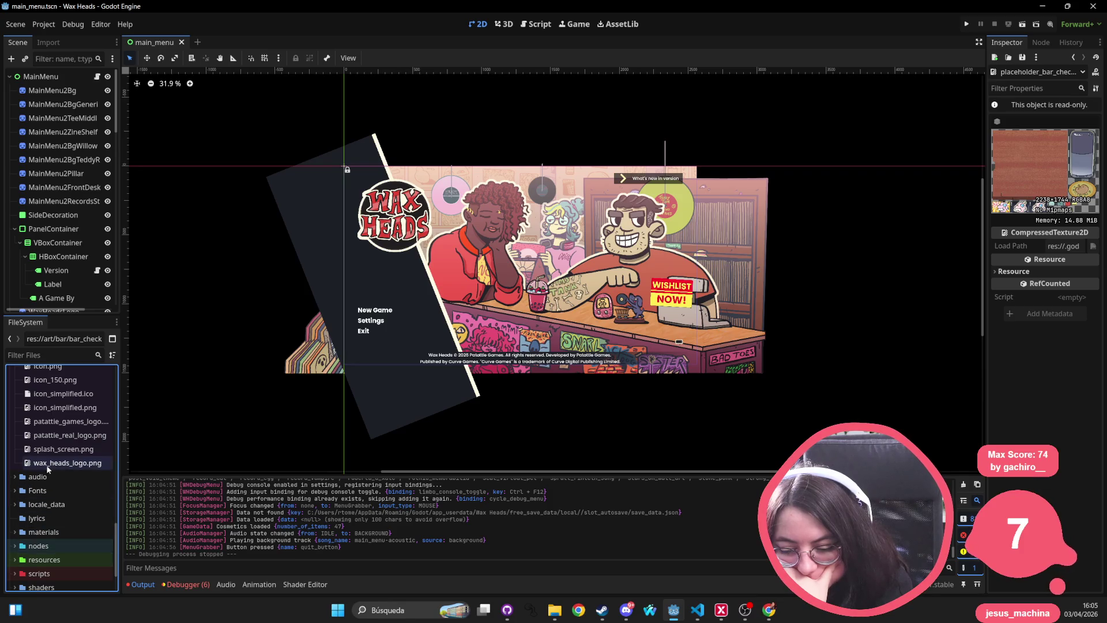
pyautogui.scroll(-2, 56, 545)
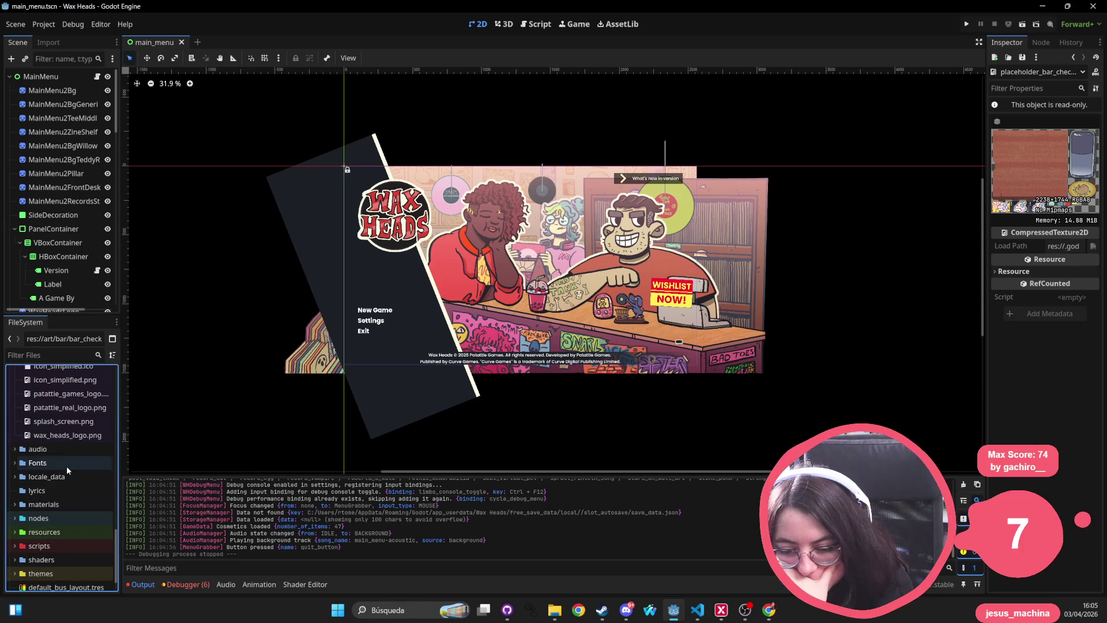
pyautogui.scroll(6, 61, 490)
pyautogui.scroll(15, 46, 473)
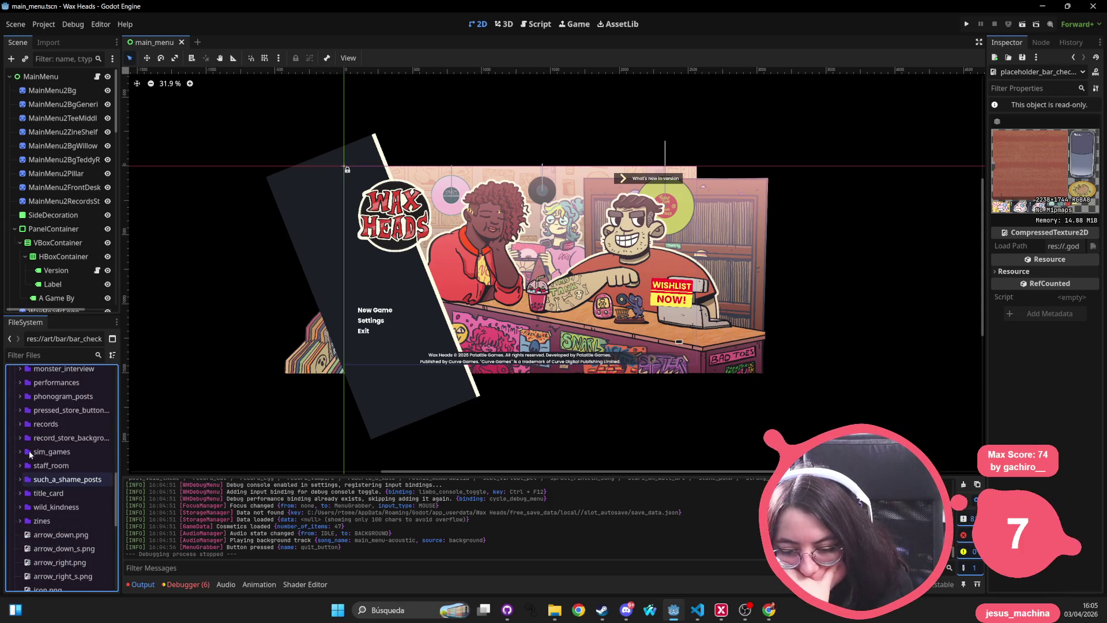
pyautogui.scroll(5, 30, 447)
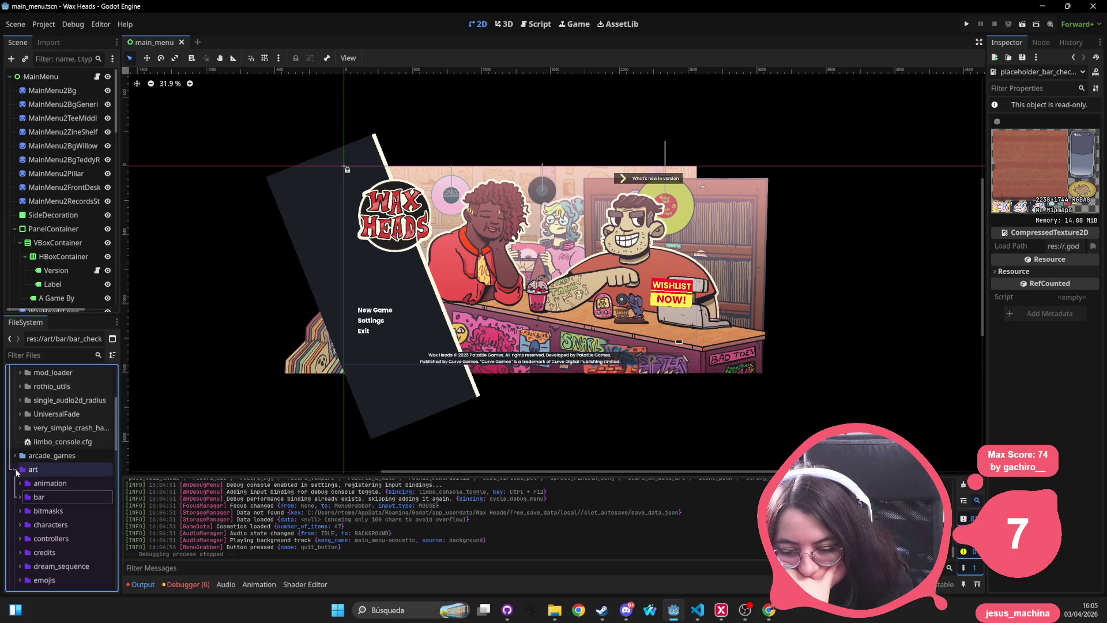
pyautogui.click(15, 401)
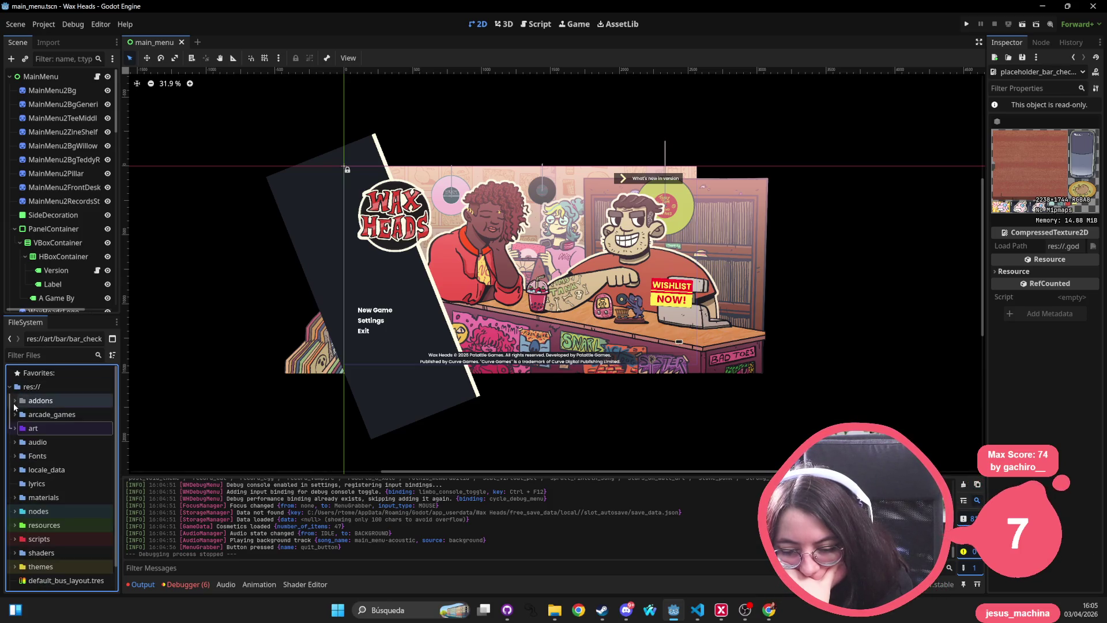
# Expand the resources folder and browse its characters, cosmetics and dialogs folders
pyautogui.click(21, 428)
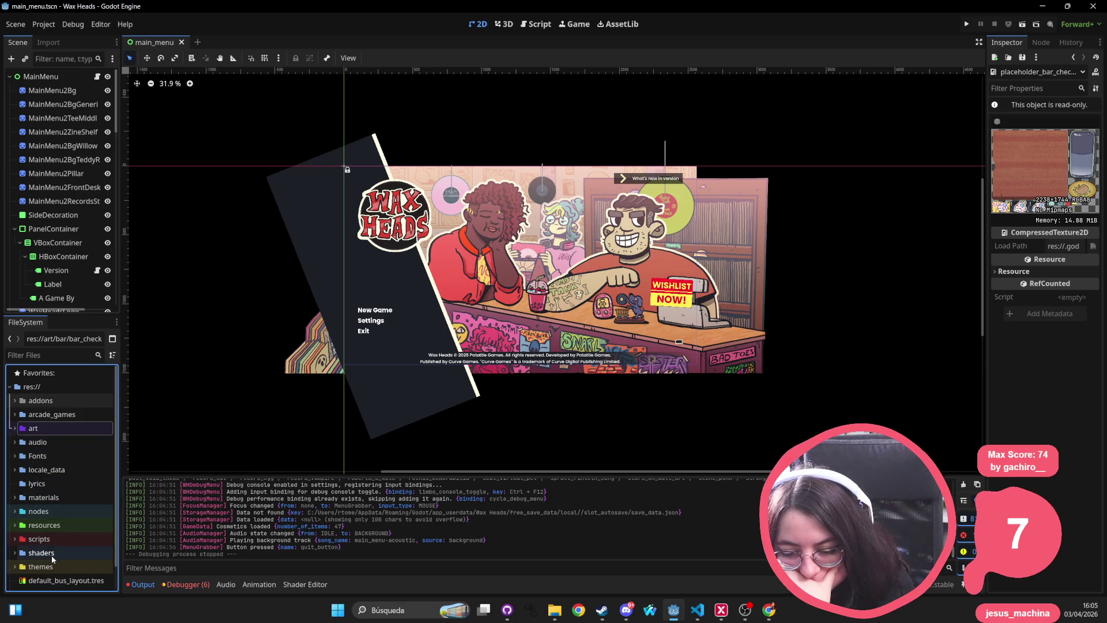
pyautogui.click(46, 526)
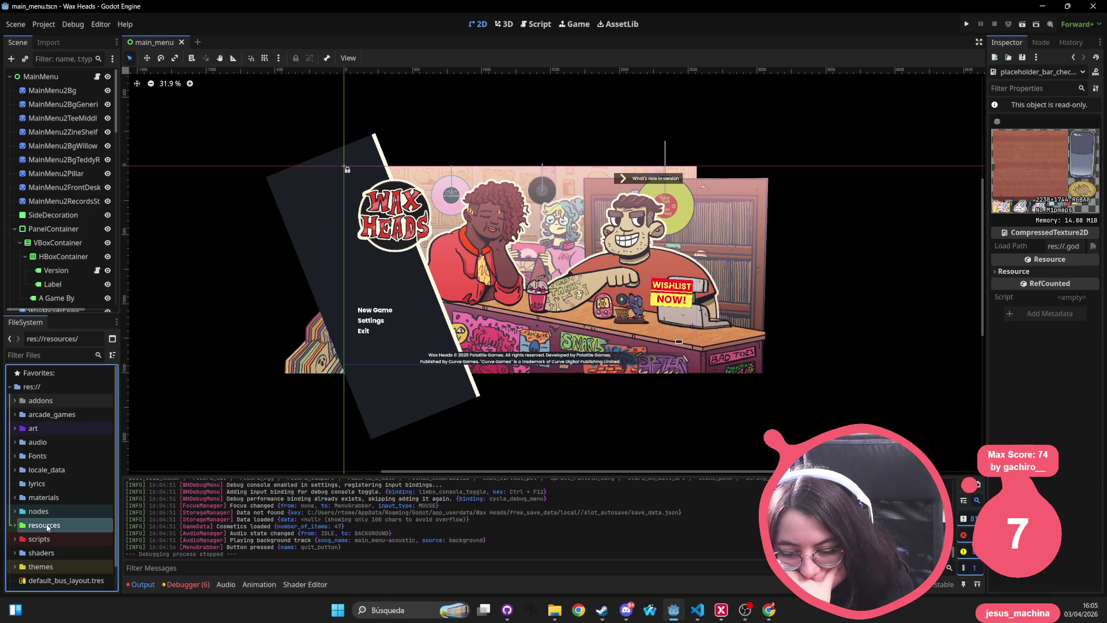
pyautogui.click(15, 525)
pyautogui.scroll(-5, 58, 478)
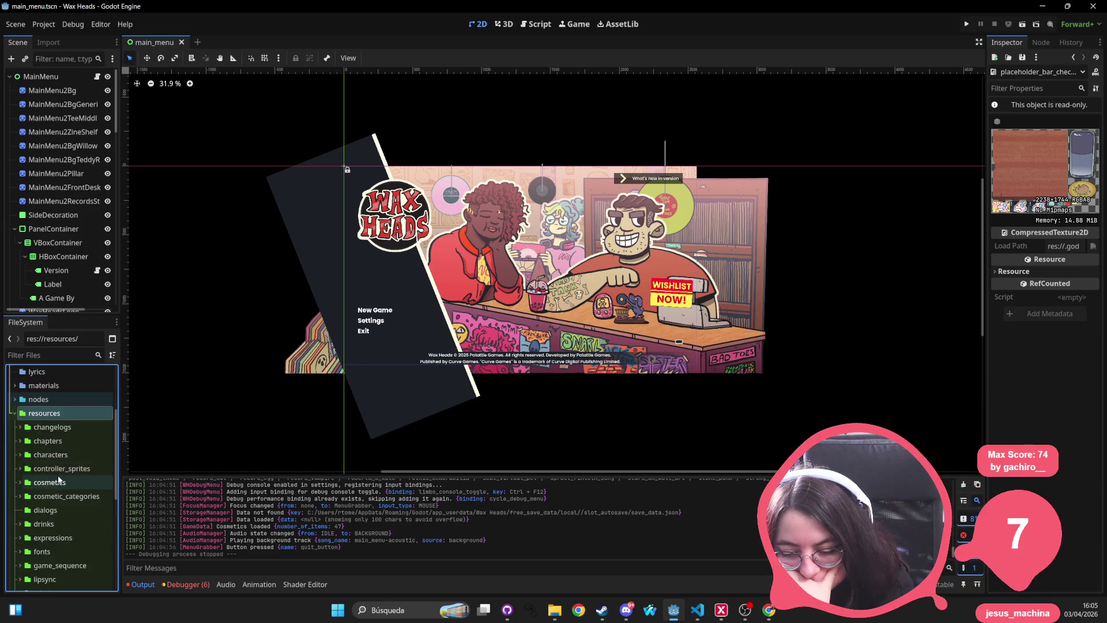
pyautogui.scroll(-4, 57, 476)
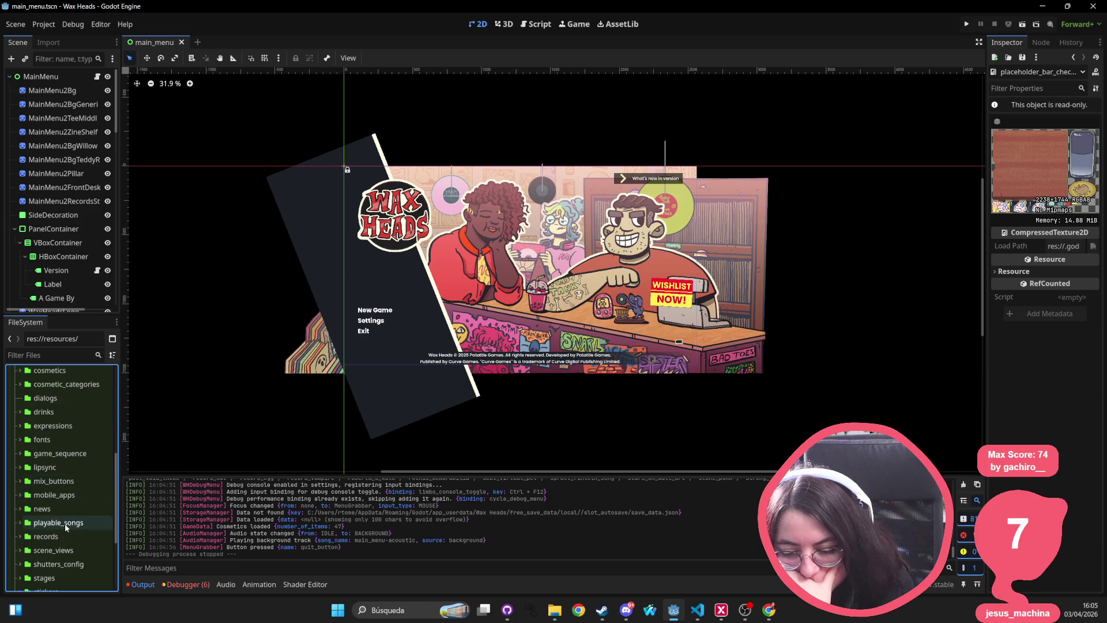
pyautogui.scroll(-1, 66, 524)
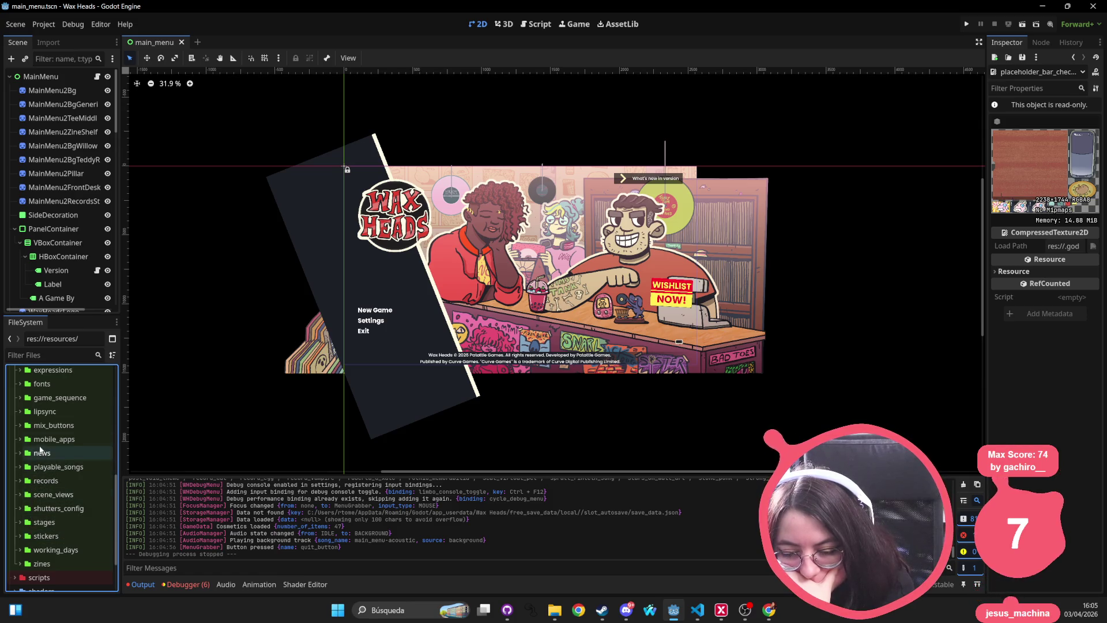
pyautogui.scroll(5, 42, 438)
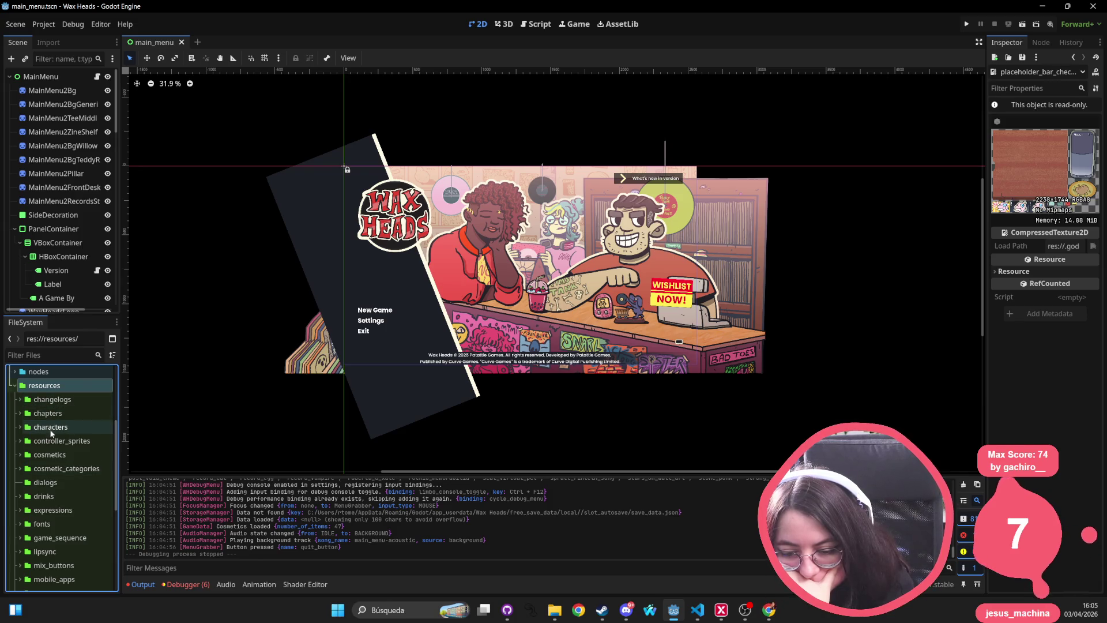
pyautogui.click(36, 429)
pyautogui.click(20, 427)
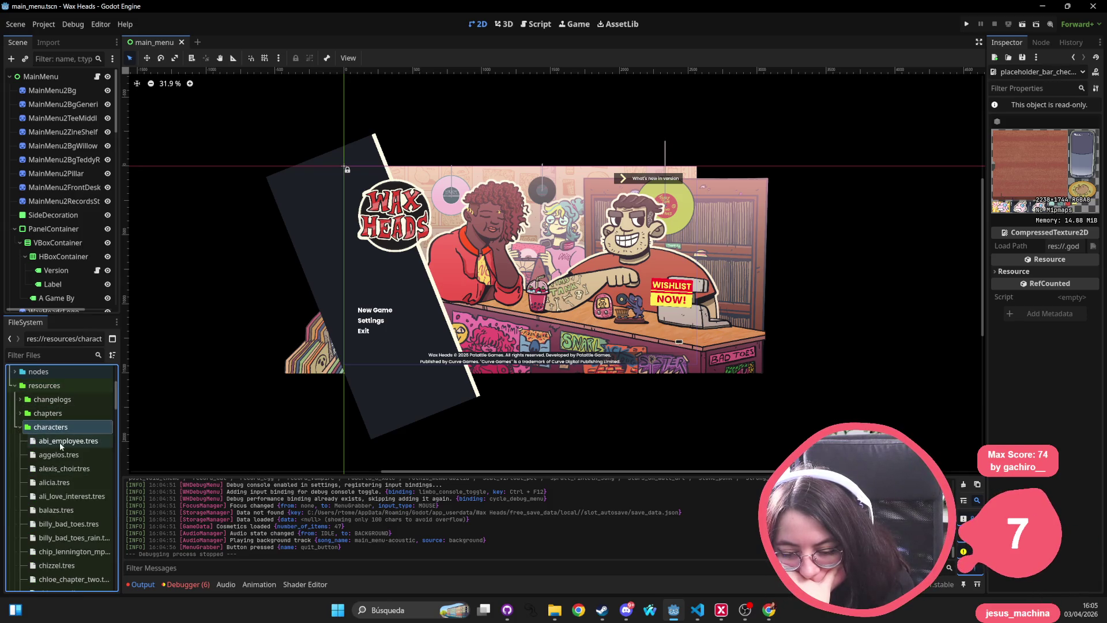
pyautogui.click(20, 427)
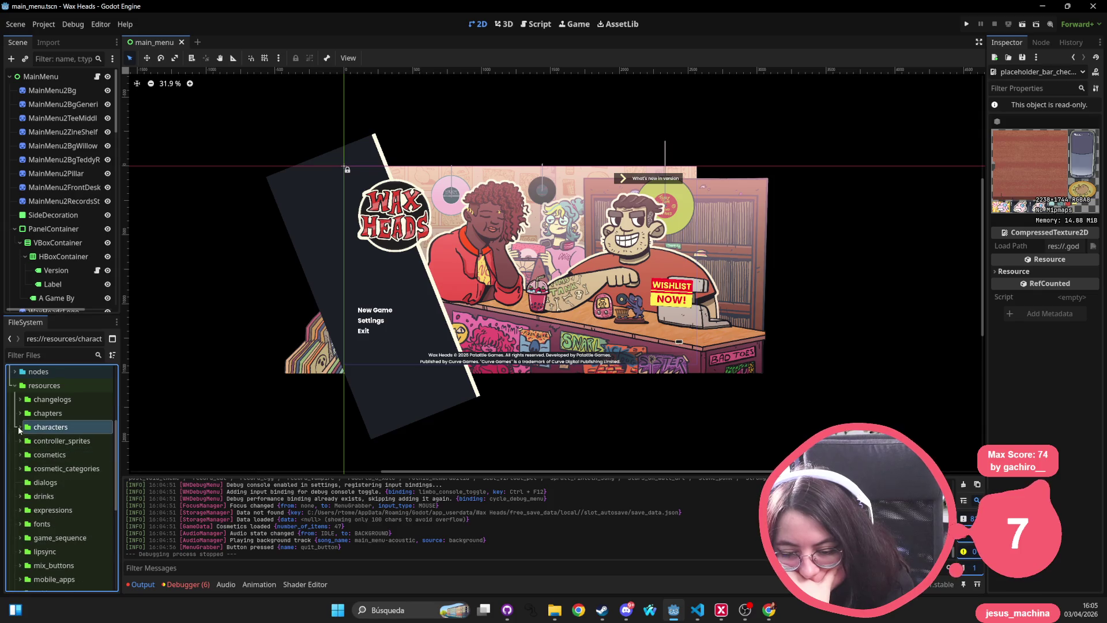
pyautogui.click(61, 455)
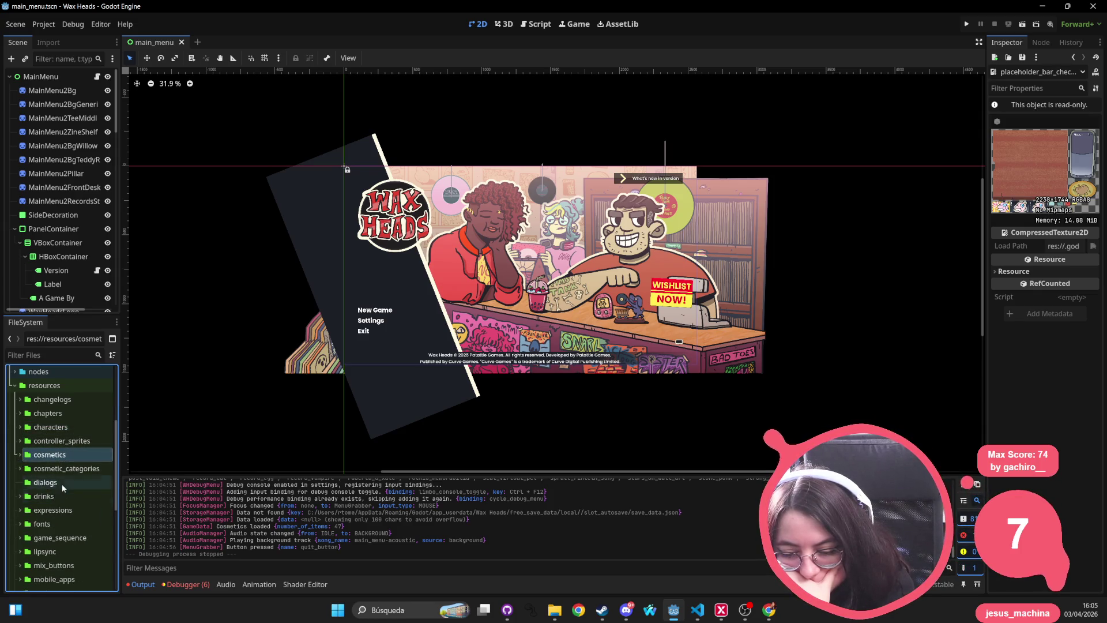
pyautogui.click(27, 484)
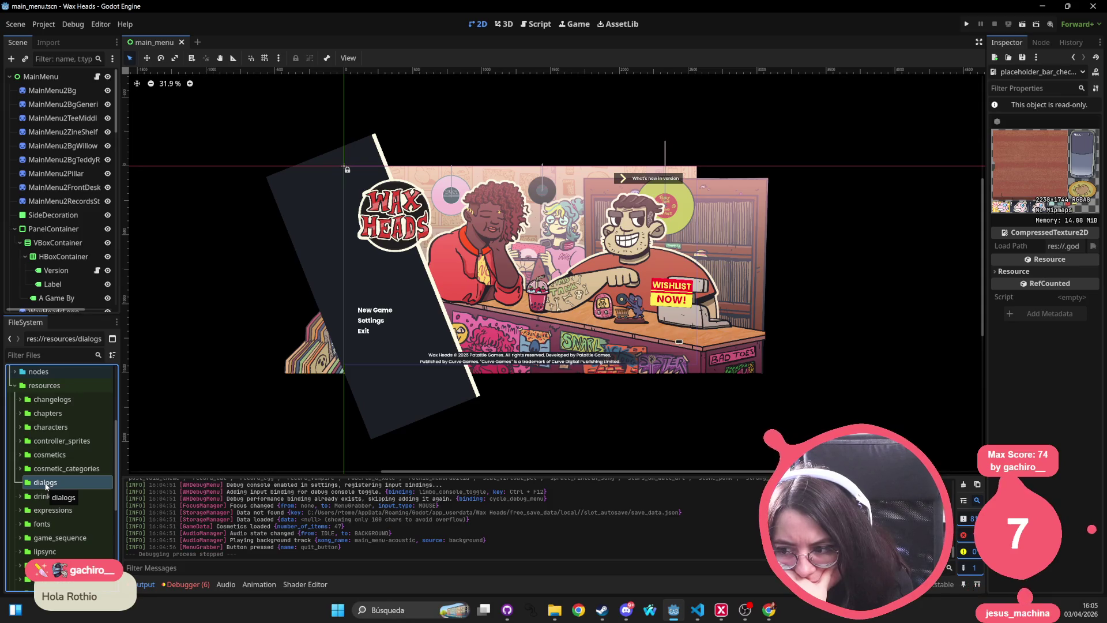
pyautogui.scroll(5, 52, 468)
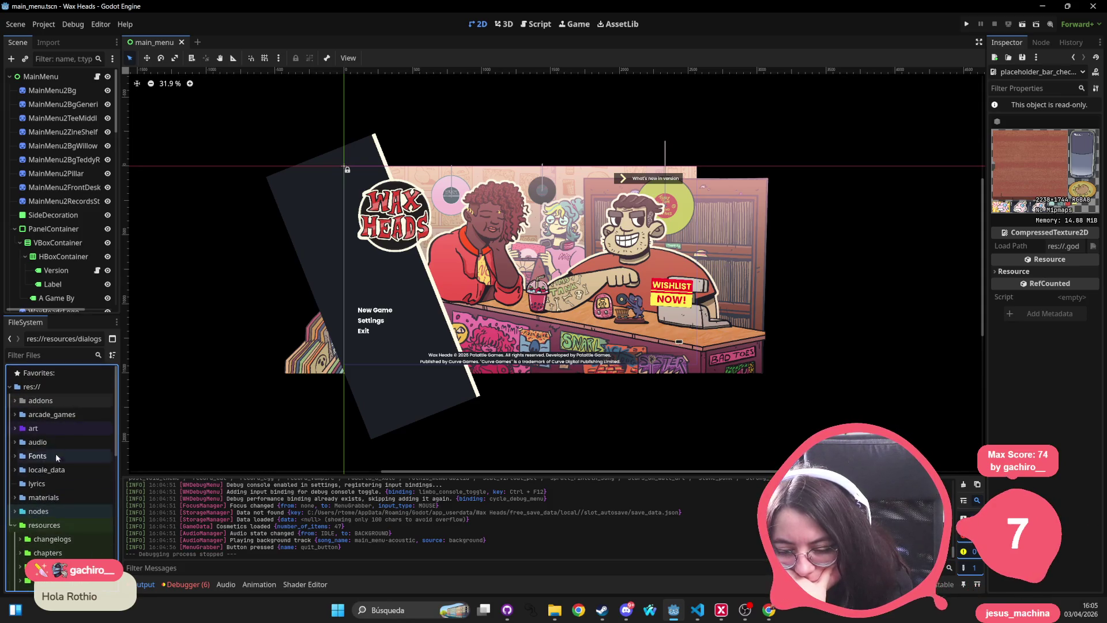
# Peek into addons again, then expand the scripts folder and scroll through its subfolders
pyautogui.click(16, 402)
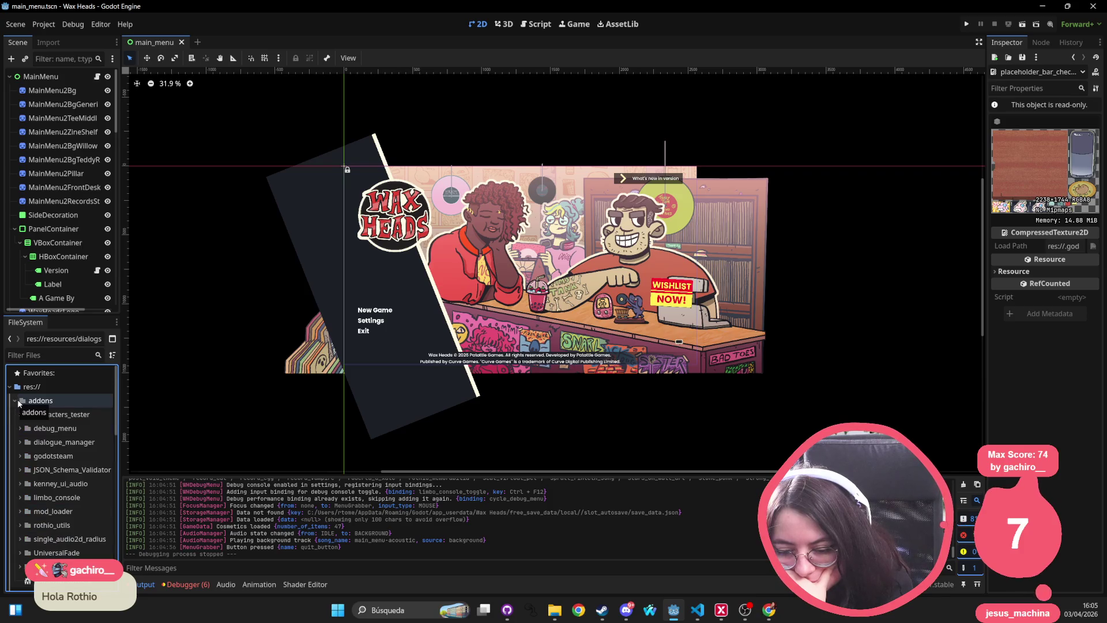
pyautogui.click(16, 401)
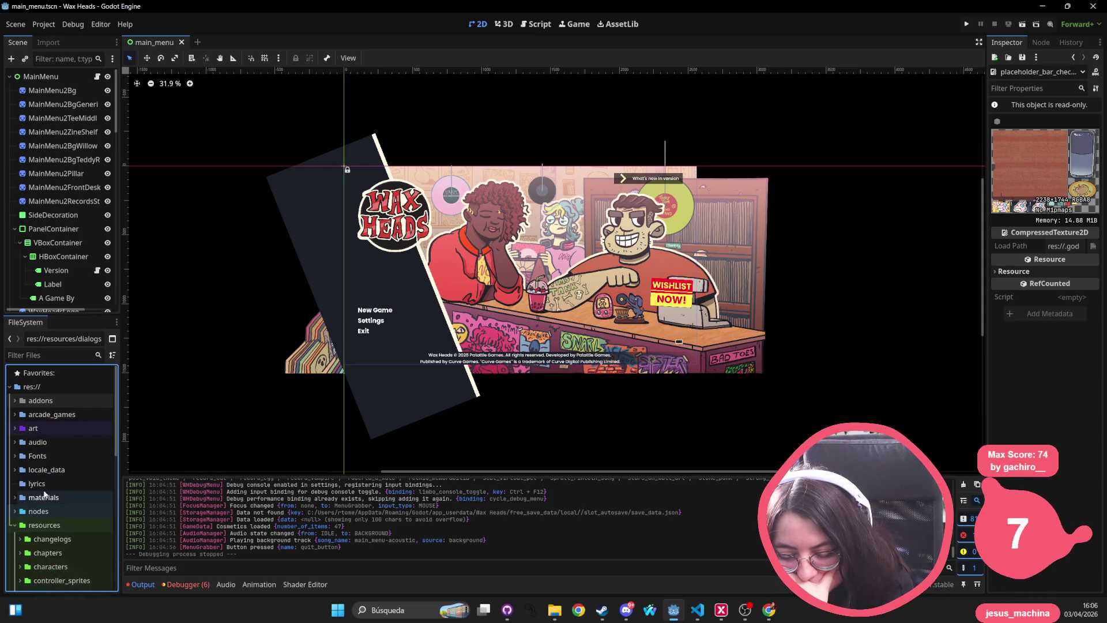
pyautogui.scroll(-5, 44, 491)
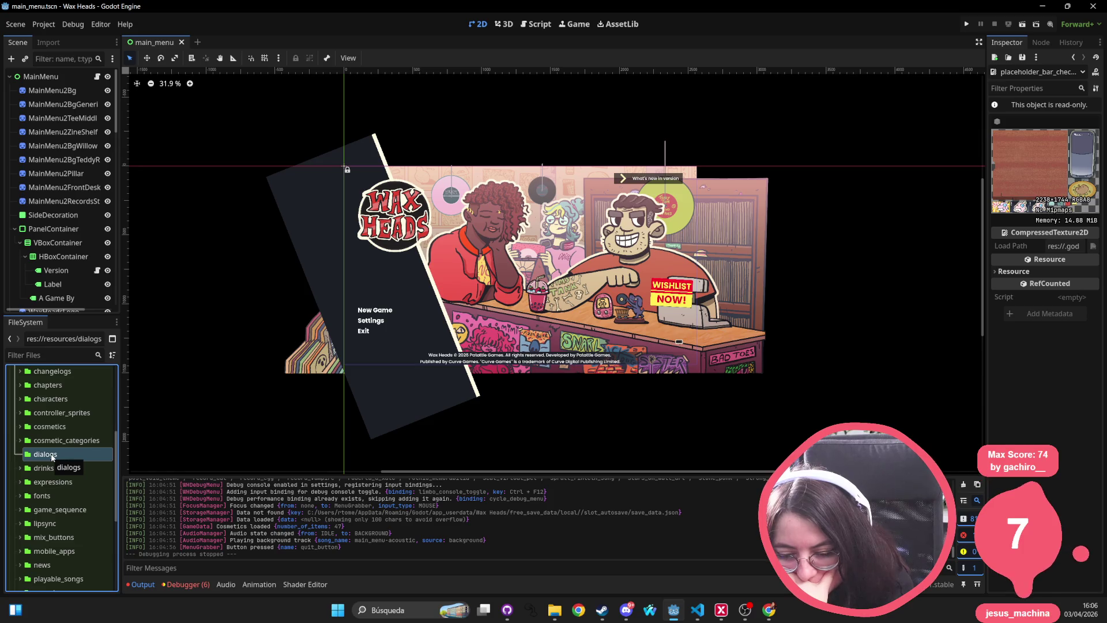
pyautogui.scroll(-5, 52, 485)
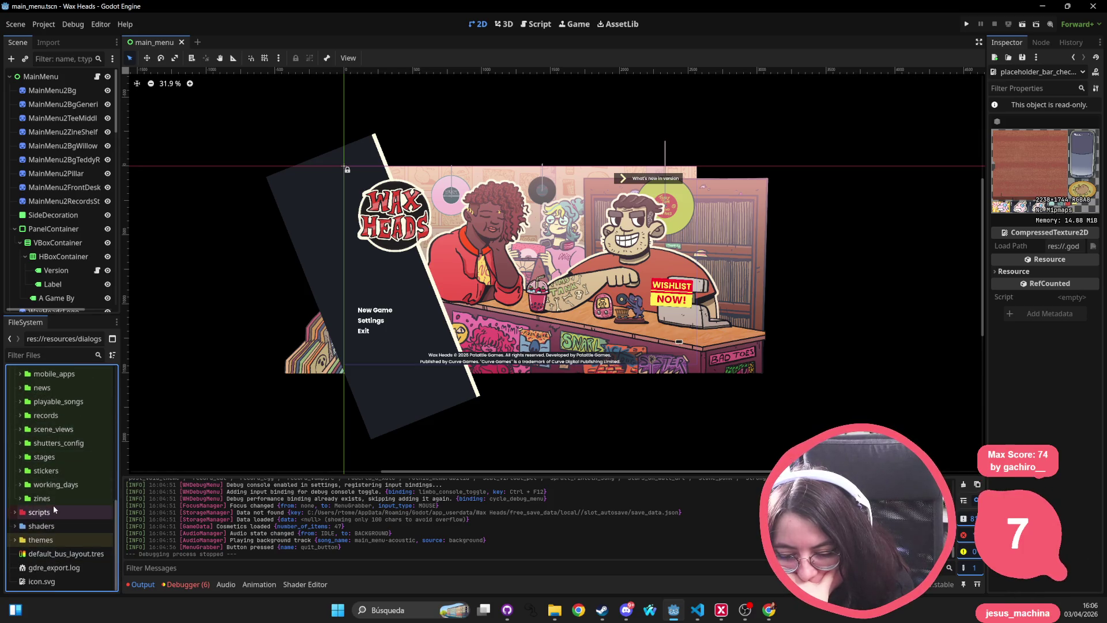
pyautogui.click(14, 512)
pyautogui.click(15, 514)
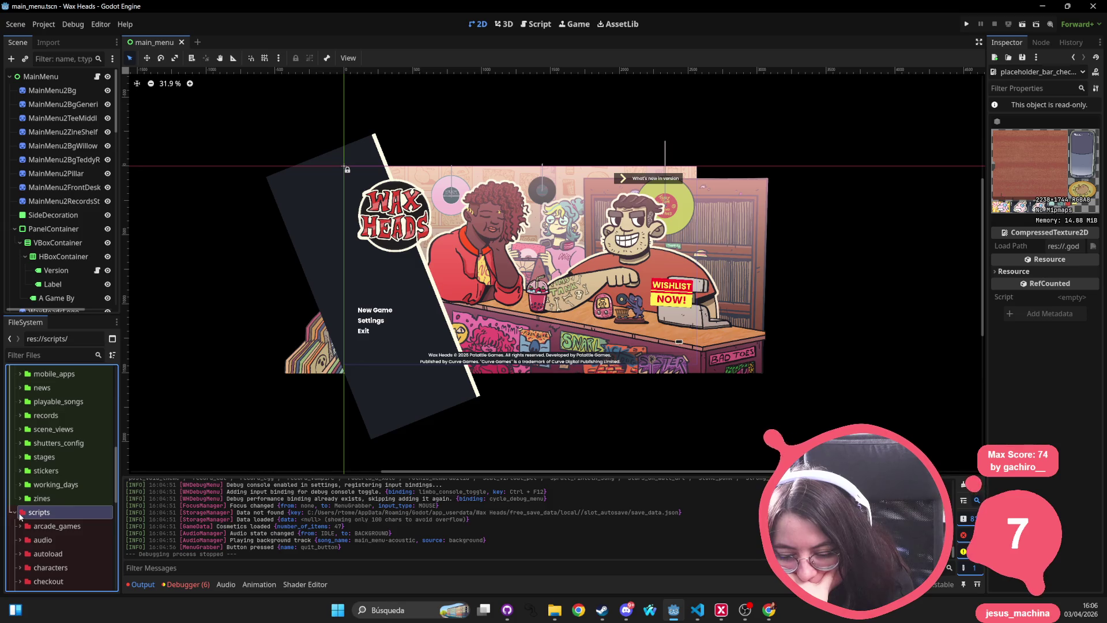
pyautogui.scroll(-5, 20, 515)
pyautogui.scroll(-5, 21, 518)
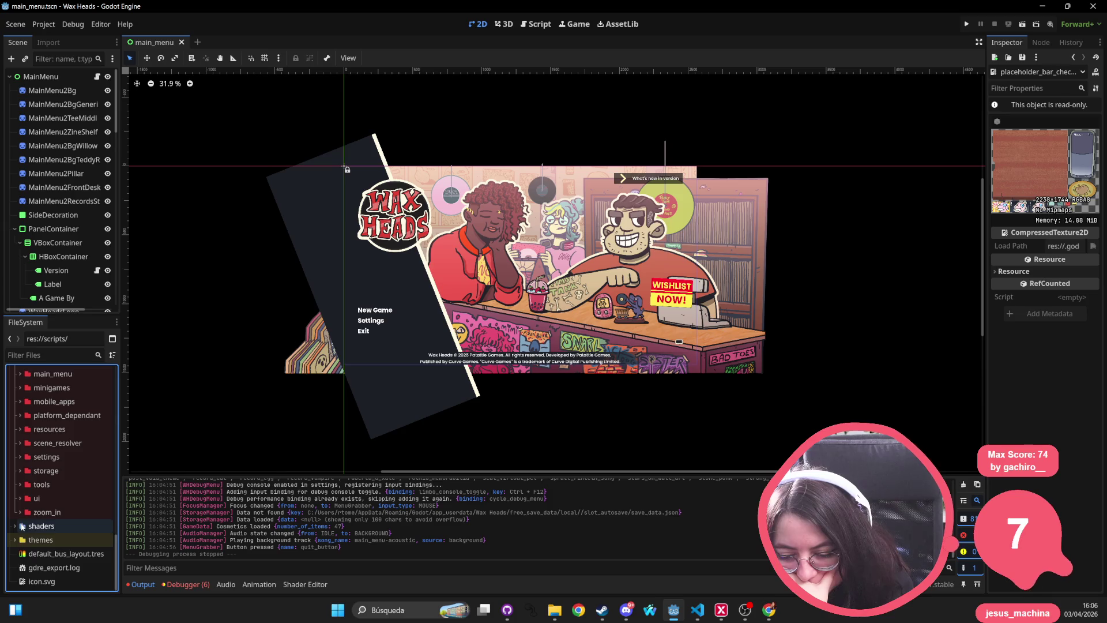
pyautogui.scroll(10, 29, 508)
pyautogui.scroll(5, 39, 490)
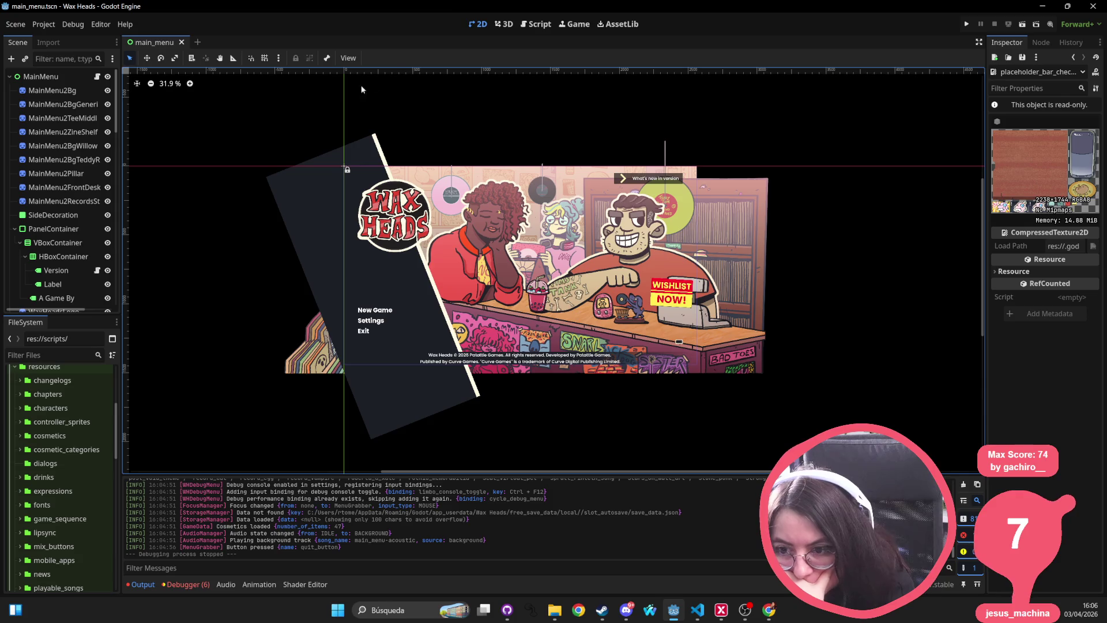
# In the Script workspace, open addons/dialogue_manager/compiler/compilation.gd from FileSystem
pyautogui.click(526, 28)
pyautogui.click(351, 347)
pyautogui.scroll(5, 73, 439)
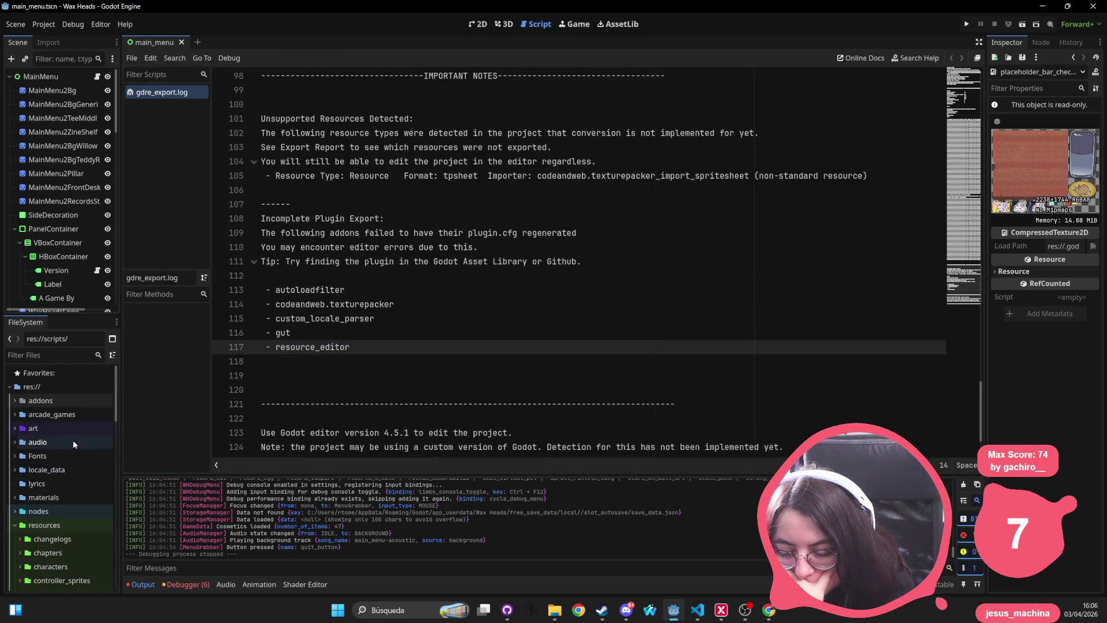
pyautogui.click(15, 400)
pyautogui.doubleClick(23, 443)
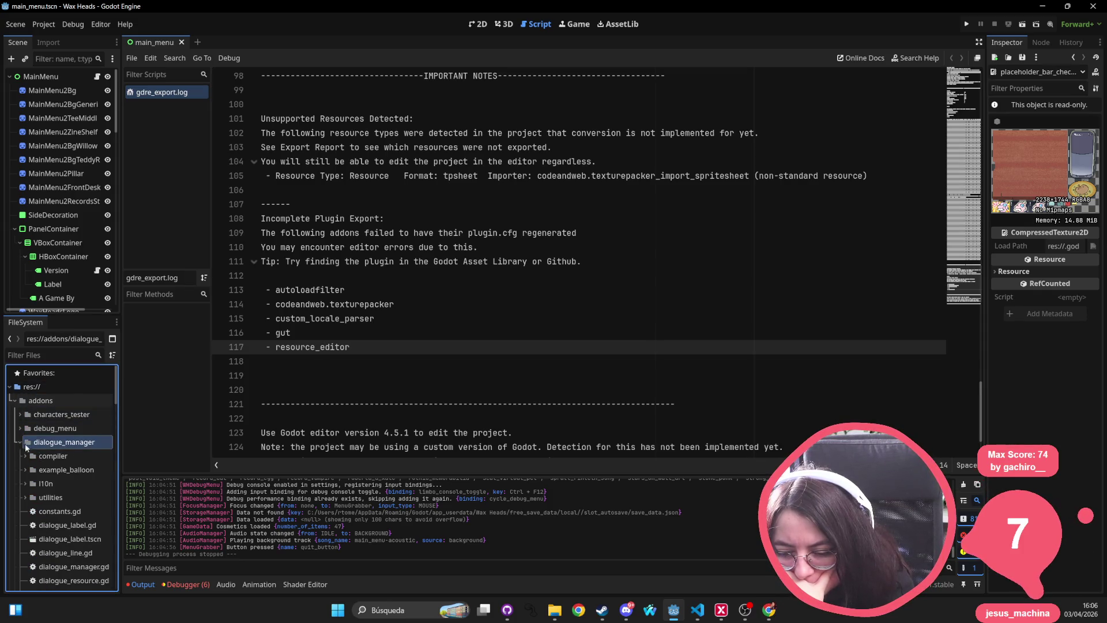
pyautogui.click(35, 456)
pyautogui.click(23, 456)
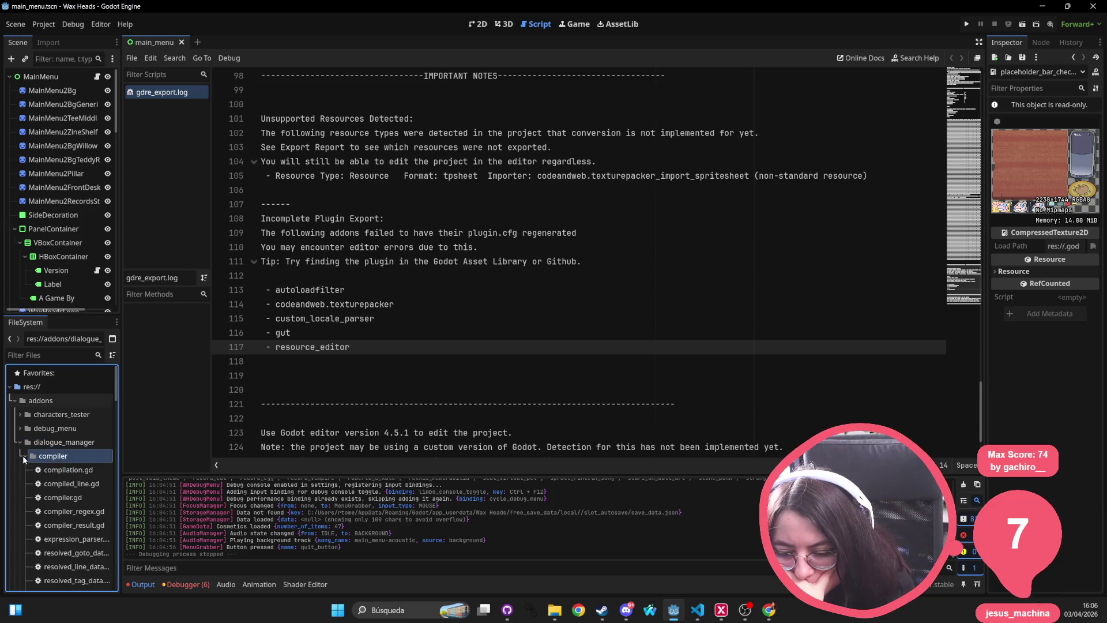
pyautogui.click(53, 472)
pyautogui.doubleClick(53, 472)
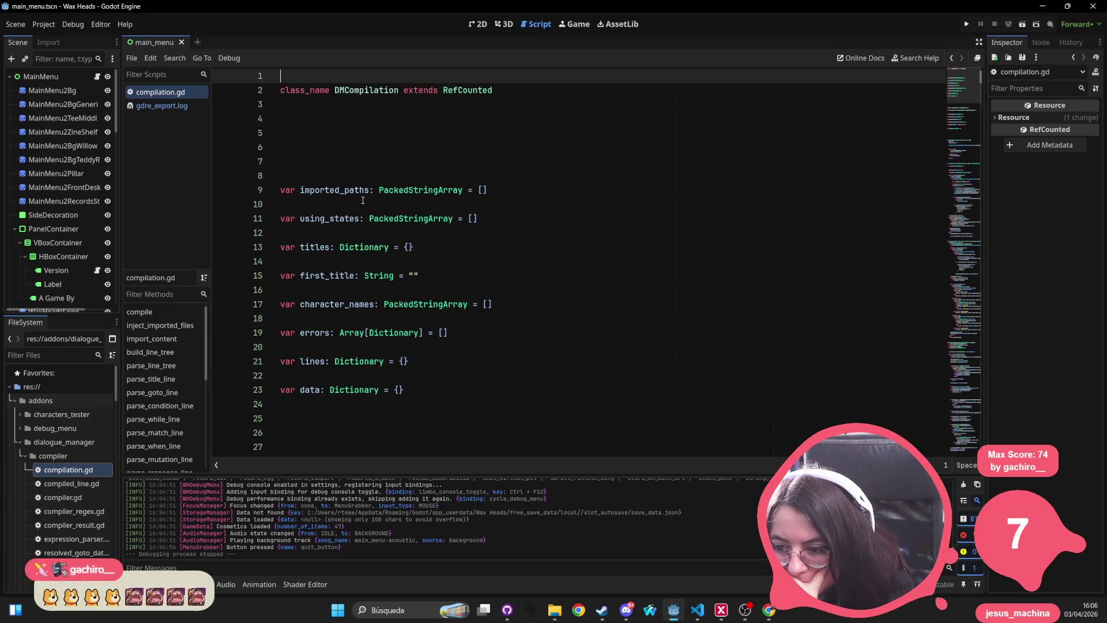
# Read through compilation.gd's code, then open compiled_line.gd alongside it
pyautogui.click(326, 318)
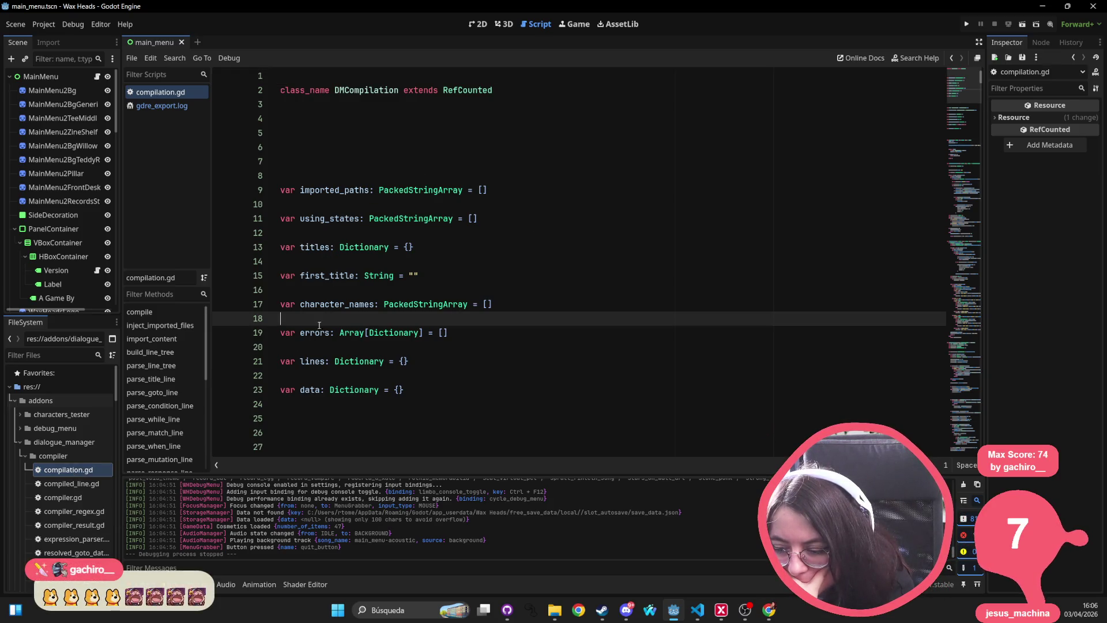
pyautogui.doubleClick(315, 333)
pyautogui.scroll(-1, 359, 104)
pyautogui.scroll(-15, 358, 104)
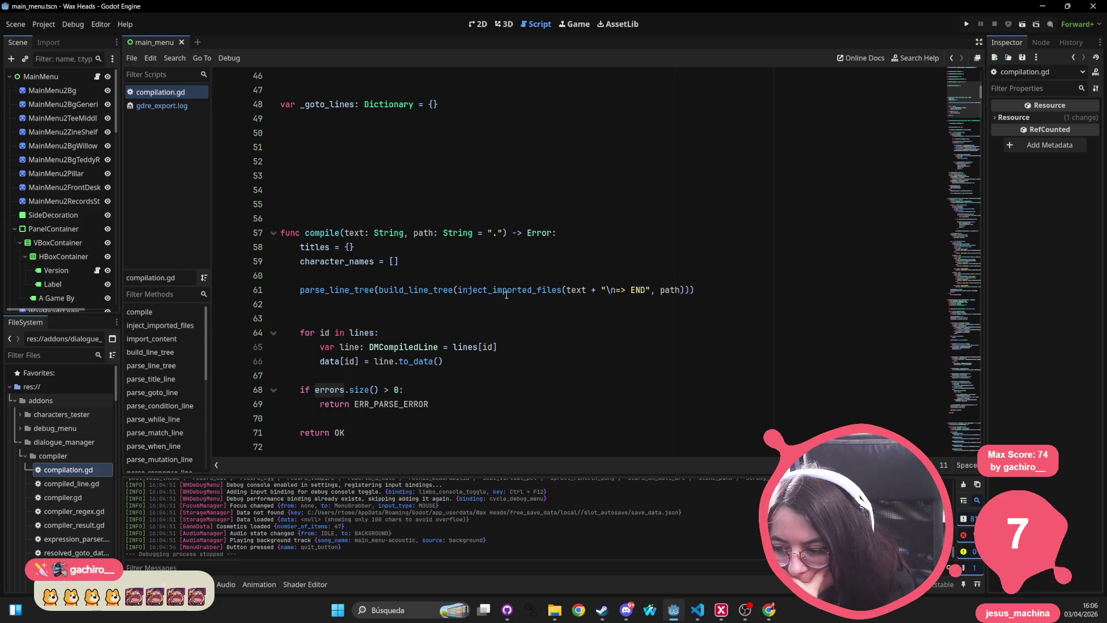
pyautogui.scroll(-2, 393, 251)
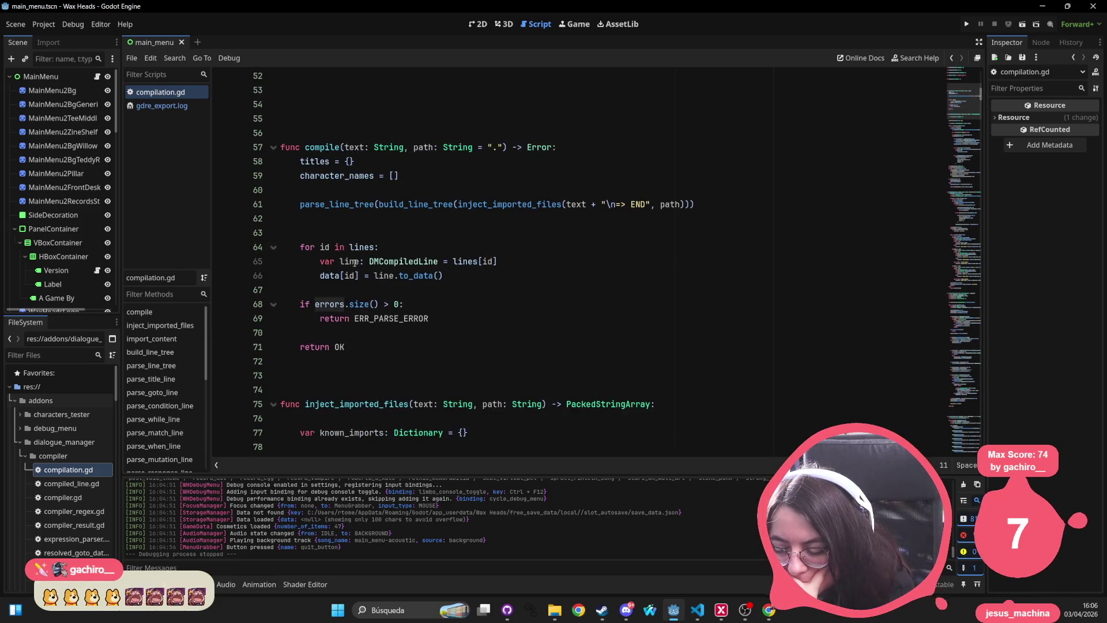
pyautogui.scroll(-7, 393, 251)
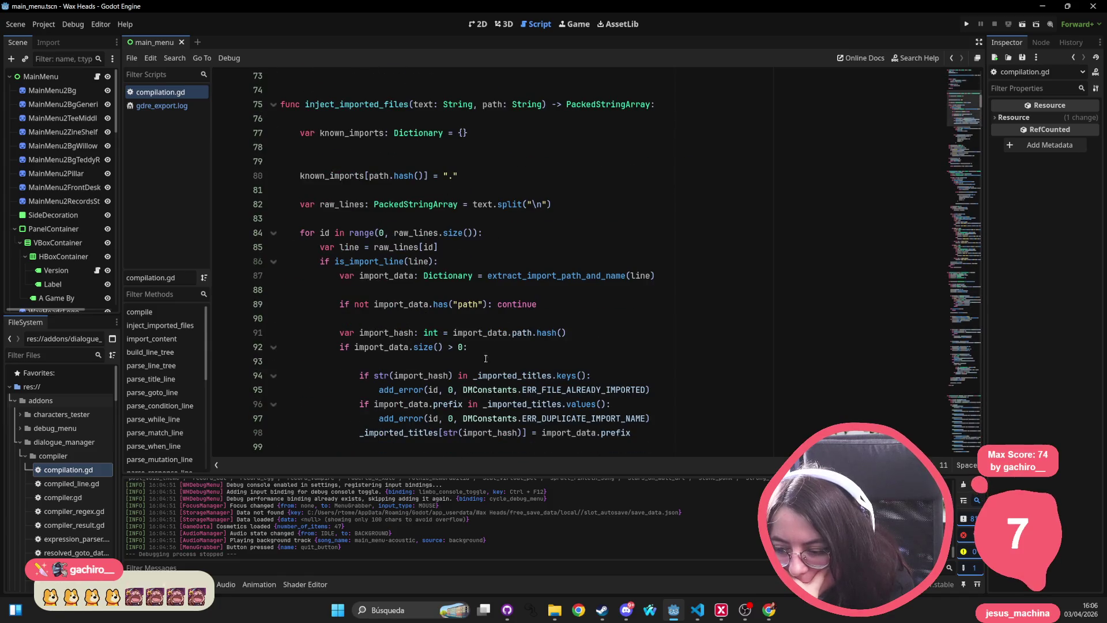
pyautogui.scroll(-5, 433, 210)
pyautogui.scroll(-5, 466, 343)
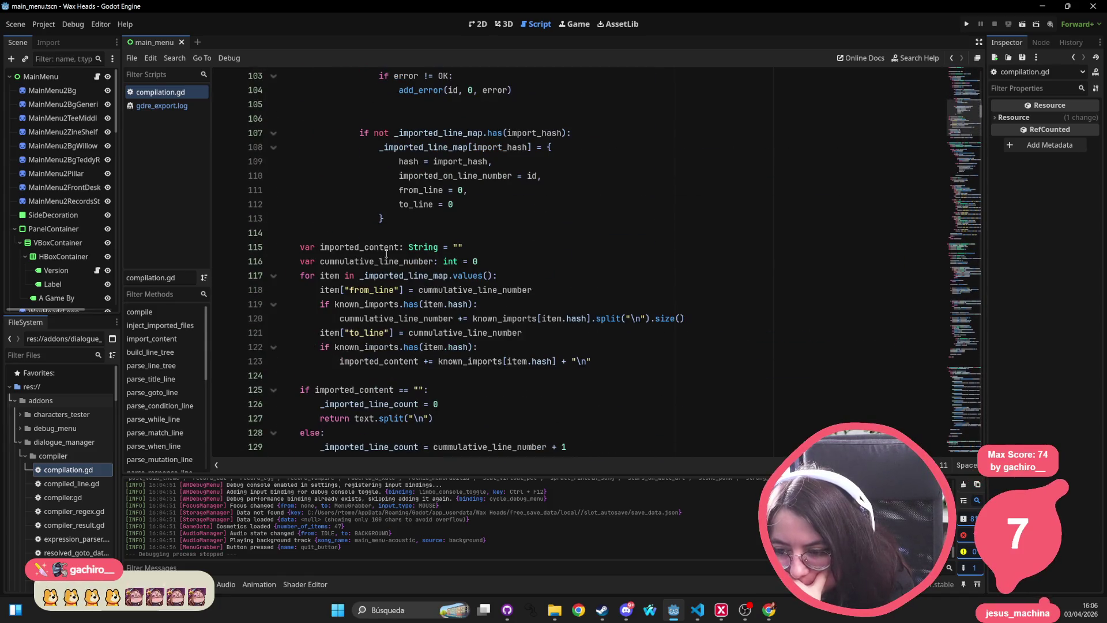
pyautogui.scroll(-4, 371, 294)
pyautogui.scroll(-5, 371, 295)
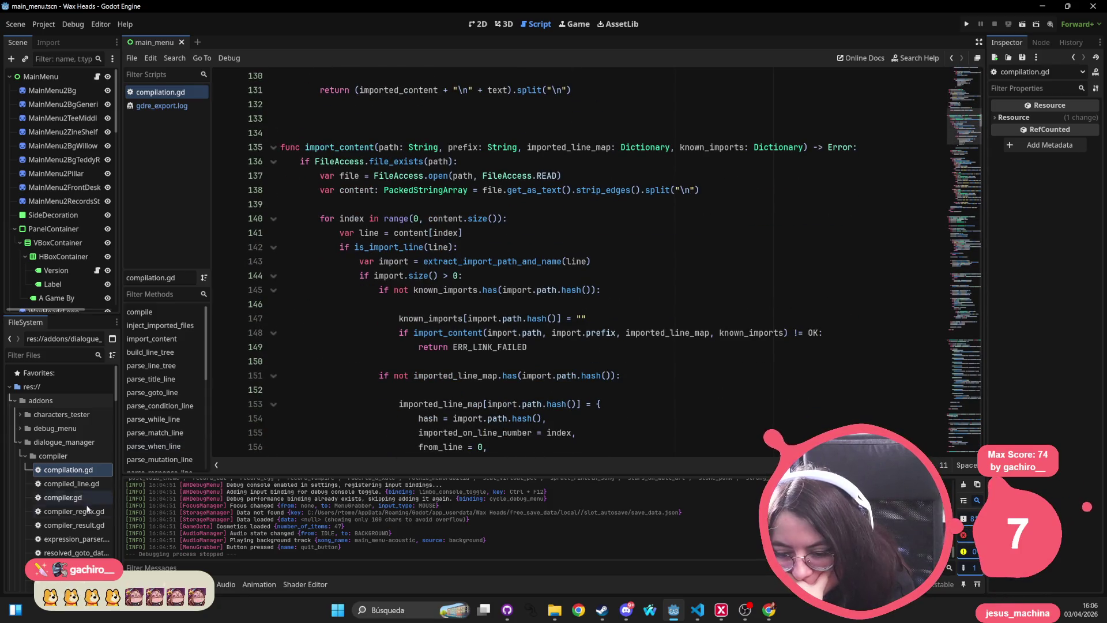
pyautogui.doubleClick(70, 483)
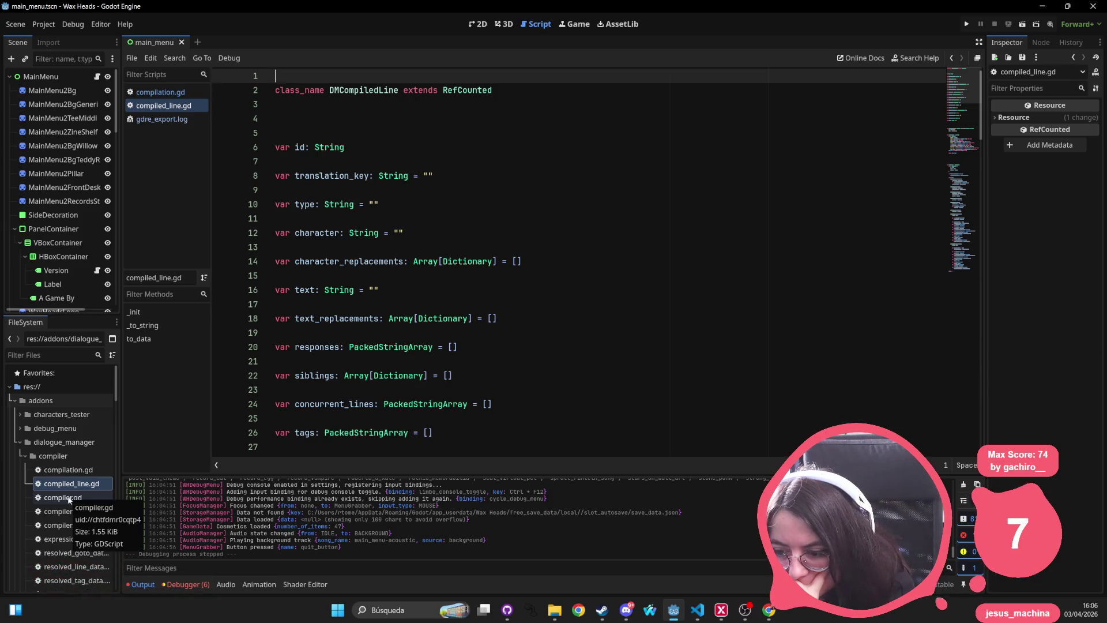
# Open compiler.gd and scroll through its static helper functions
pyautogui.doubleClick(69, 498)
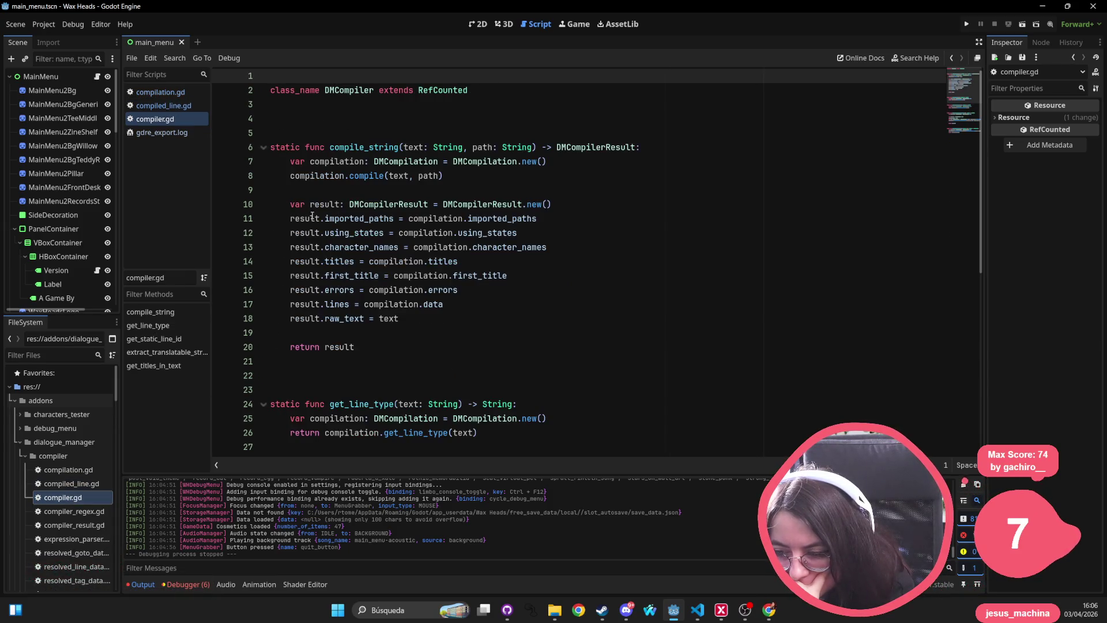
pyautogui.scroll(-5, 348, 276)
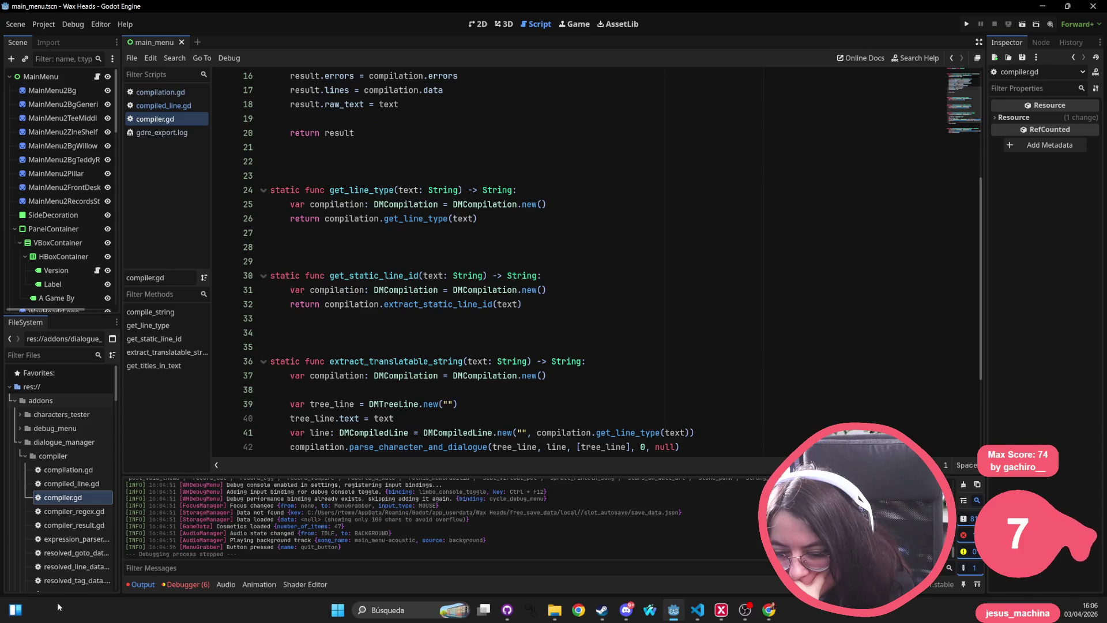
pyautogui.click(61, 539)
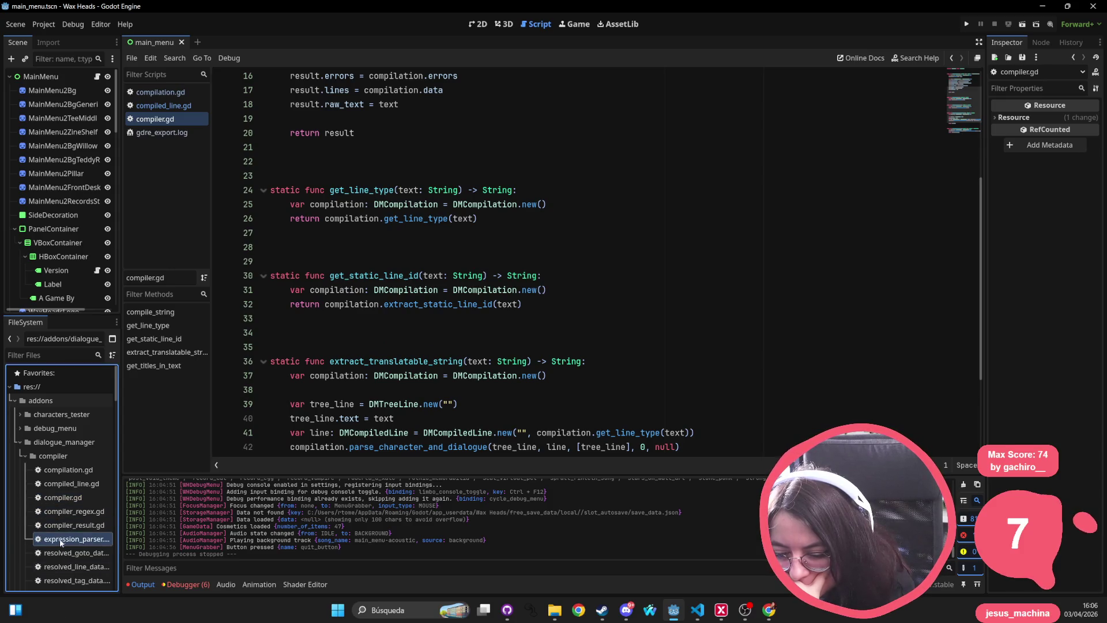
pyautogui.scroll(-2, 60, 537)
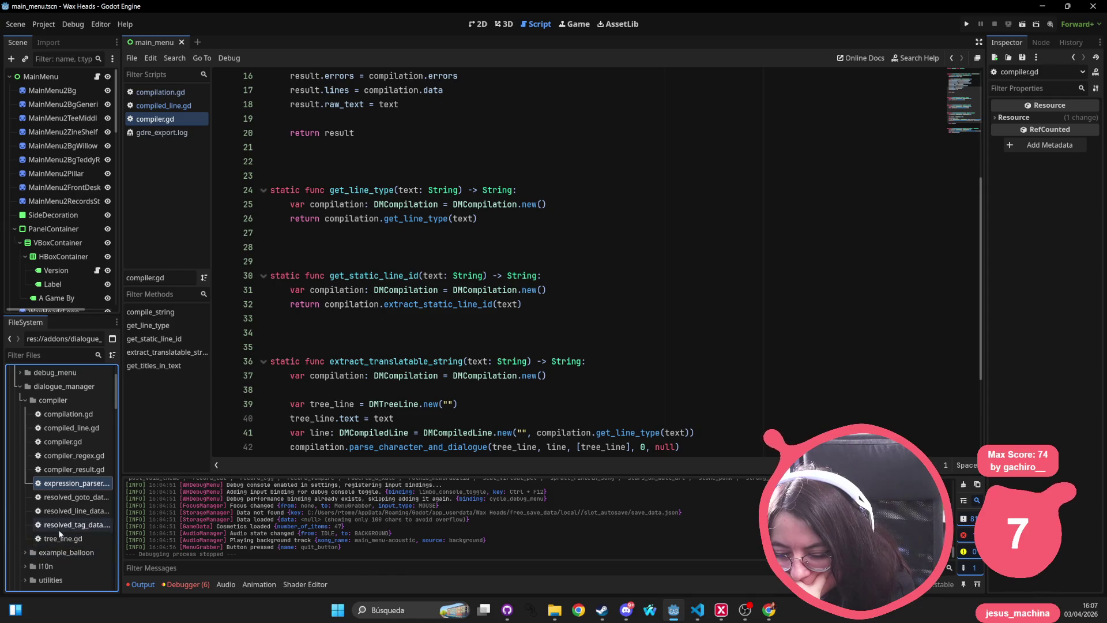
pyautogui.scroll(-2, 59, 538)
pyautogui.scroll(-2, 58, 538)
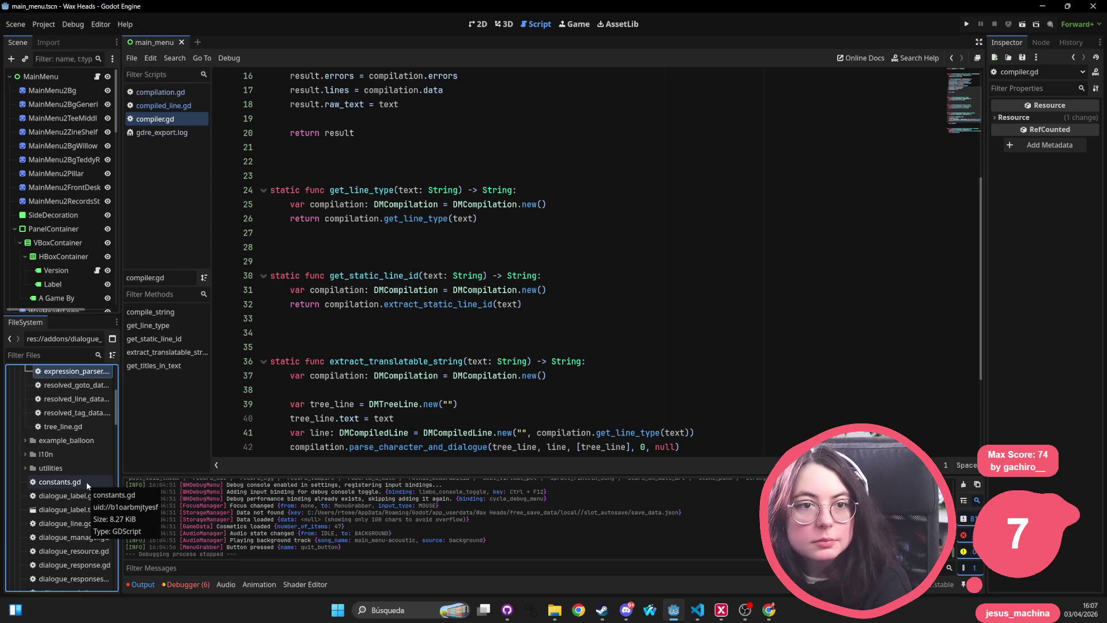
pyautogui.scroll(6, 58, 439)
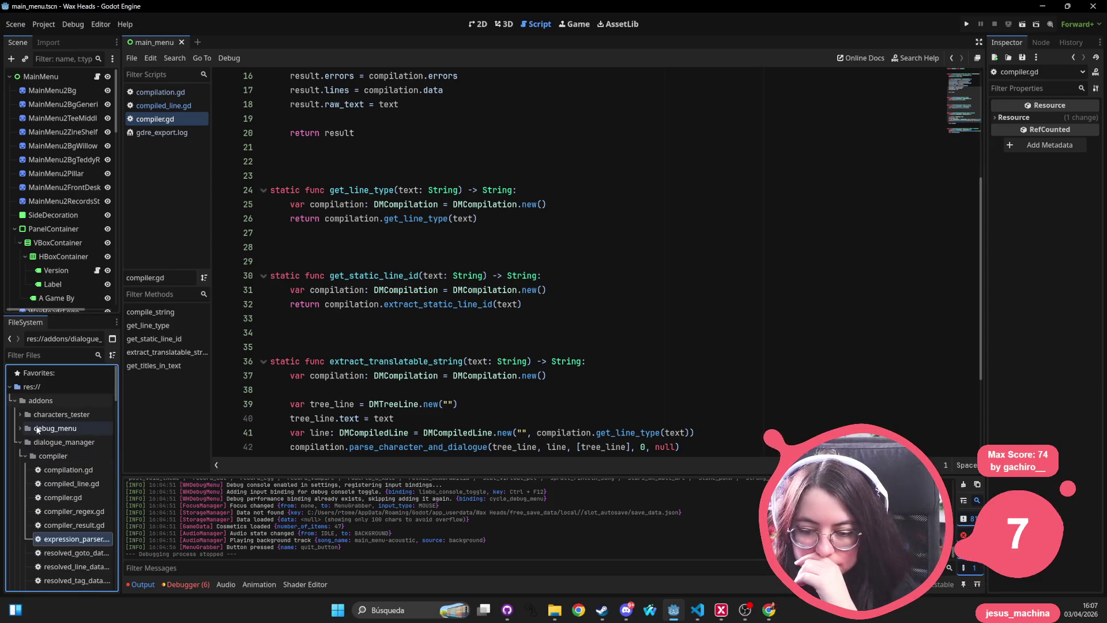
# Collapse the dialogue_manager, addons and resources folders, and place the caret on compiler.gd line 31
pyautogui.click(20, 442)
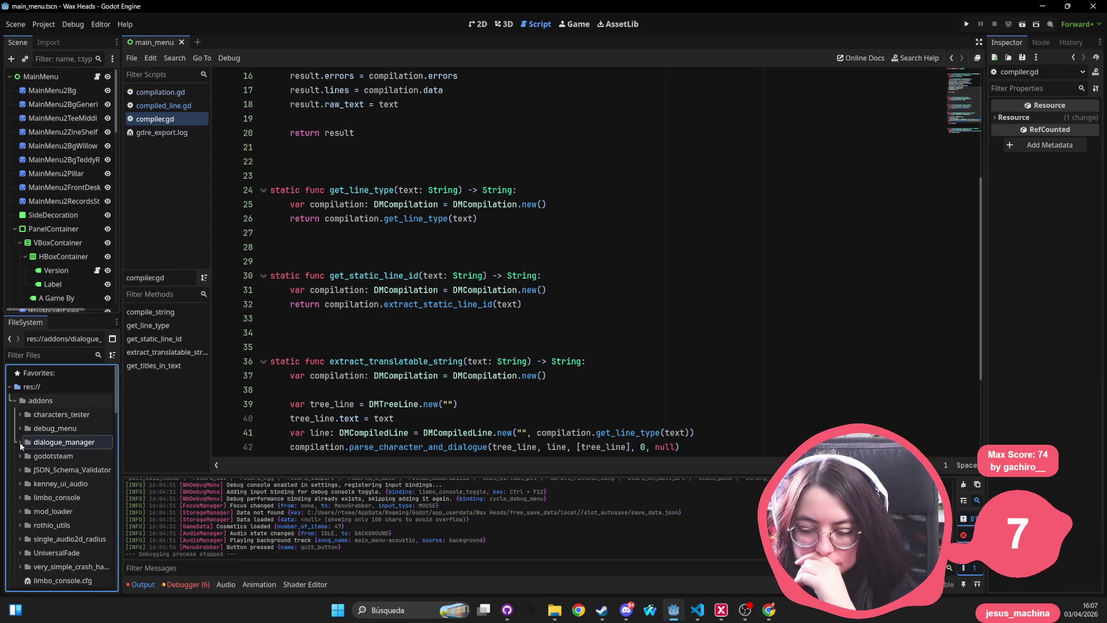
pyautogui.click(13, 401)
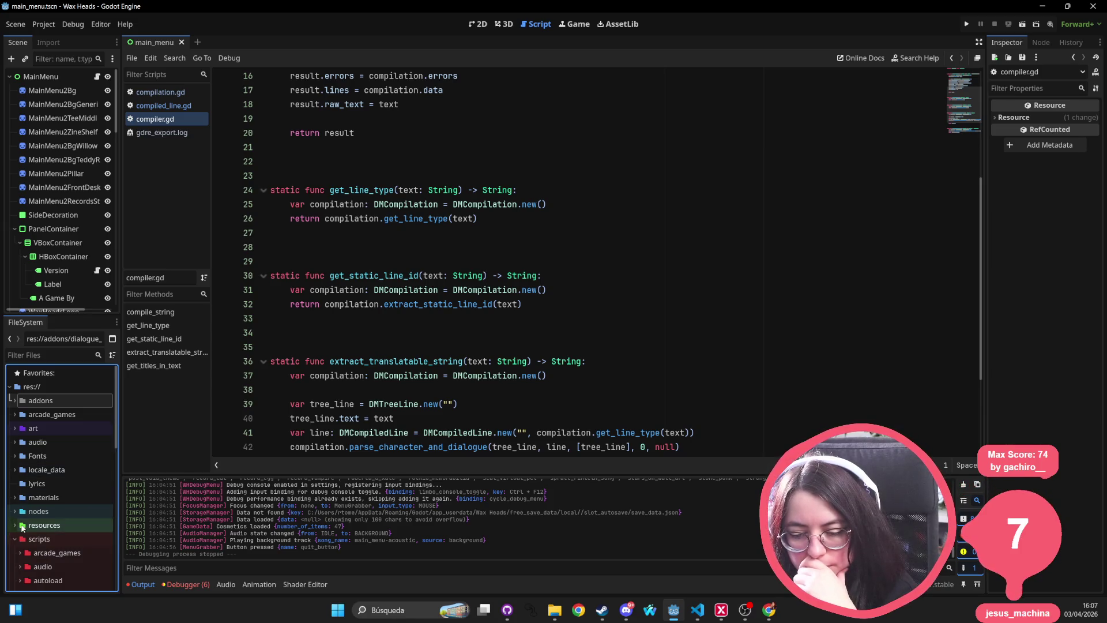
pyautogui.click(14, 526)
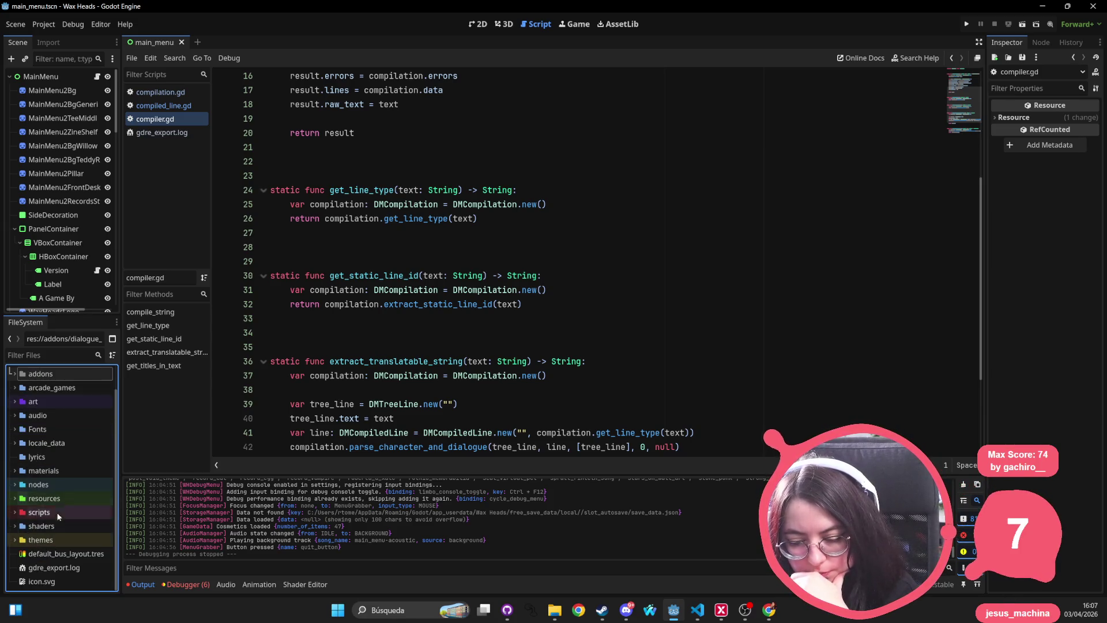
pyautogui.click(499, 289)
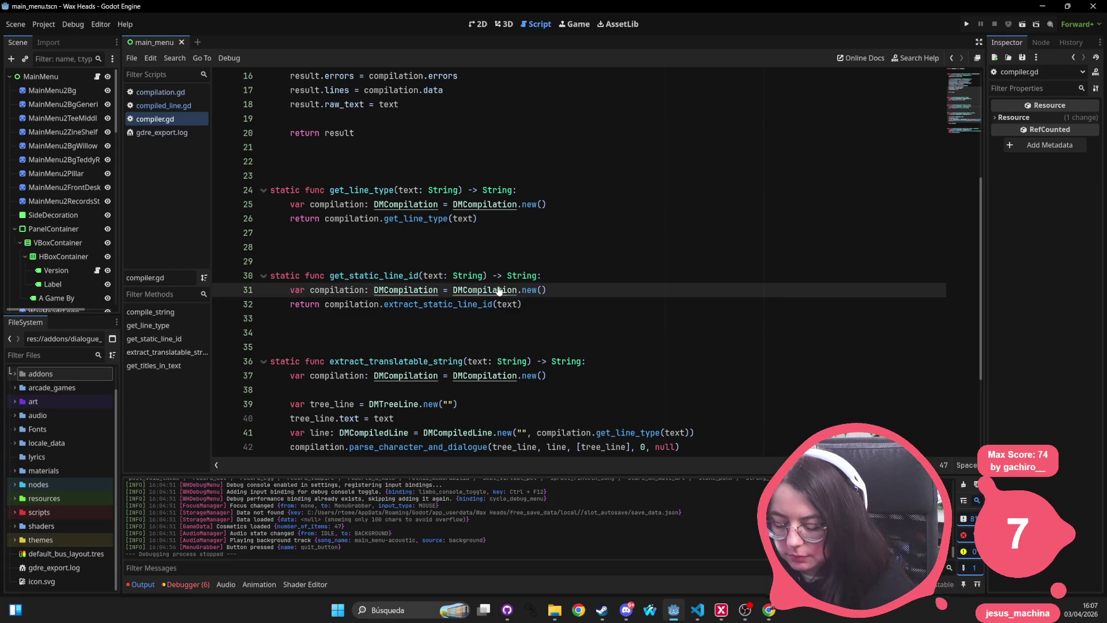
# Quick-open side_a_track01.tres, widen the Inspector, expand Dialogue and show it in FileSystem
pyautogui.hotkey('alt', 'shift', 'o')
pyautogui.write('track01')
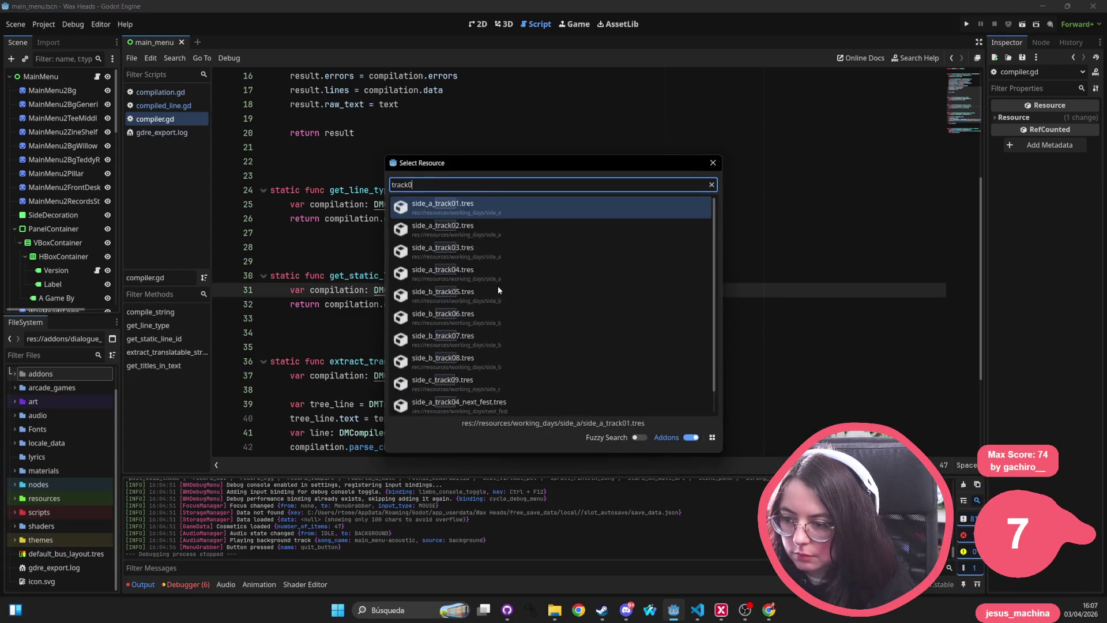
pyautogui.press('Return')
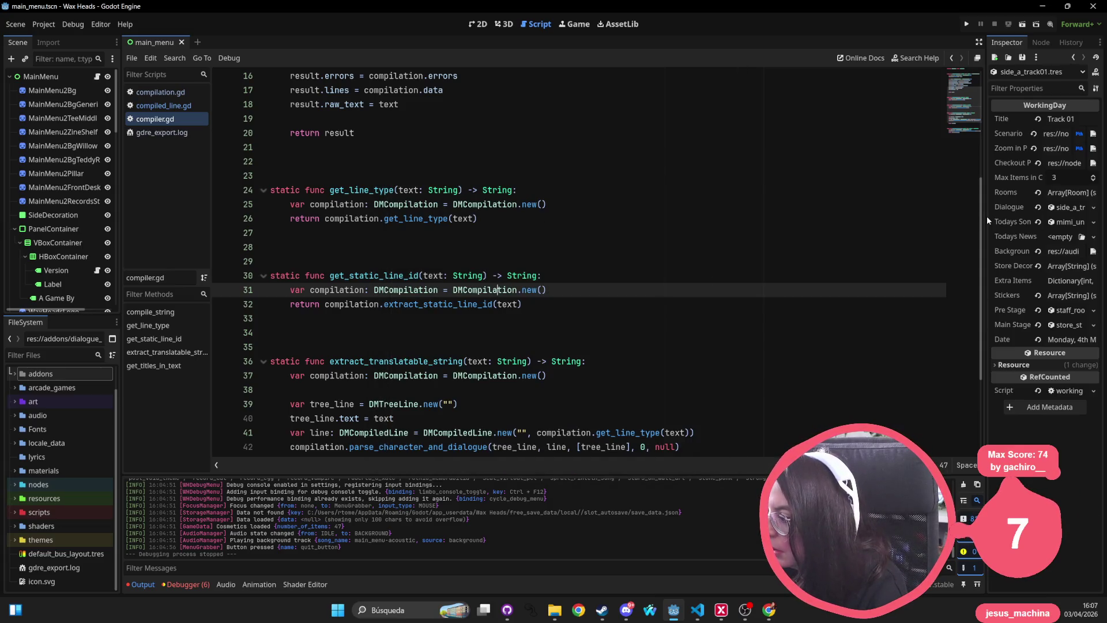
pyautogui.moveTo(986, 215); pyautogui.dragTo(817, 215)
pyautogui.click(1006, 208)
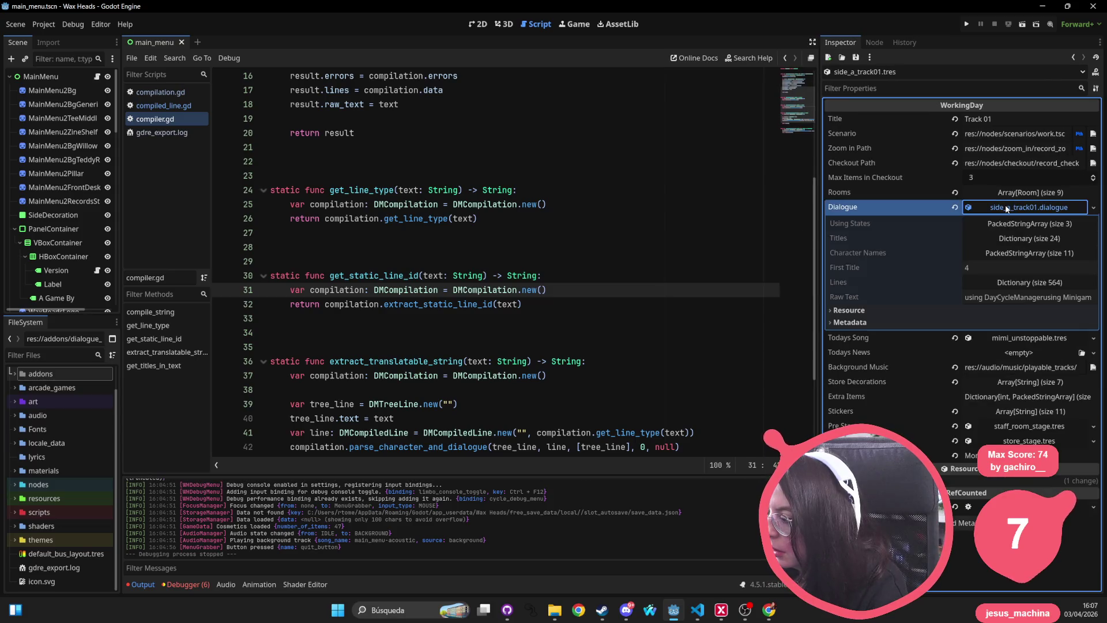
pyautogui.click(1094, 208)
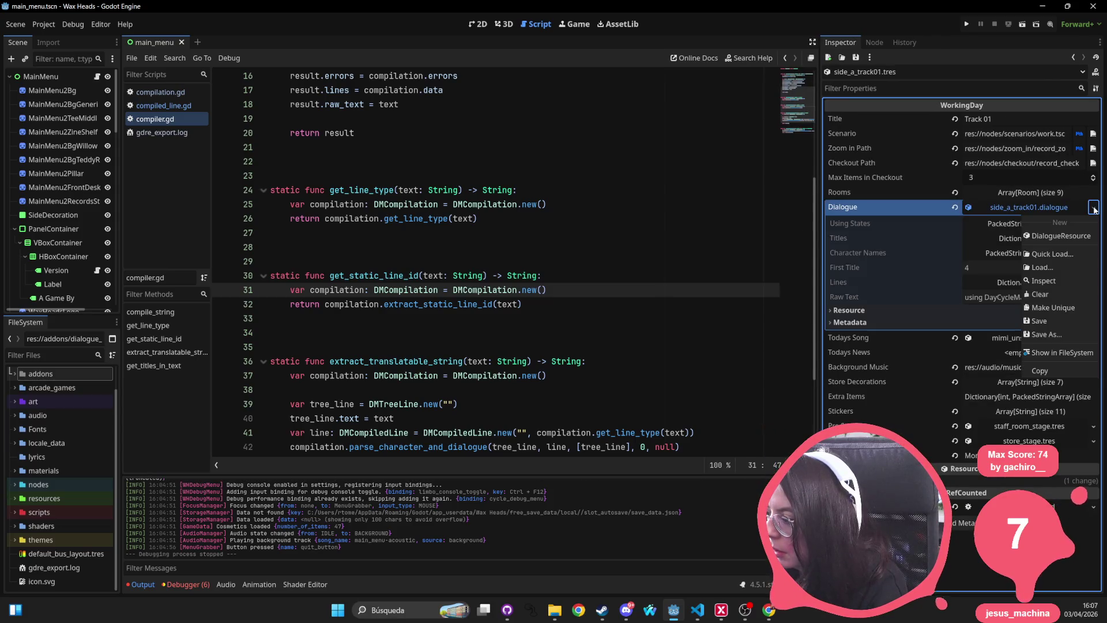
pyautogui.click(1055, 353)
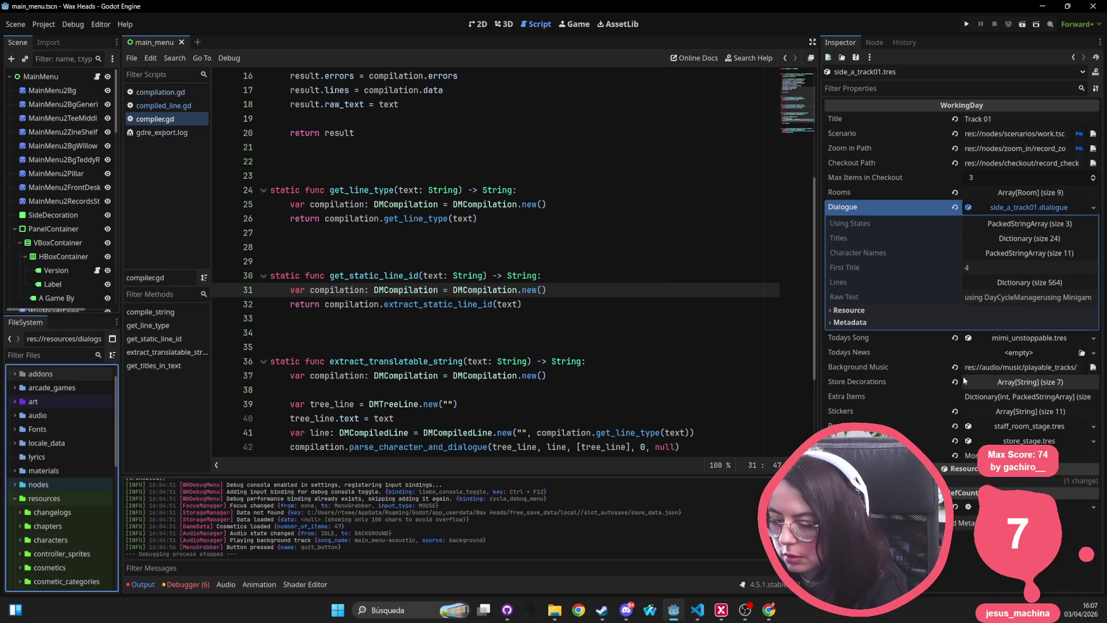
# Show the six Debugger errors in a taller Errors panel
pyautogui.click(186, 584)
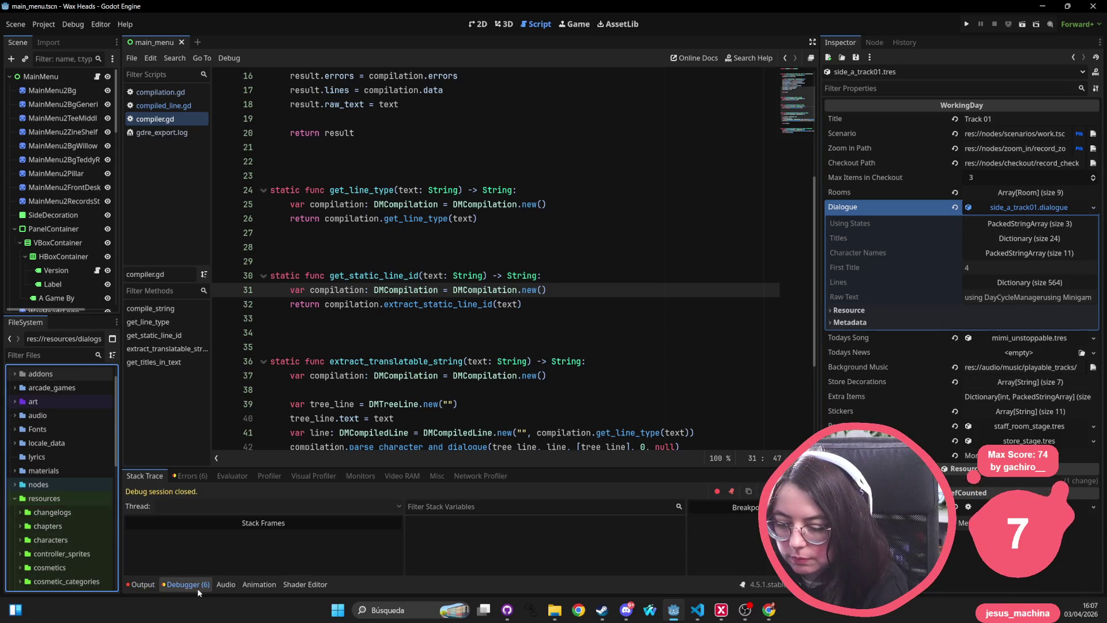
pyautogui.click(189, 476)
pyautogui.moveTo(260, 469); pyautogui.dragTo(259, 452)
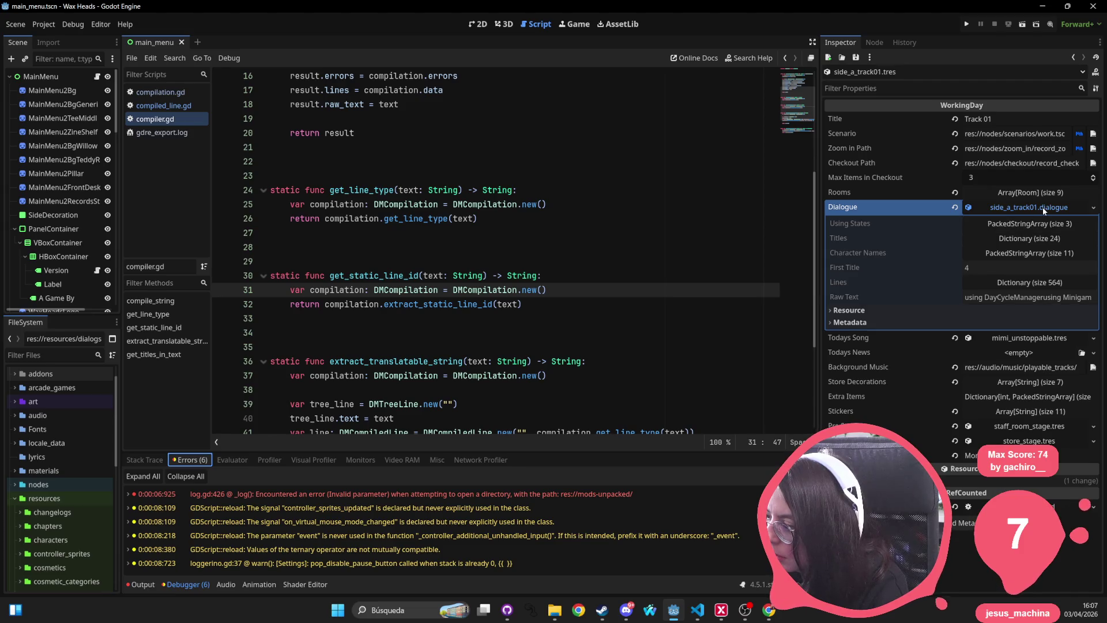
# Re-expand the Dialogue property and show side_a_track01.dialogue in FileSystem again
pyautogui.click(1043, 208)
pyautogui.click(1041, 206)
pyautogui.rightClick(1041, 206)
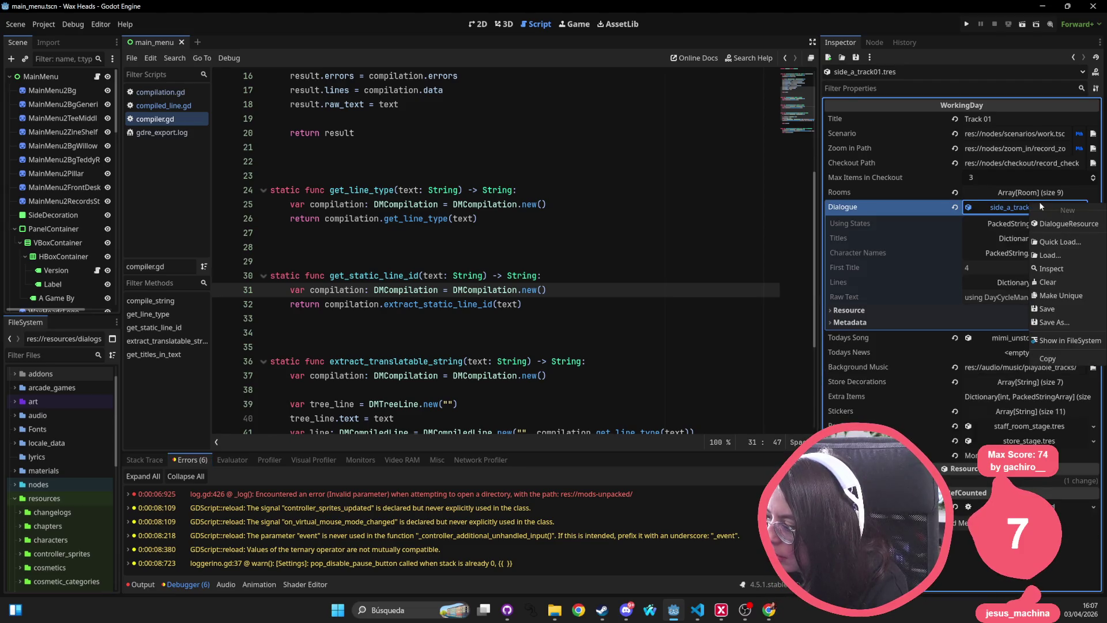
pyautogui.click(1067, 340)
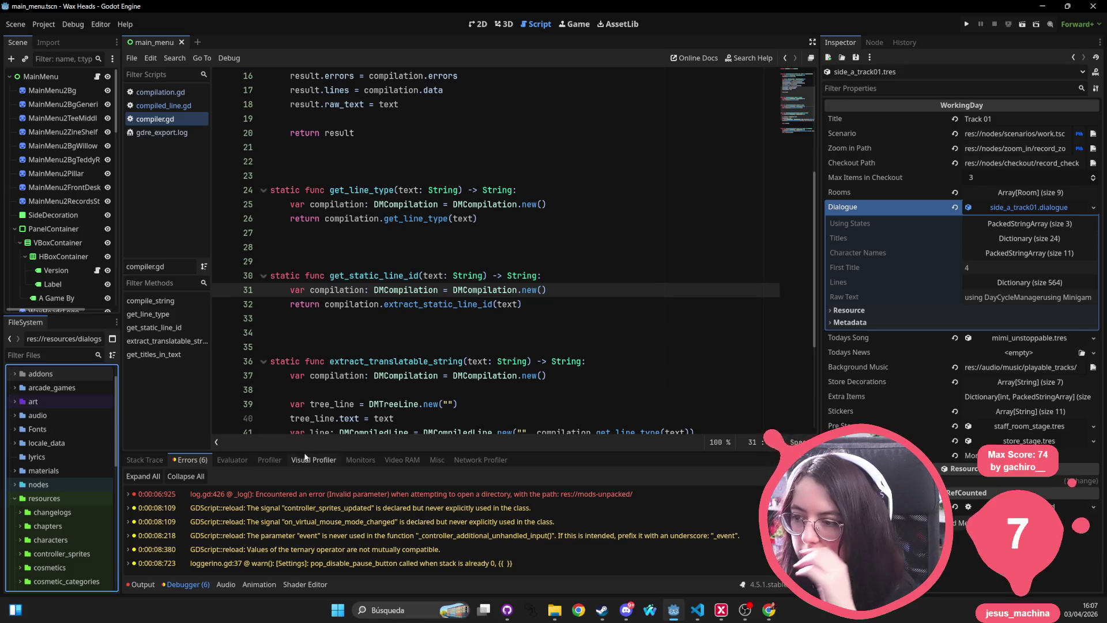
# Put the caret on line 32 of the script and open the Project menu
pyautogui.moveTo(461, 224)
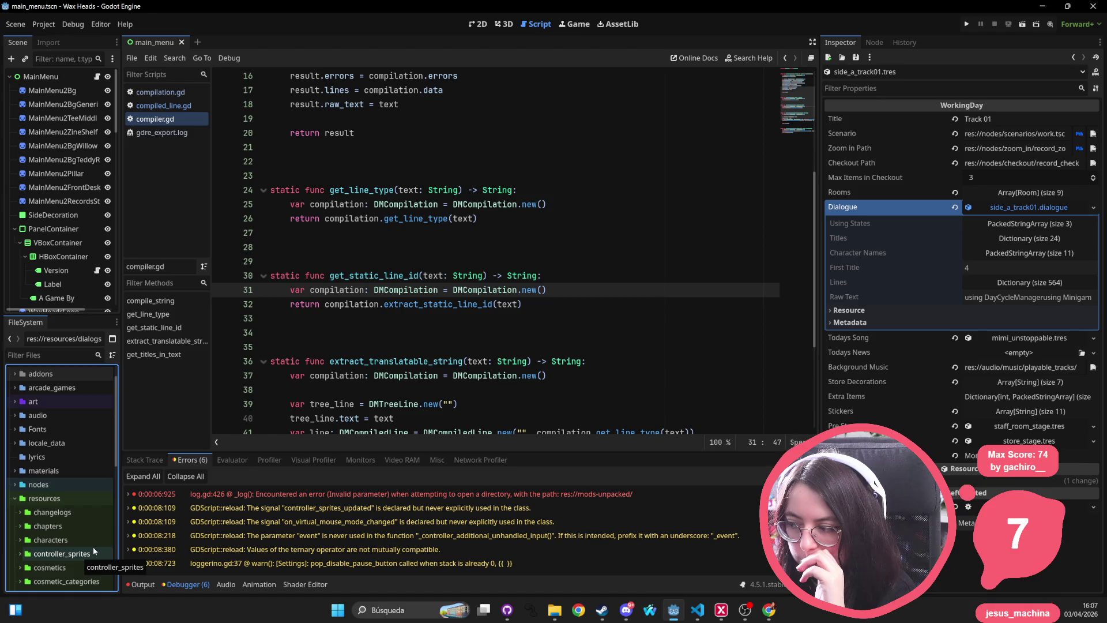
pyautogui.click(414, 304)
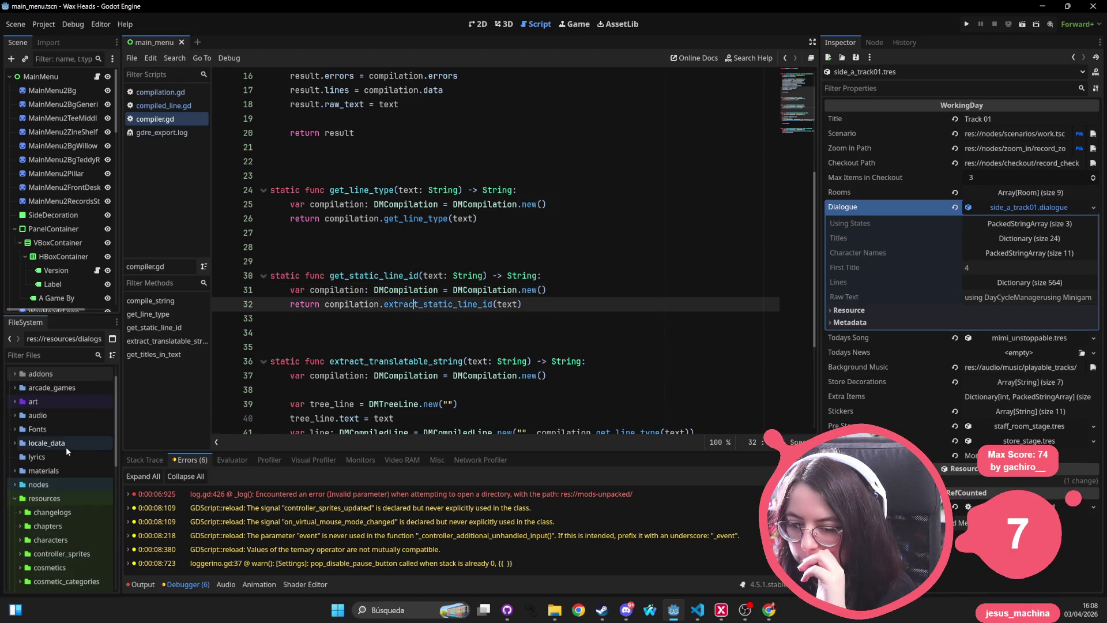
pyautogui.scroll(2, 65, 448)
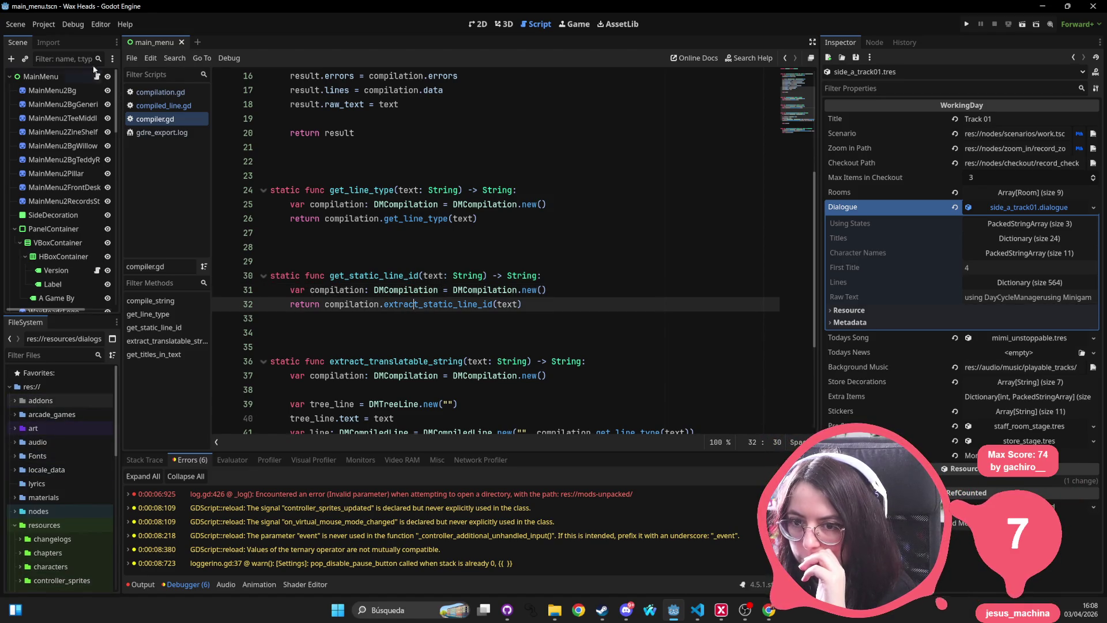
pyautogui.click(47, 25)
# Try twice to enable dialogue manager in Project Settings > Plugins, dismissing each load-failure warning
pyautogui.click(58, 38)
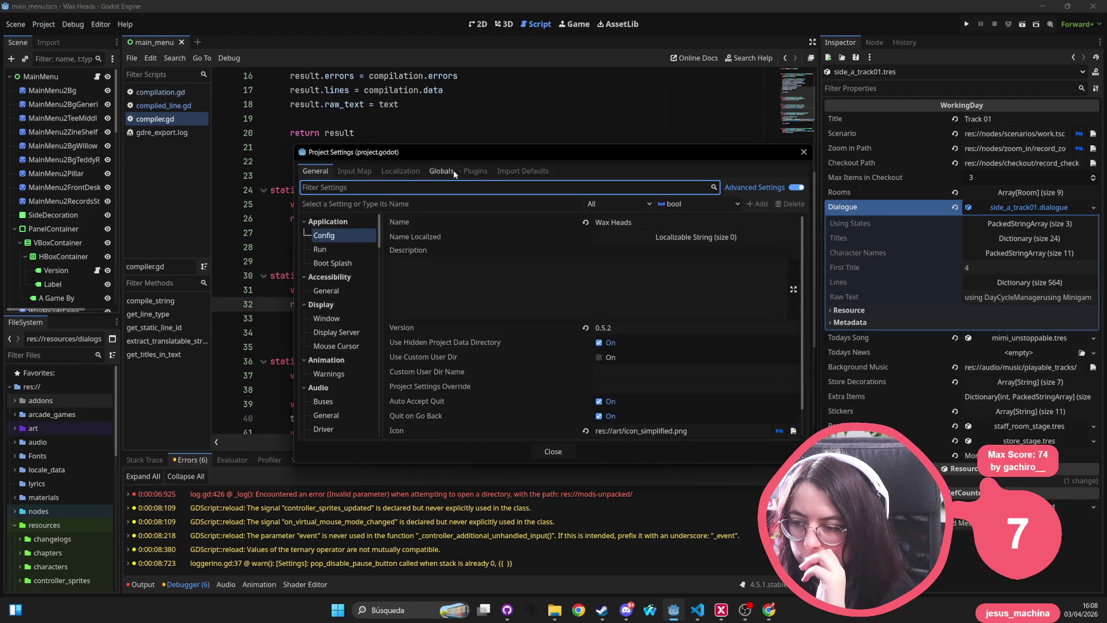
pyautogui.click(477, 173)
pyautogui.click(316, 245)
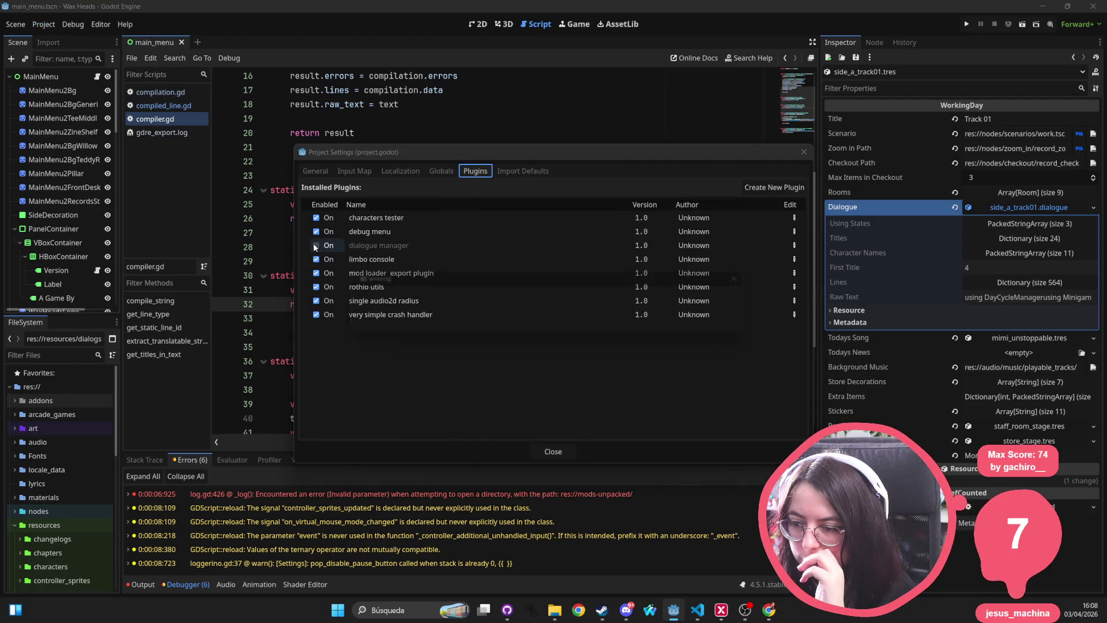
pyautogui.click(470, 325)
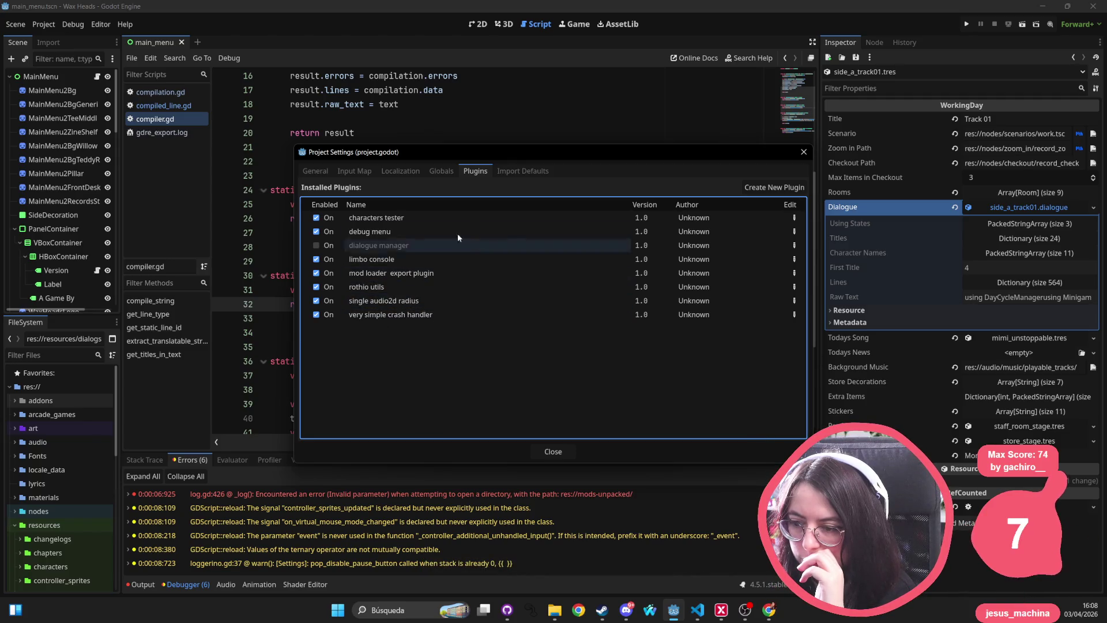
pyautogui.click(316, 247)
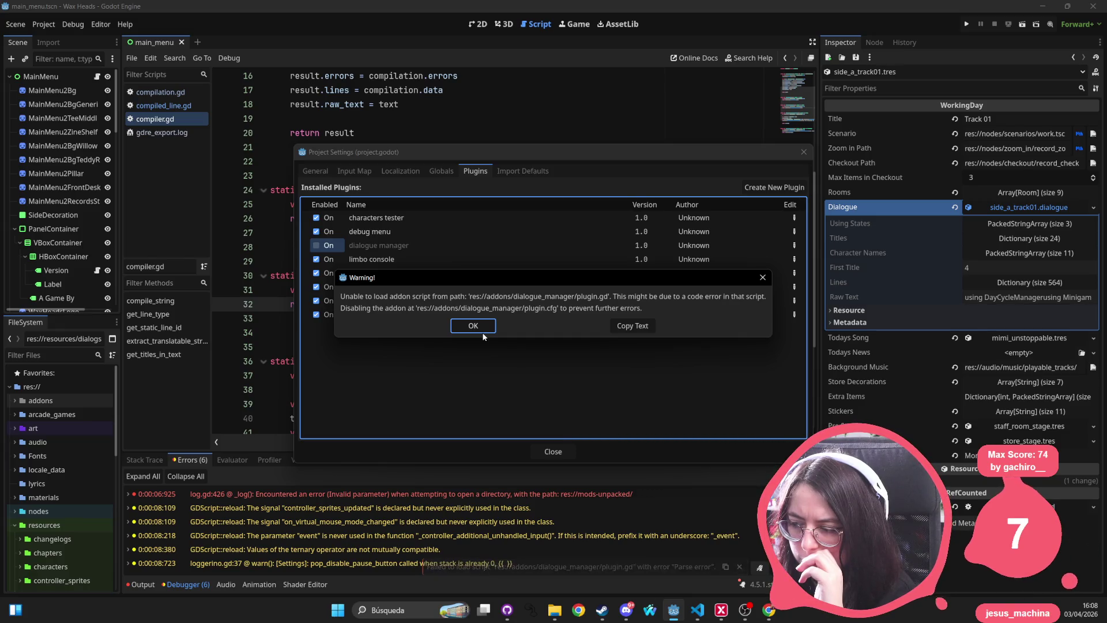
pyautogui.click(481, 329)
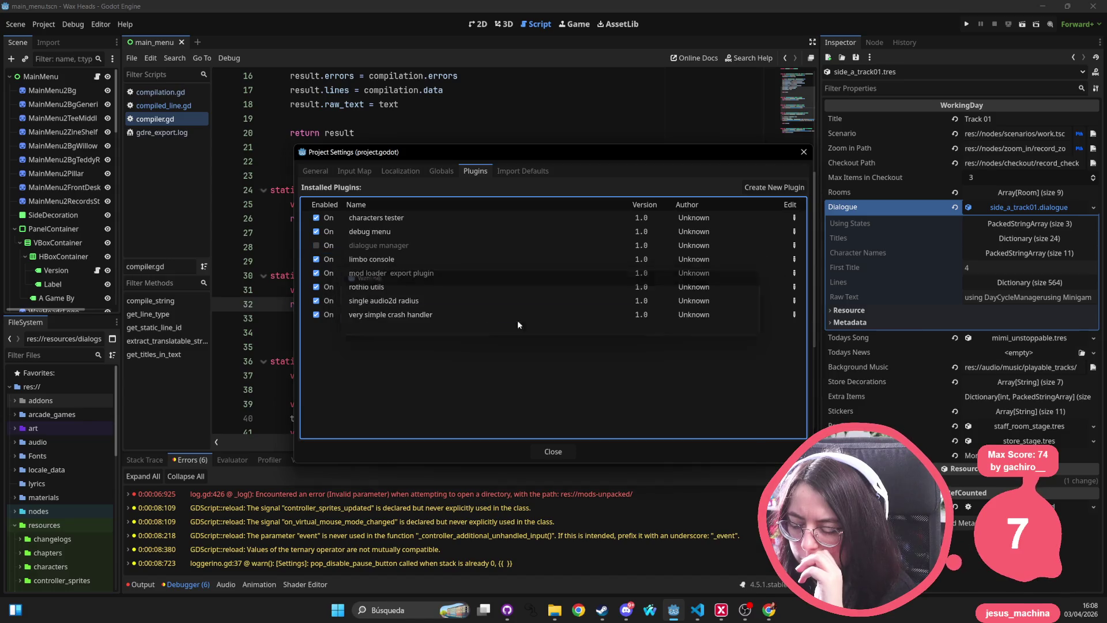
# Close Project Settings, check the other taskbar windows, and select res://addons/ in FileSystem
pyautogui.press('Escape')
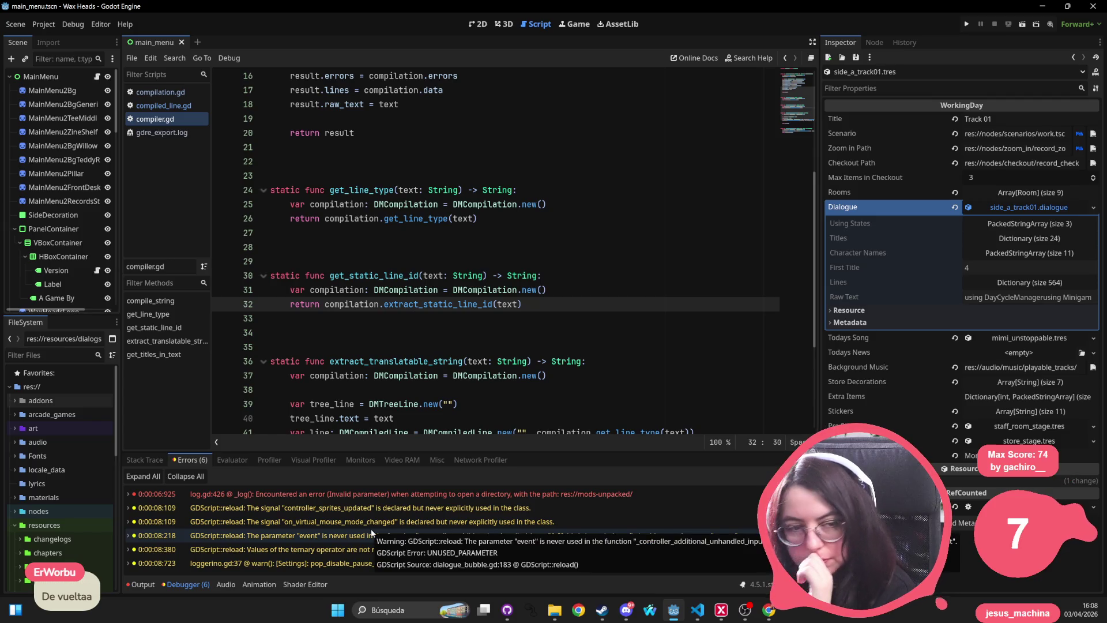
pyautogui.press('Up')
pyautogui.press('Up')
pyautogui.press('Up')
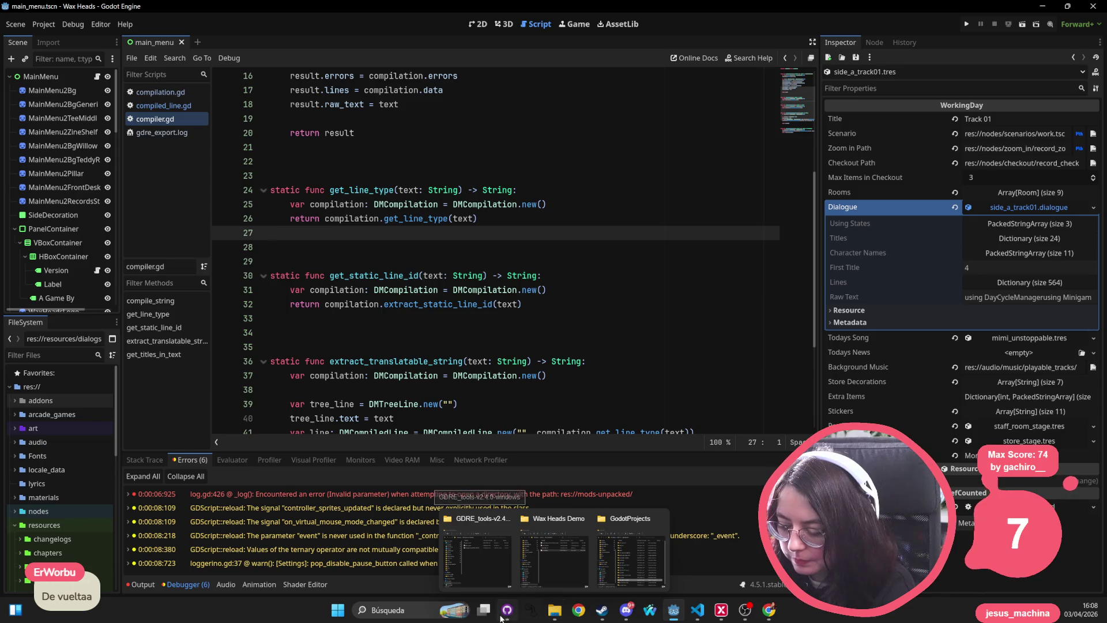
pyautogui.moveTo(507, 612)
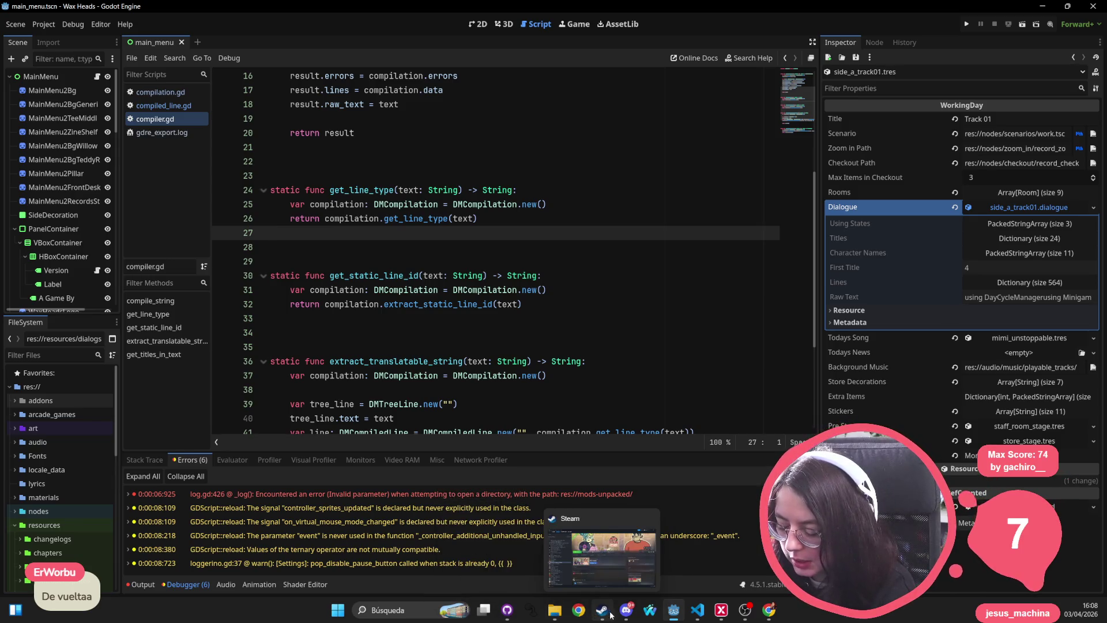
pyautogui.moveTo(555, 610)
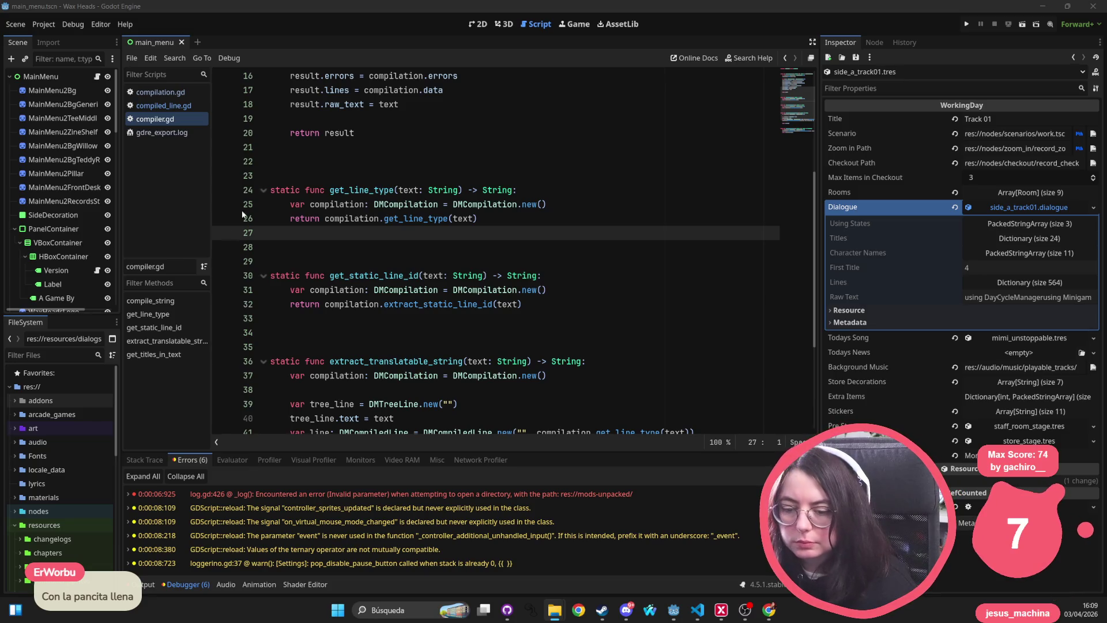
pyautogui.click(38, 400)
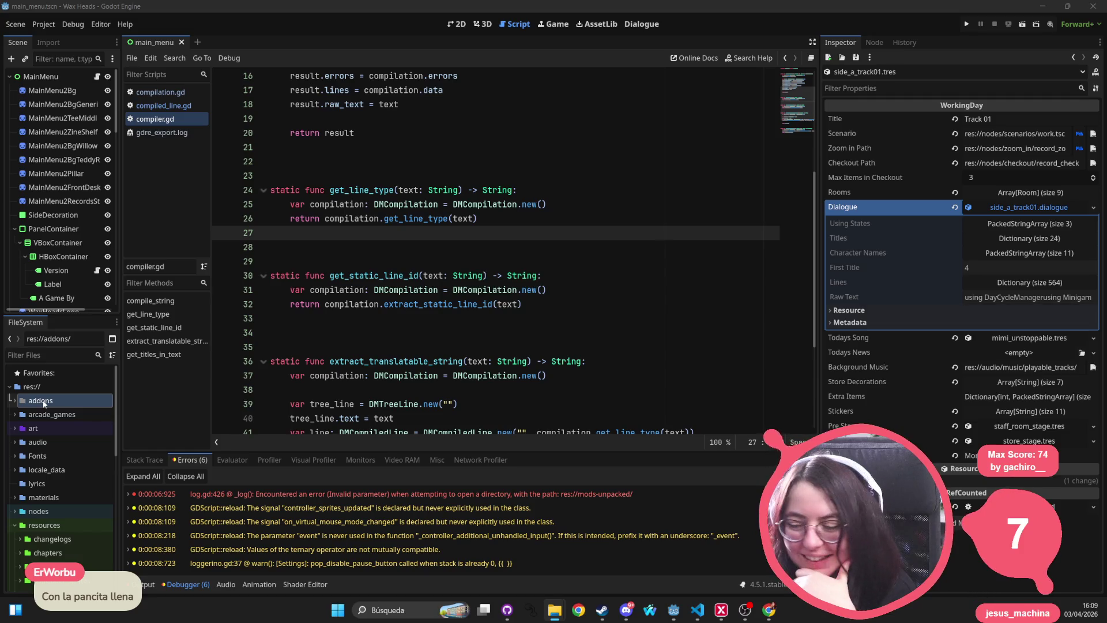
# Confirm Dialogue Manager is enabled in Project Settings, then open res://resources/dialogs in FileSystem
pyautogui.click(40, 25)
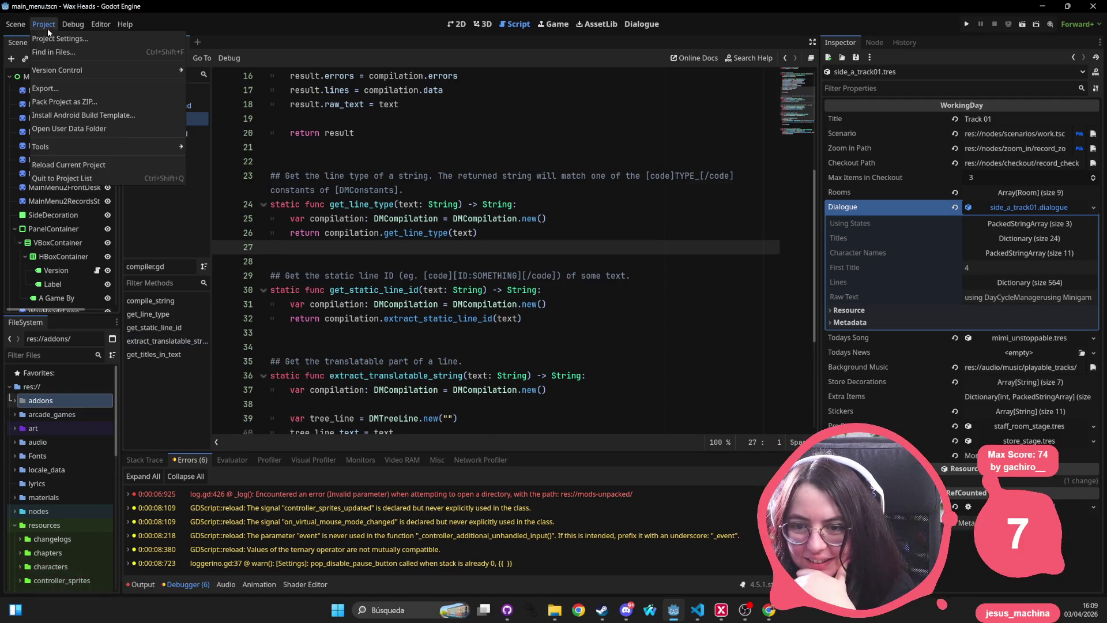
pyautogui.click(59, 39)
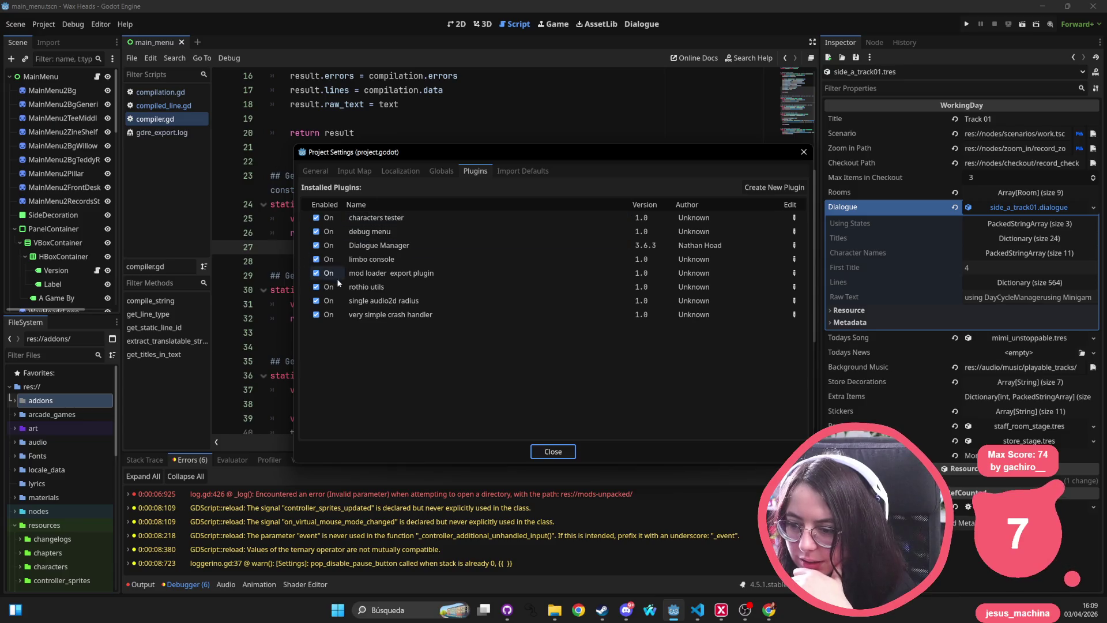
pyautogui.click(804, 152)
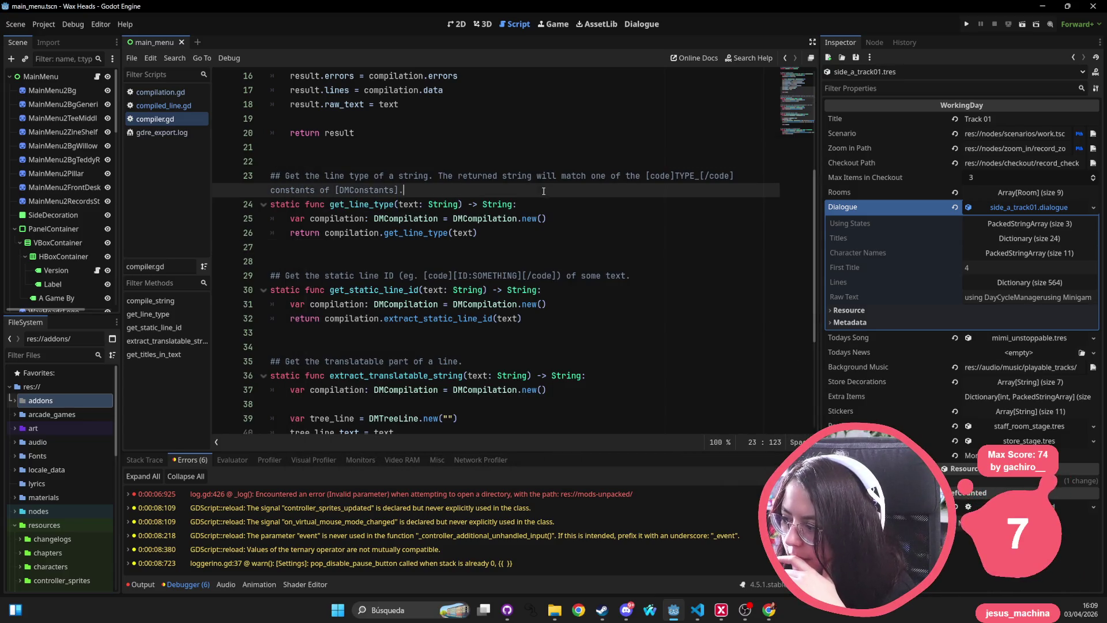
pyautogui.scroll(-4, 61, 537)
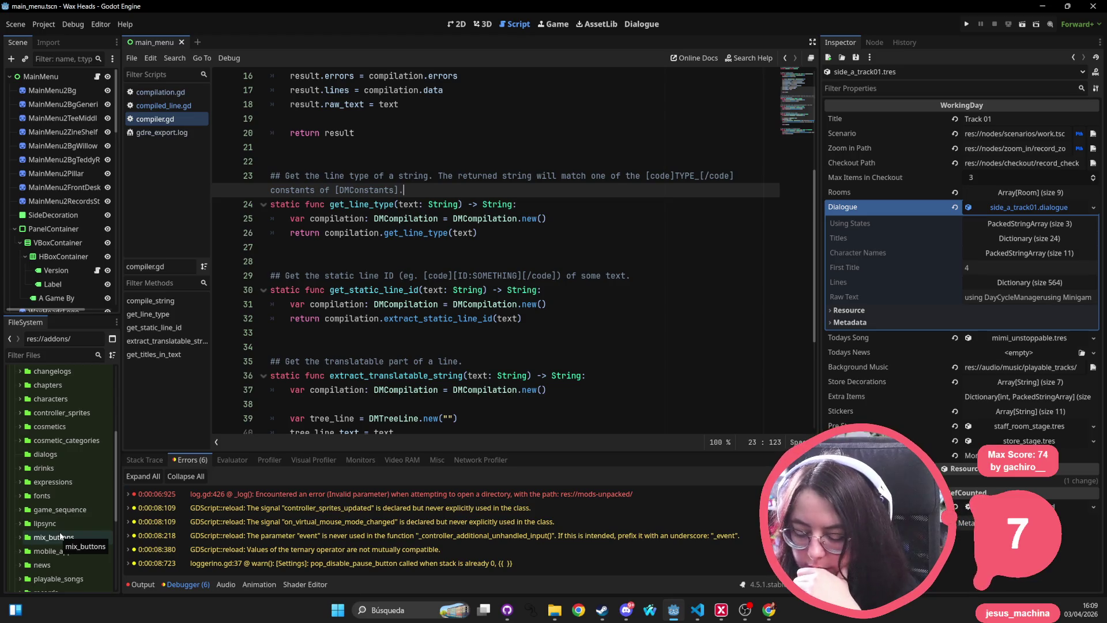
pyautogui.click(52, 454)
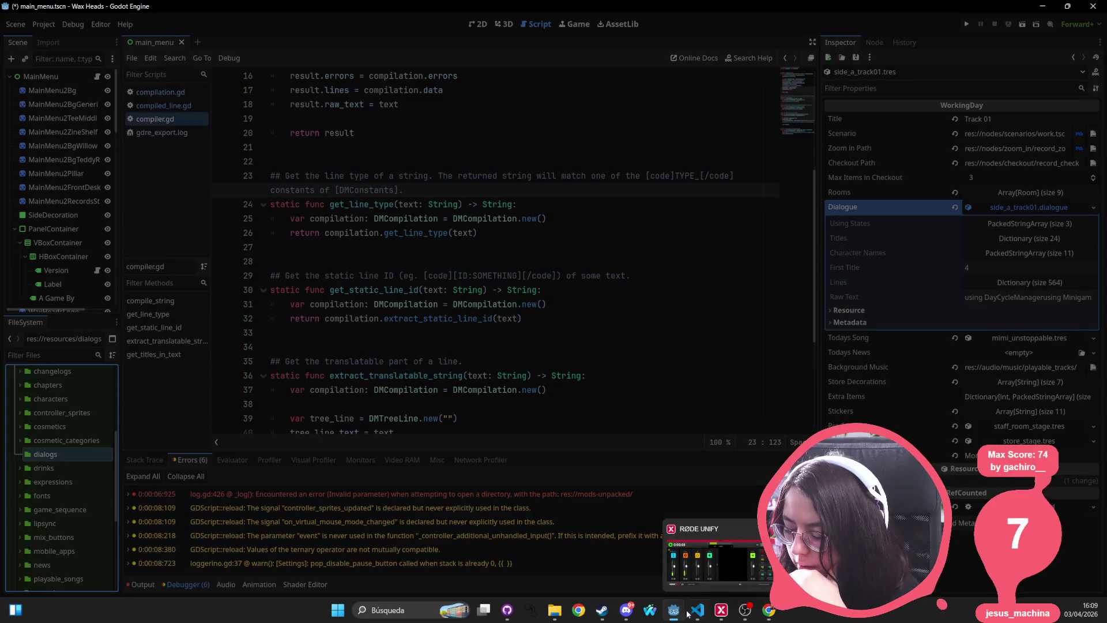
pyautogui.click(698, 610)
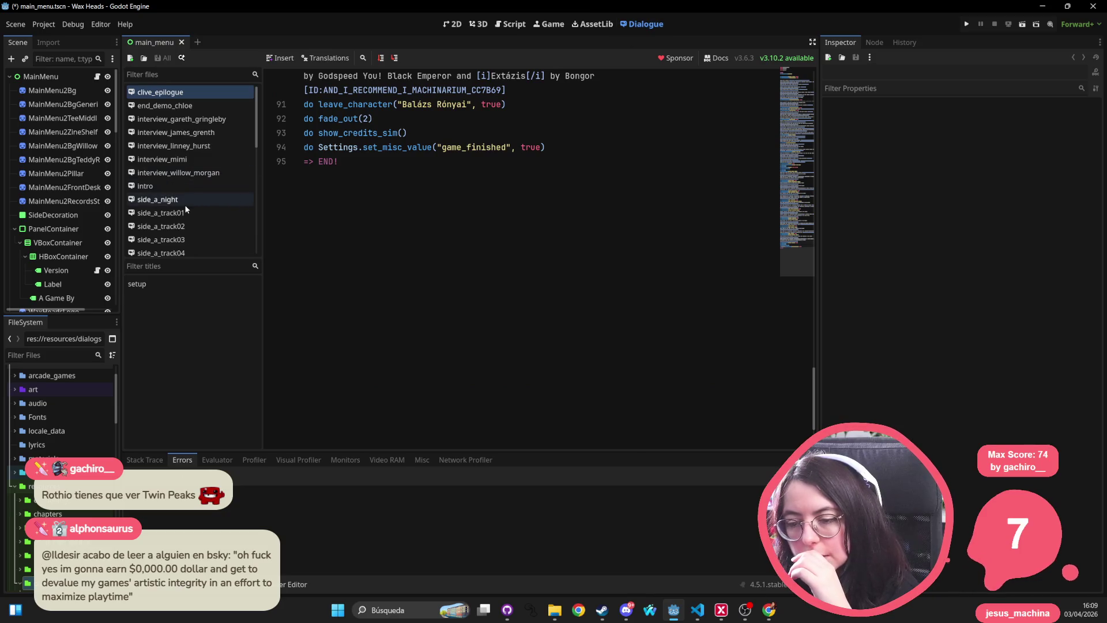
# Open the side_e_flashback, side_b_track06 and side_a_night dialogue scripts from the file list
pyautogui.scroll(-10, 173, 184)
pyautogui.scroll(-3, 155, 183)
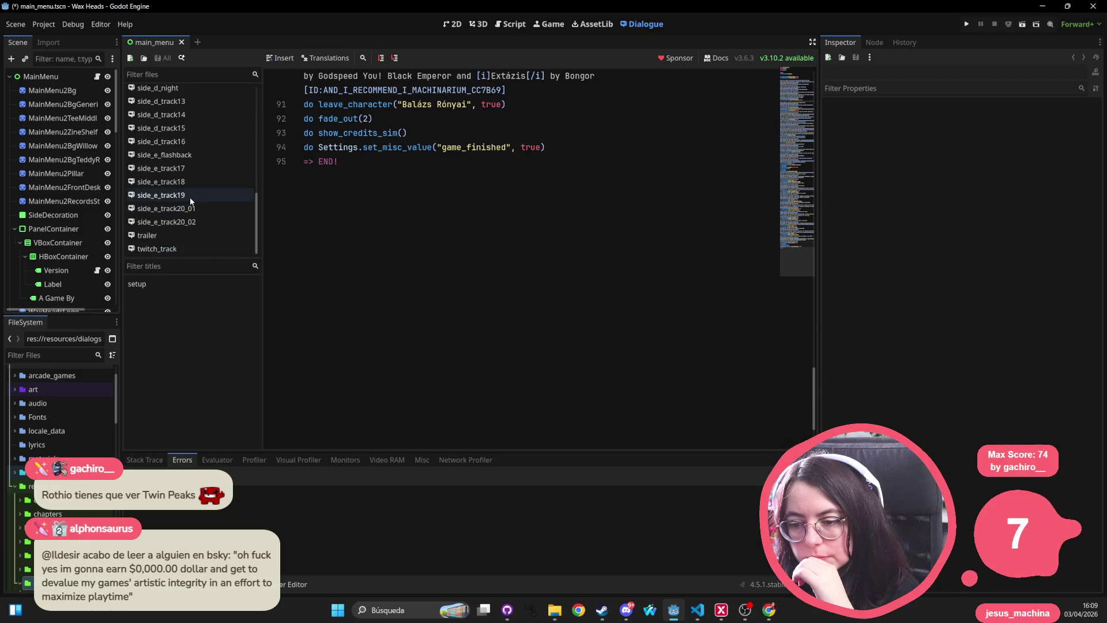
pyautogui.click(201, 154)
pyautogui.scroll(3, 196, 153)
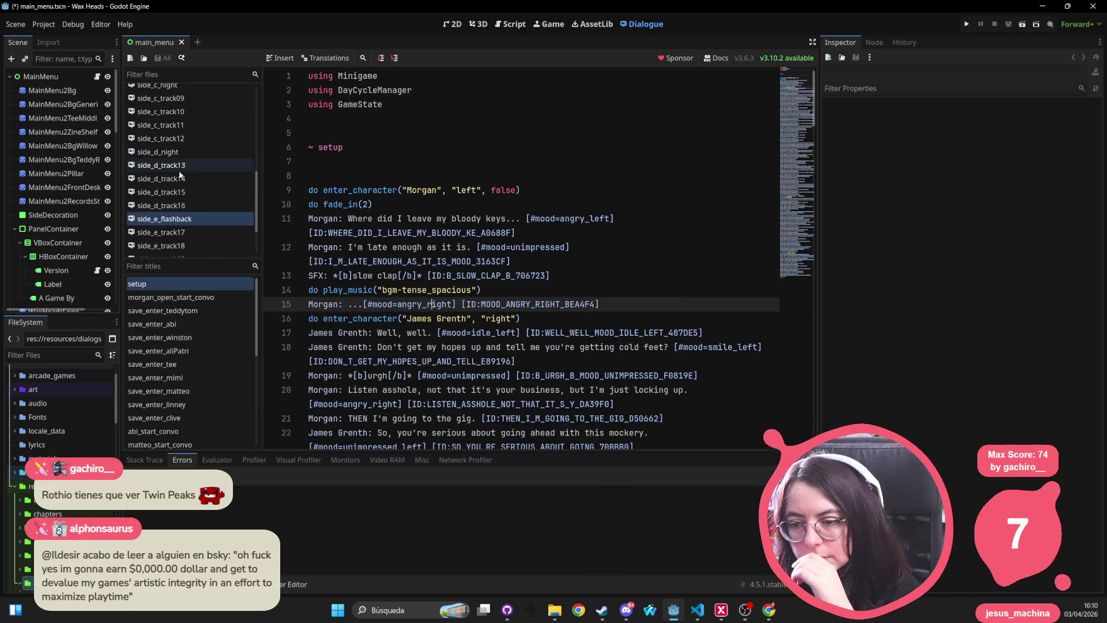
pyautogui.click(181, 151)
pyautogui.click(181, 145)
pyautogui.scroll(4, 174, 171)
pyautogui.click(191, 131)
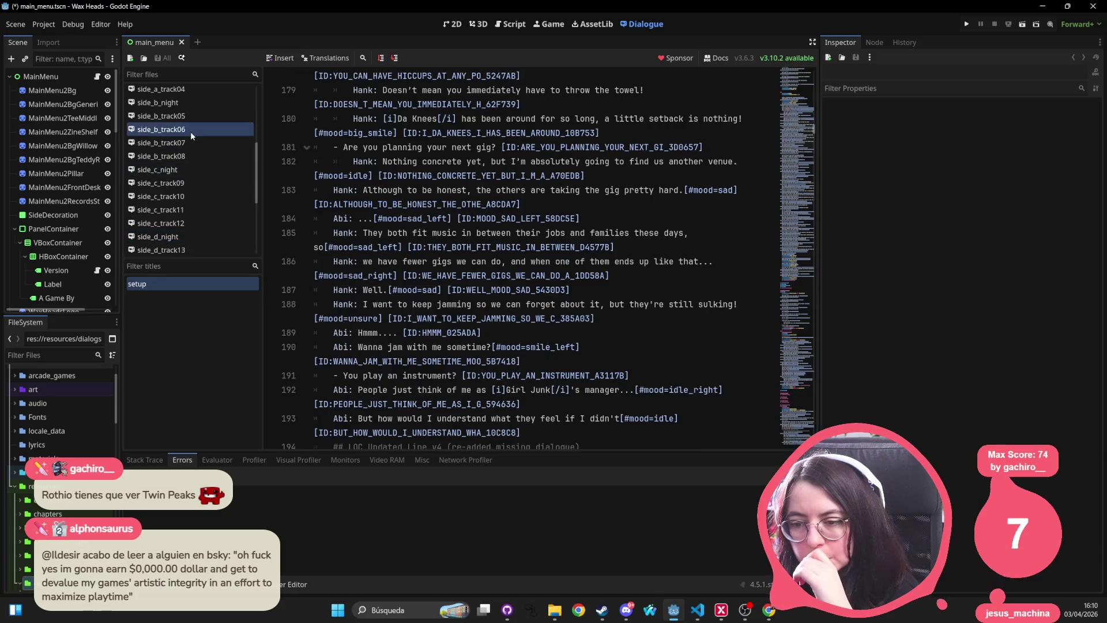
pyautogui.scroll(5, 179, 173)
pyautogui.click(177, 181)
# Browse side_a_track03, side_c_track10, side_d_track13 and side_d_track16, ending on side_e_track18
pyautogui.scroll(3, 177, 183)
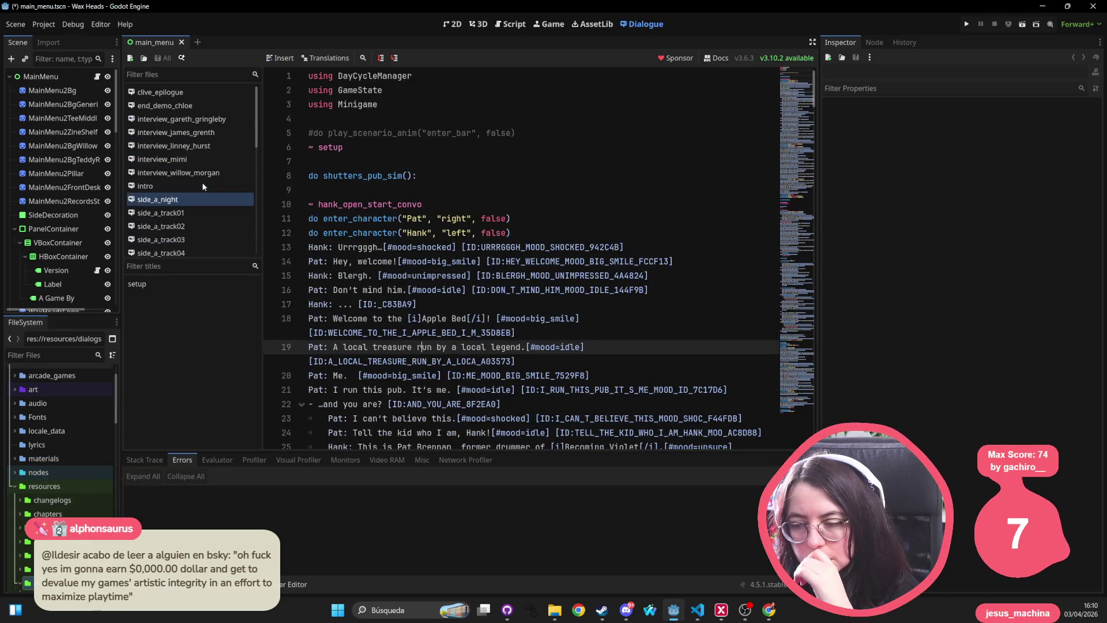
pyautogui.click(176, 242)
pyautogui.scroll(-3, 177, 241)
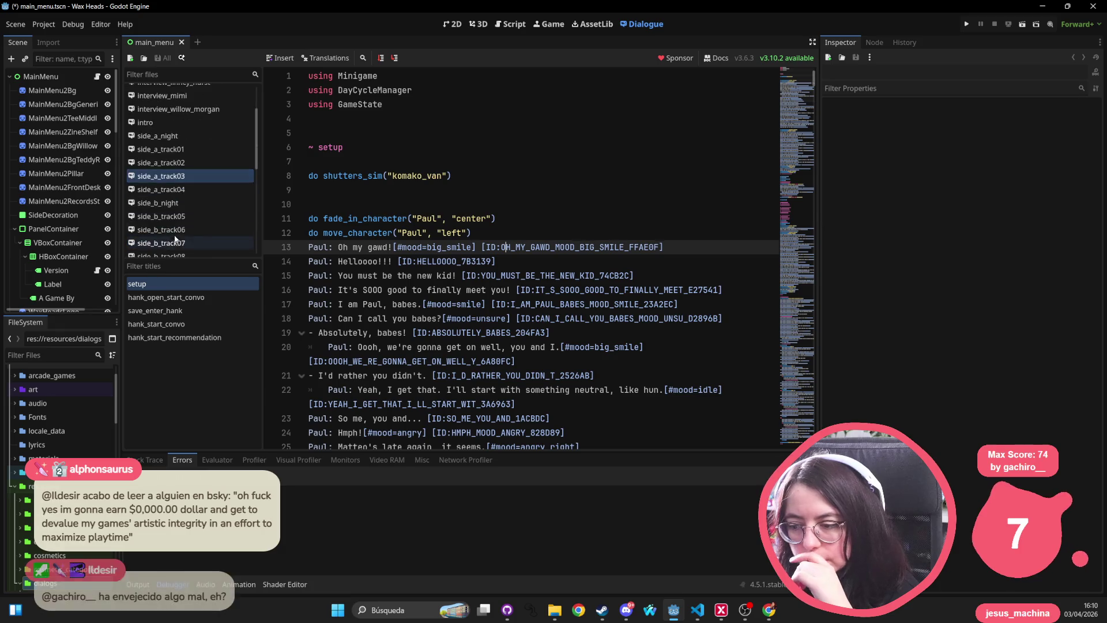
pyautogui.click(177, 240)
pyautogui.scroll(-3, 175, 241)
pyautogui.click(176, 233)
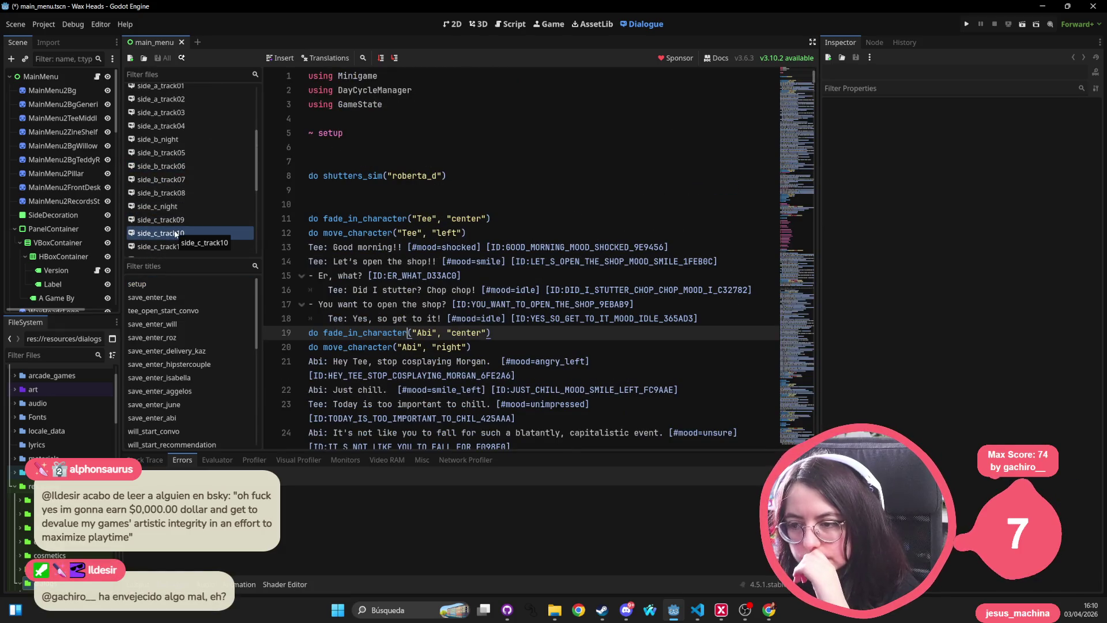
pyautogui.scroll(-3, 176, 234)
pyautogui.click(177, 224)
pyautogui.scroll(-3, 177, 225)
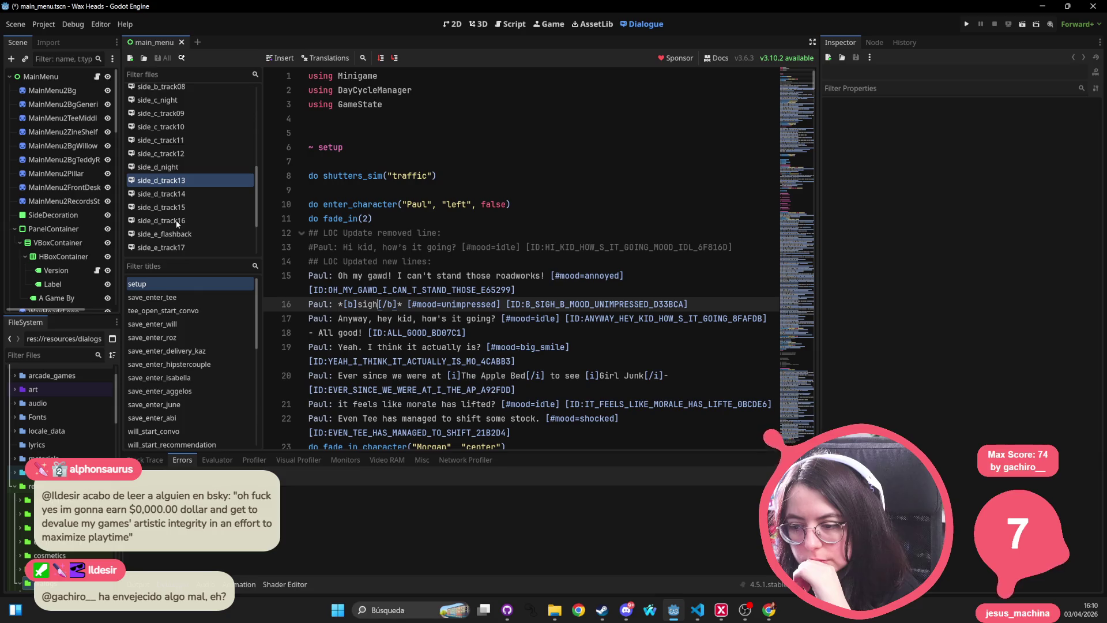
pyautogui.click(176, 221)
pyautogui.scroll(-3, 176, 221)
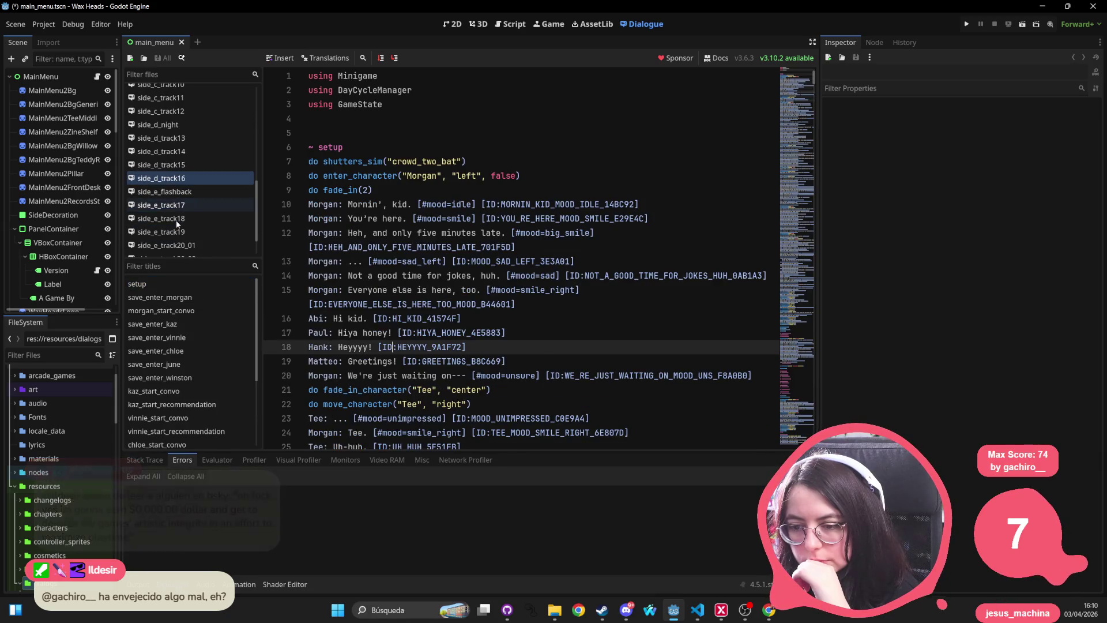
pyautogui.click(173, 218)
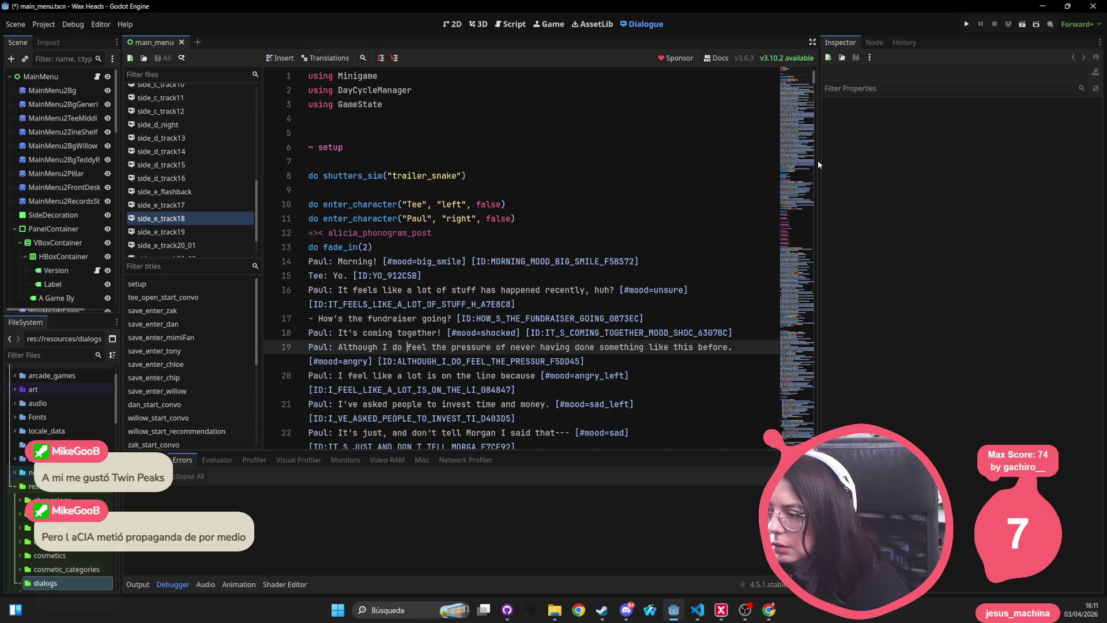
# Shrink the Inspector to widen the dialogue editor, put the caret at line 12's end, and switch to the browser
pyautogui.moveTo(819, 165); pyautogui.dragTo(974, 167)
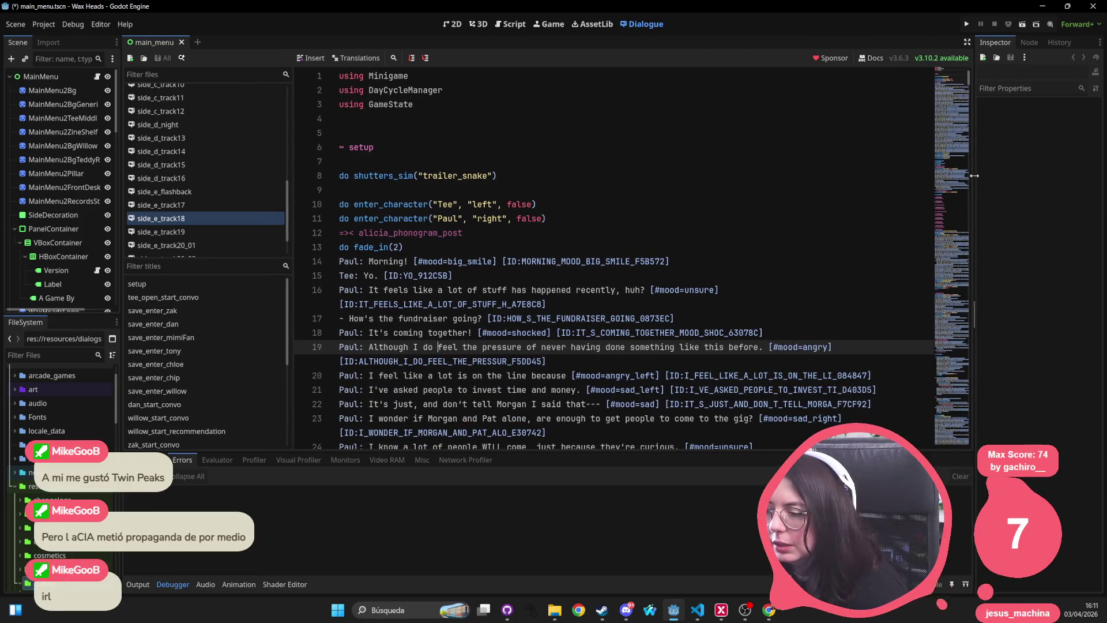
pyautogui.click(629, 233)
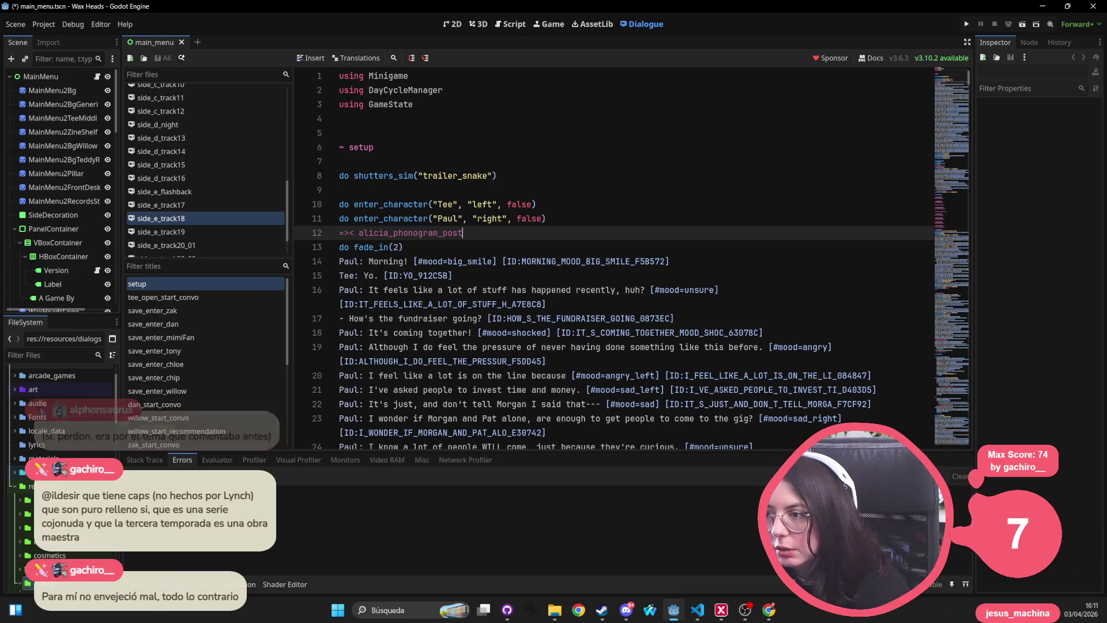
pyautogui.hotkey('alt', 'Tab')
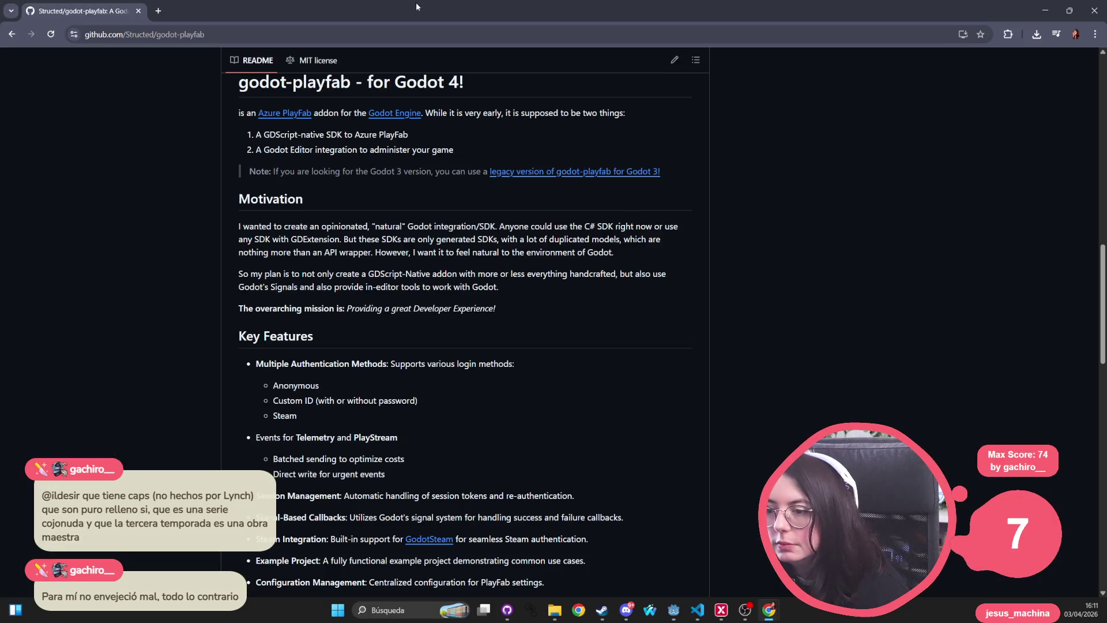
pyautogui.click(321, 31)
pyautogui.write('the resident')
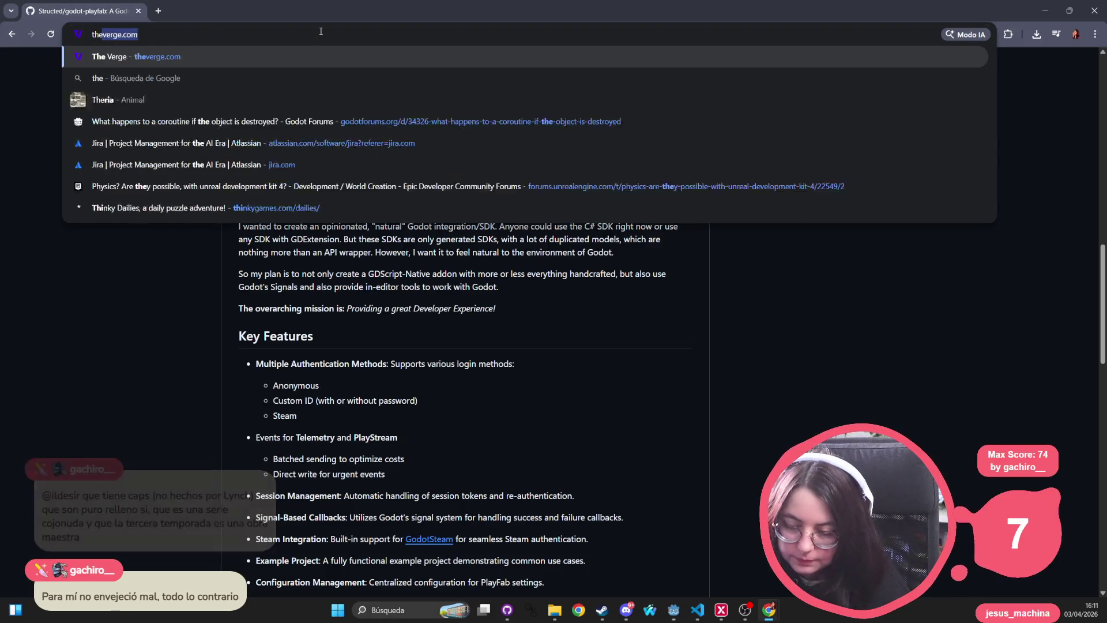
pyautogui.press('Down')
pyautogui.press('Down')
pyautogui.press('Down')
pyautogui.press('Return')
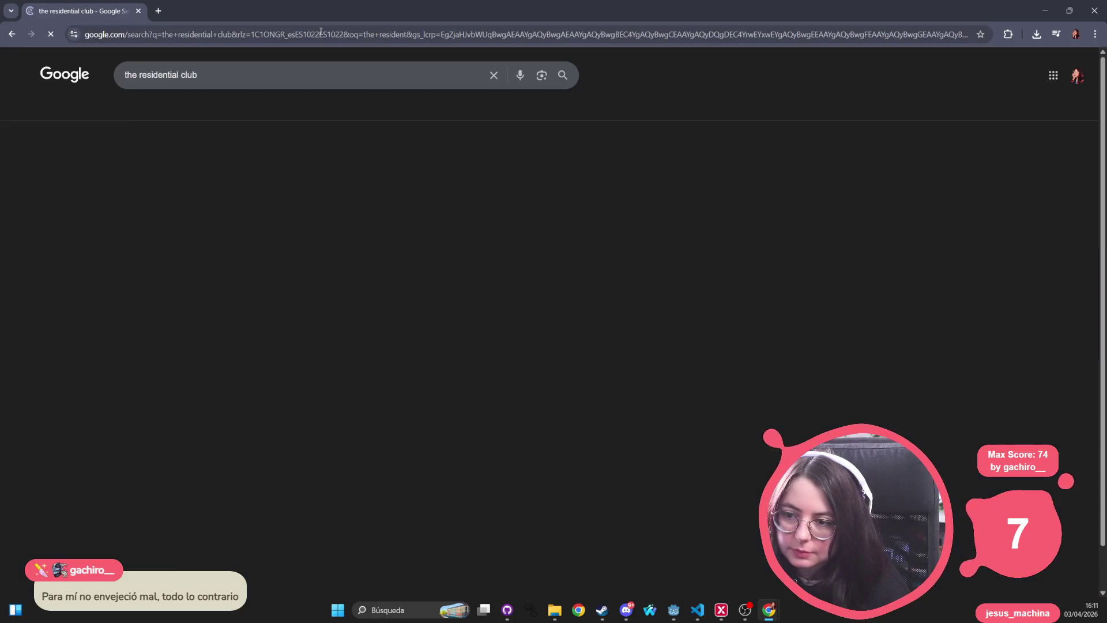
pyautogui.hotkey('alt', 'Tab')
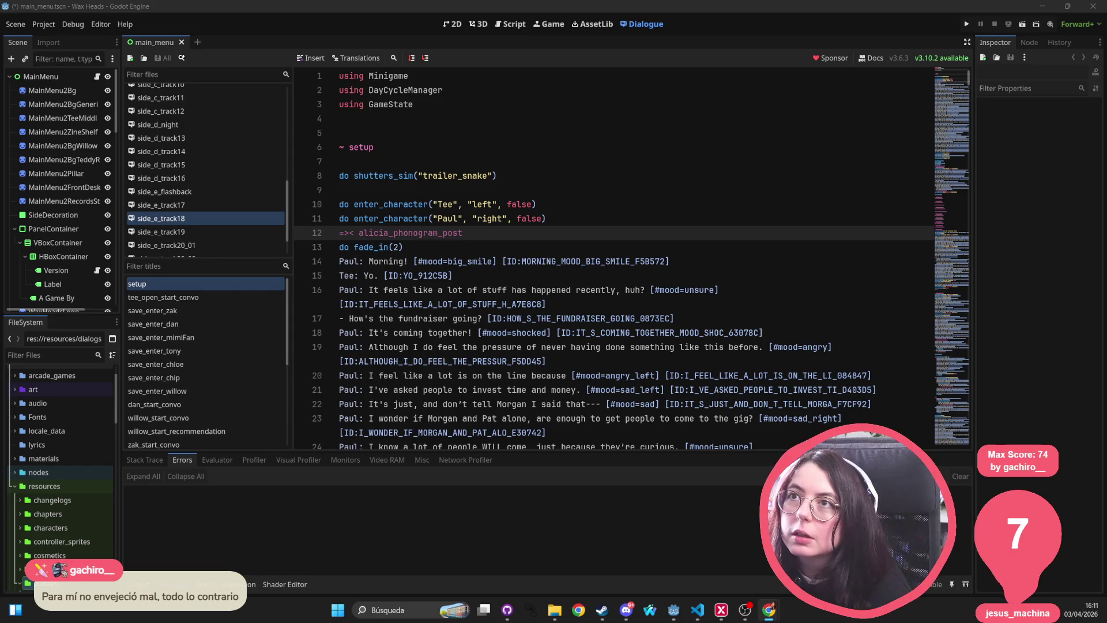
pyautogui.hotkey('alt', 'Tab')
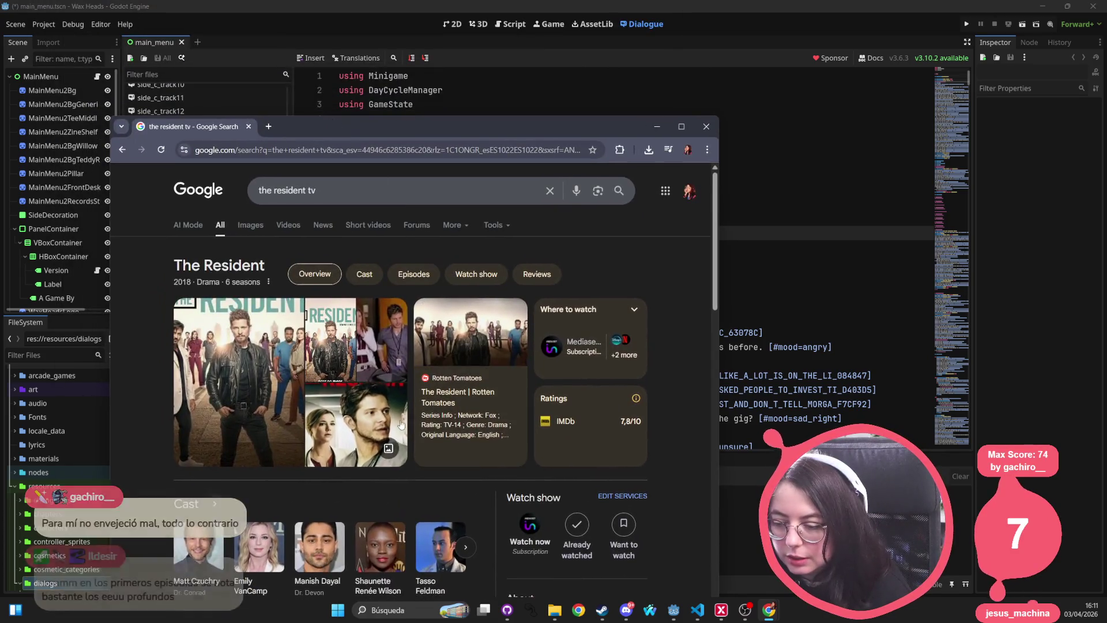
pyautogui.scroll(-1, 401, 425)
pyautogui.click(375, 392)
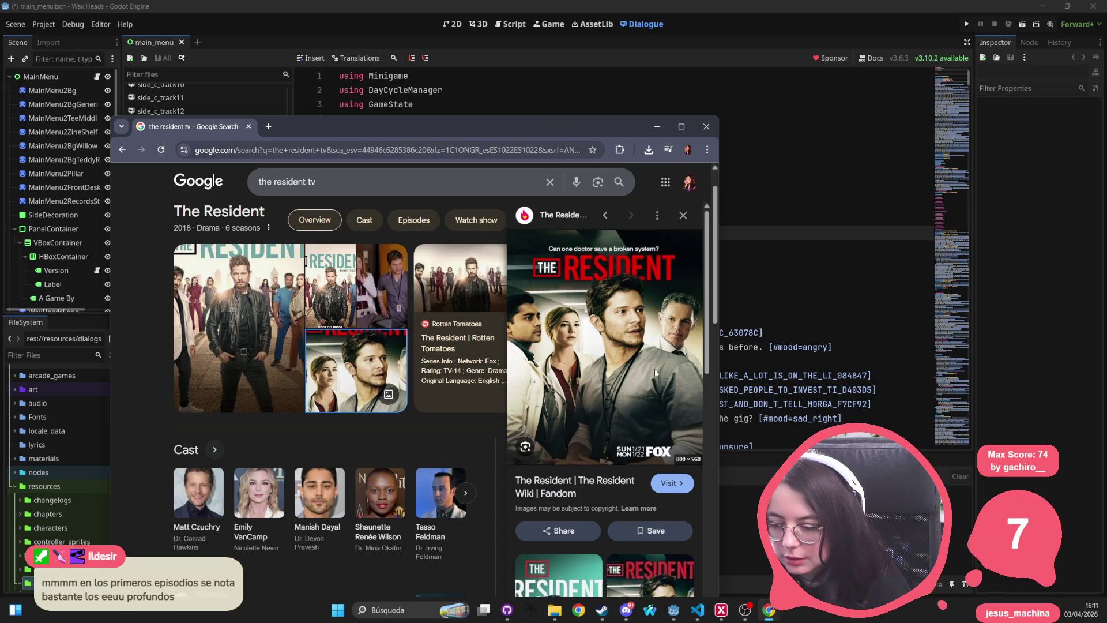
pyautogui.click(379, 269)
pyautogui.scroll(-3, 346, 347)
pyautogui.scroll(-8, 344, 351)
pyautogui.scroll(10, 345, 350)
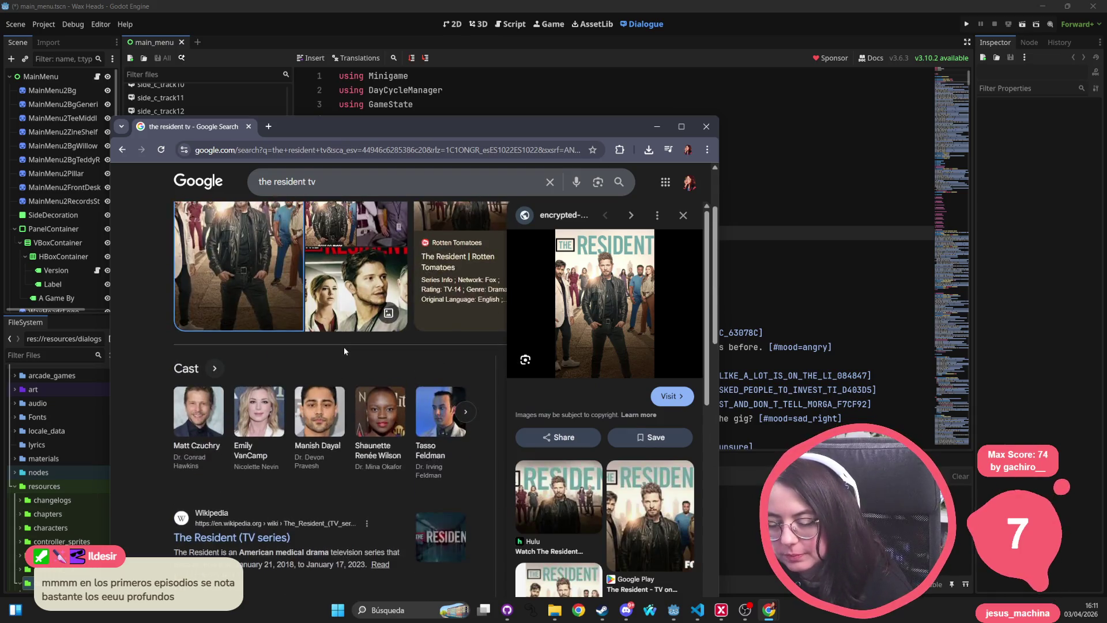
pyautogui.scroll(2, 344, 350)
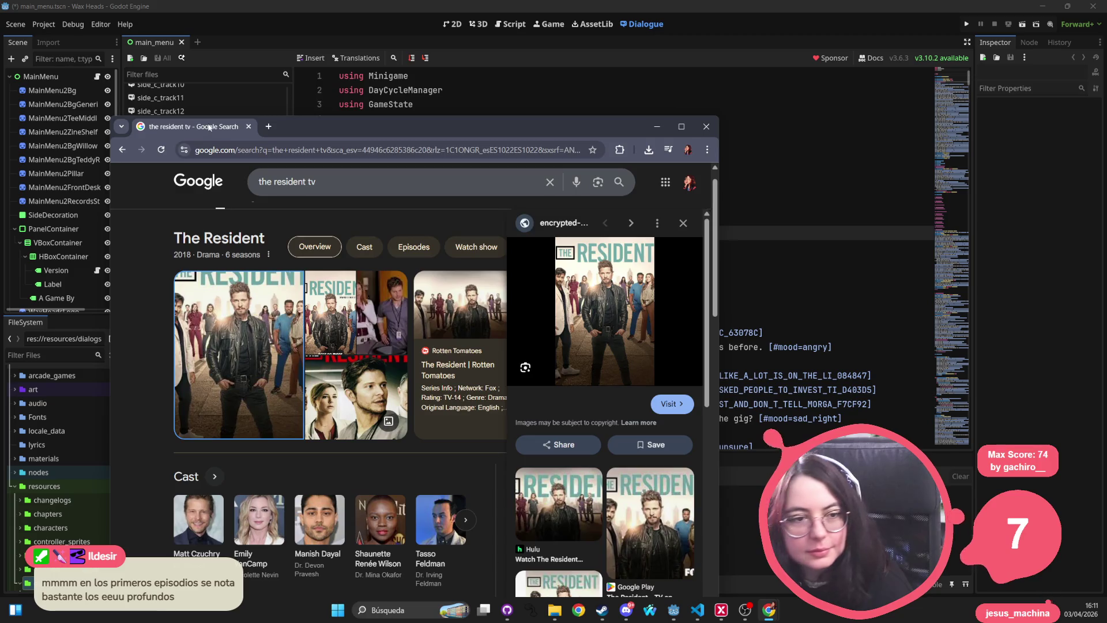
pyautogui.hotkey('alt', 'Tab')
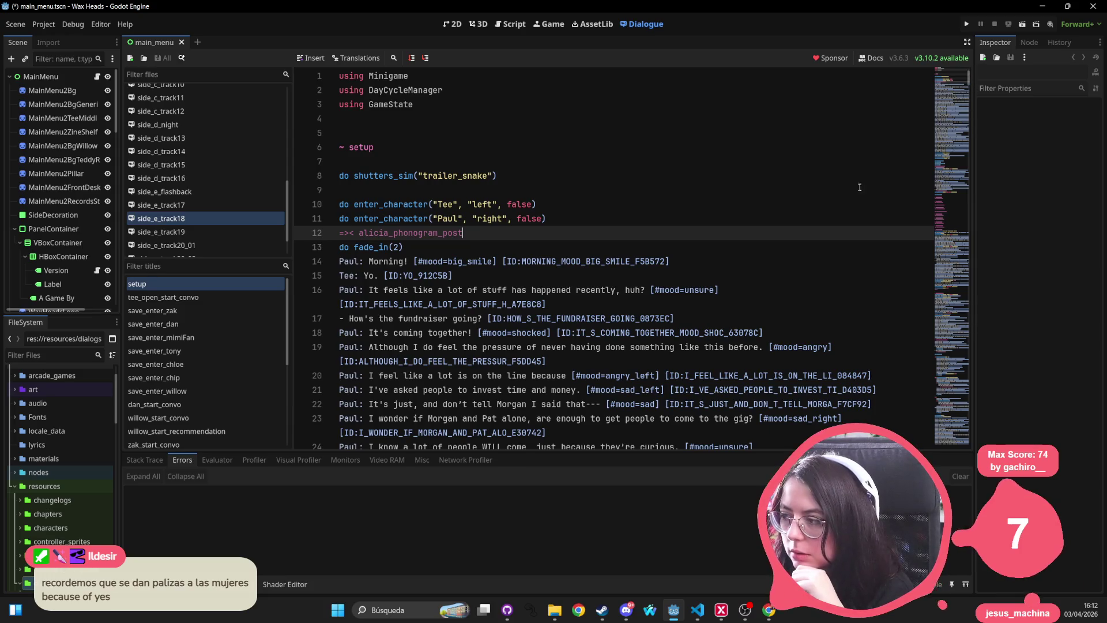
# Narrow the dialogue file list, widen the Inspector, and move the caret to line 14
pyautogui.moveTo(539, 204); pyautogui.dragTo(546, 219)
pyautogui.moveTo(291, 162); pyautogui.dragTo(249, 161)
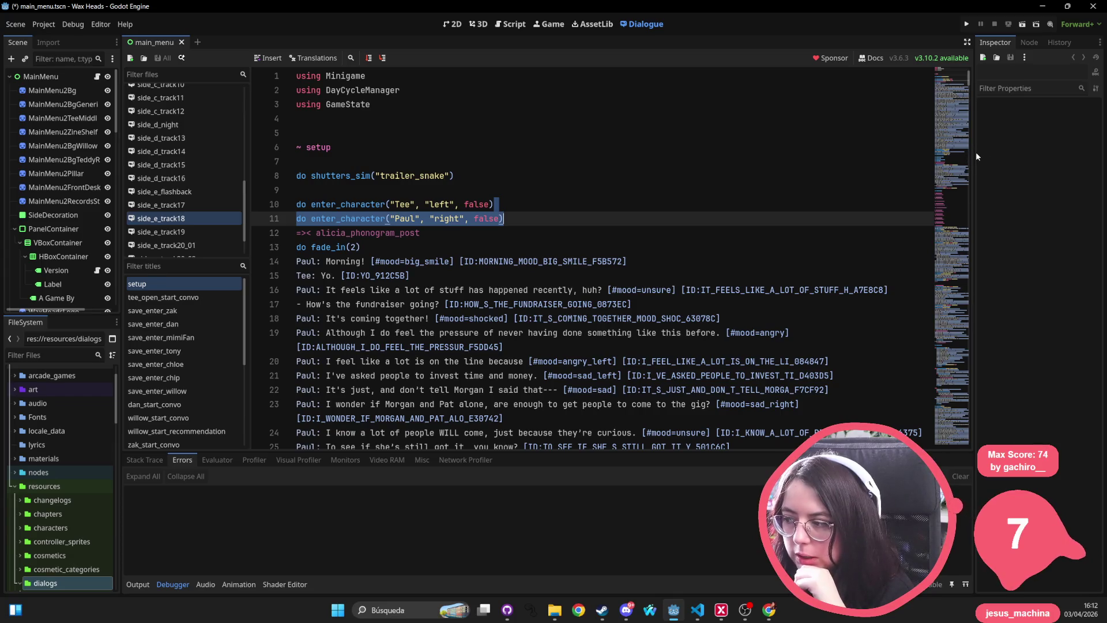
pyautogui.moveTo(974, 150); pyautogui.dragTo(772, 151)
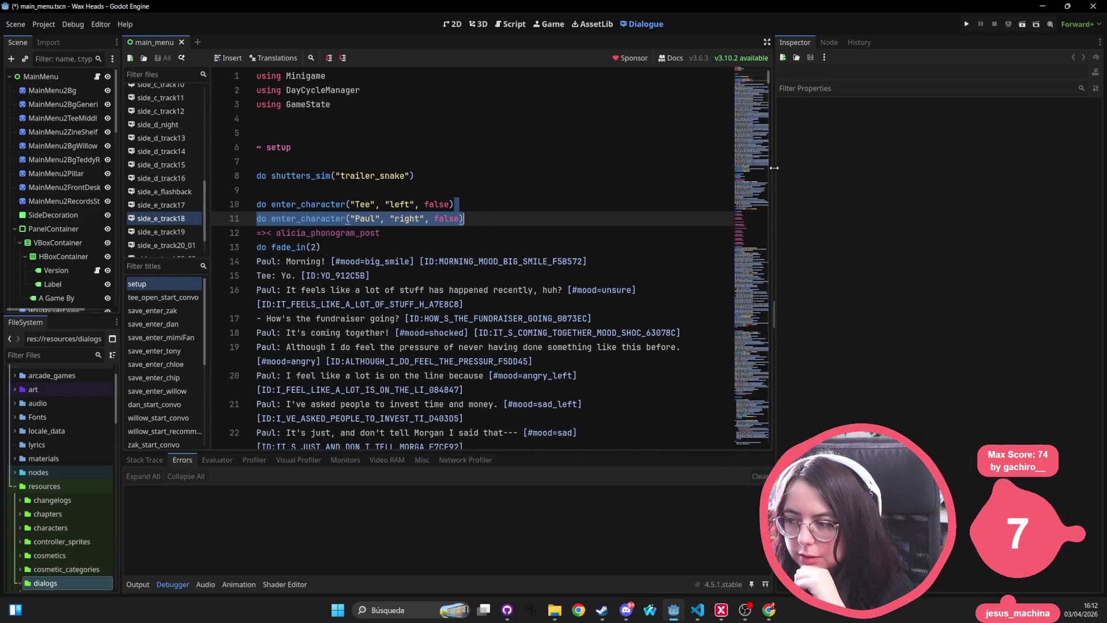
pyautogui.click(593, 259)
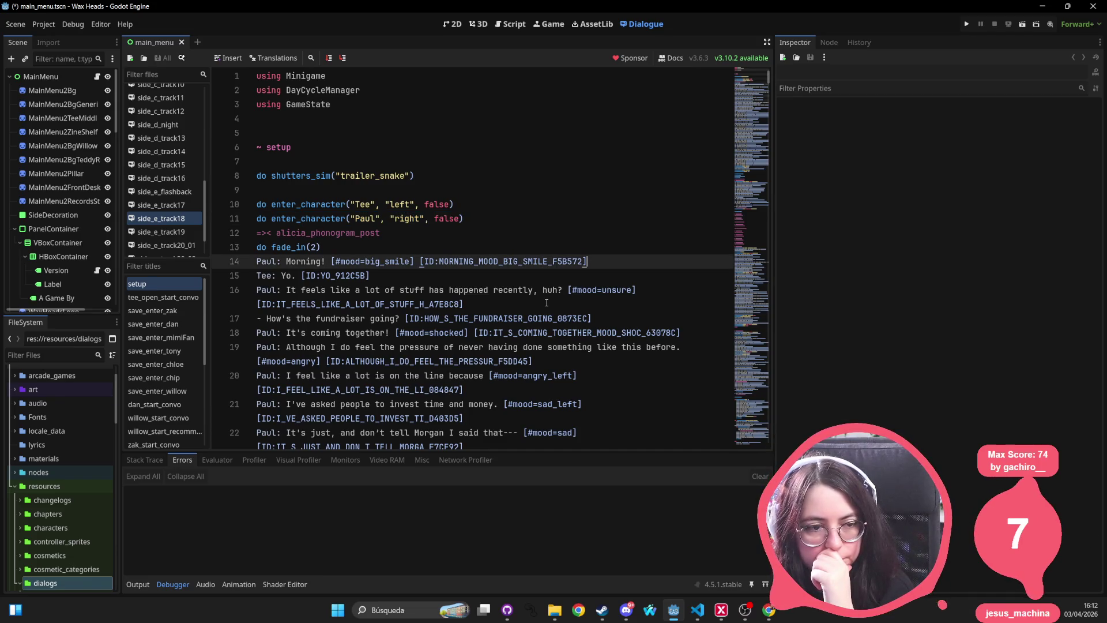
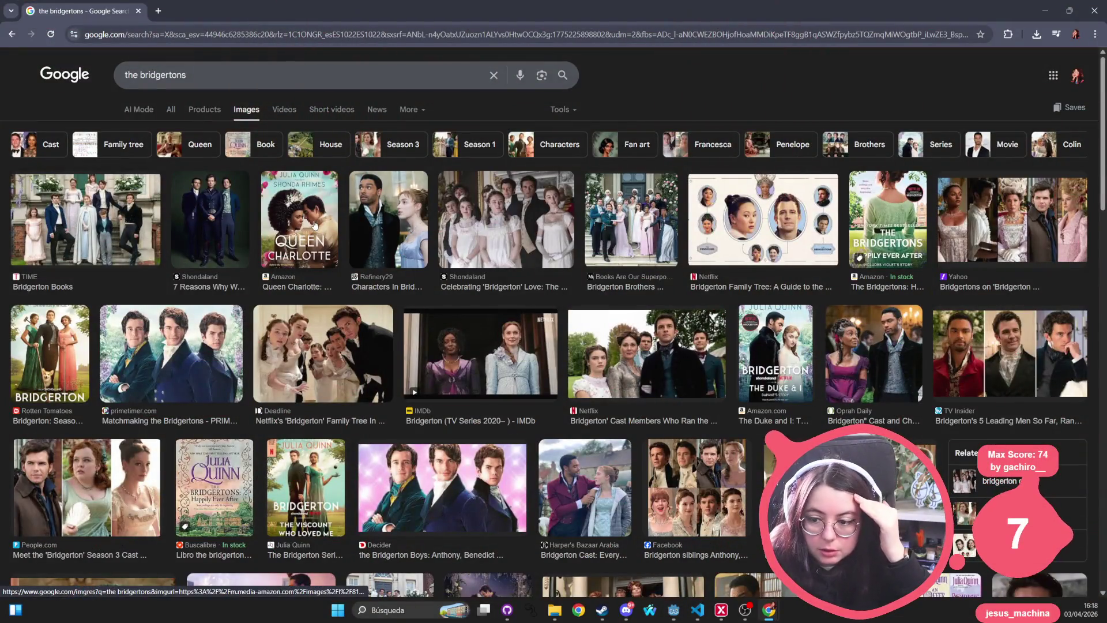
# Preview the Queen Charlotte cover, Refinery29 characters and IMDb season 5 teaser images
pyautogui.click(314, 225)
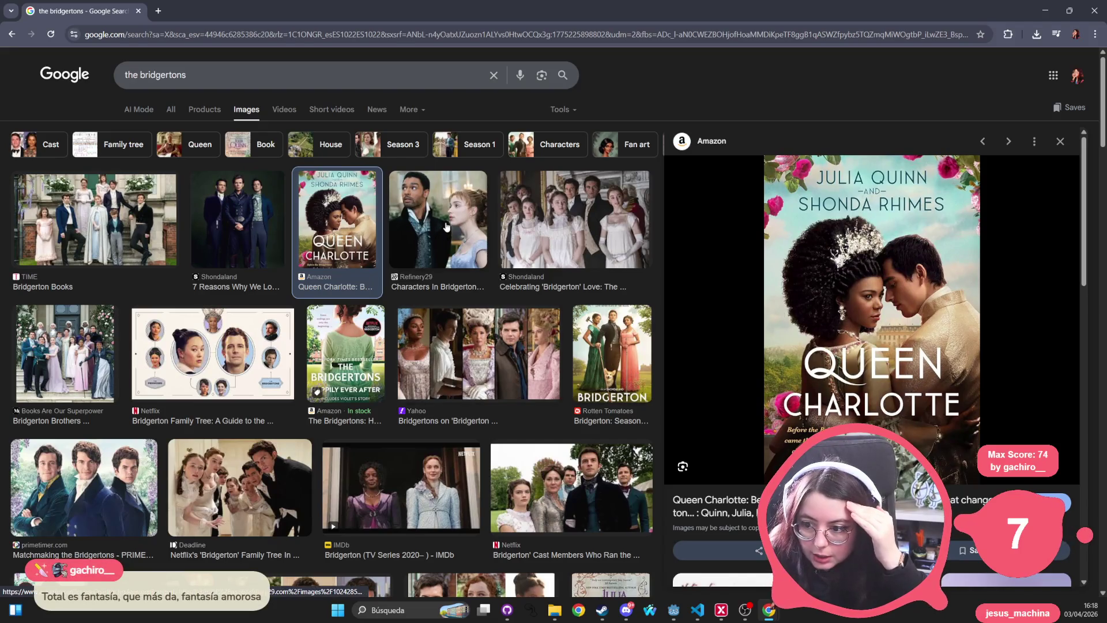
pyautogui.click(446, 227)
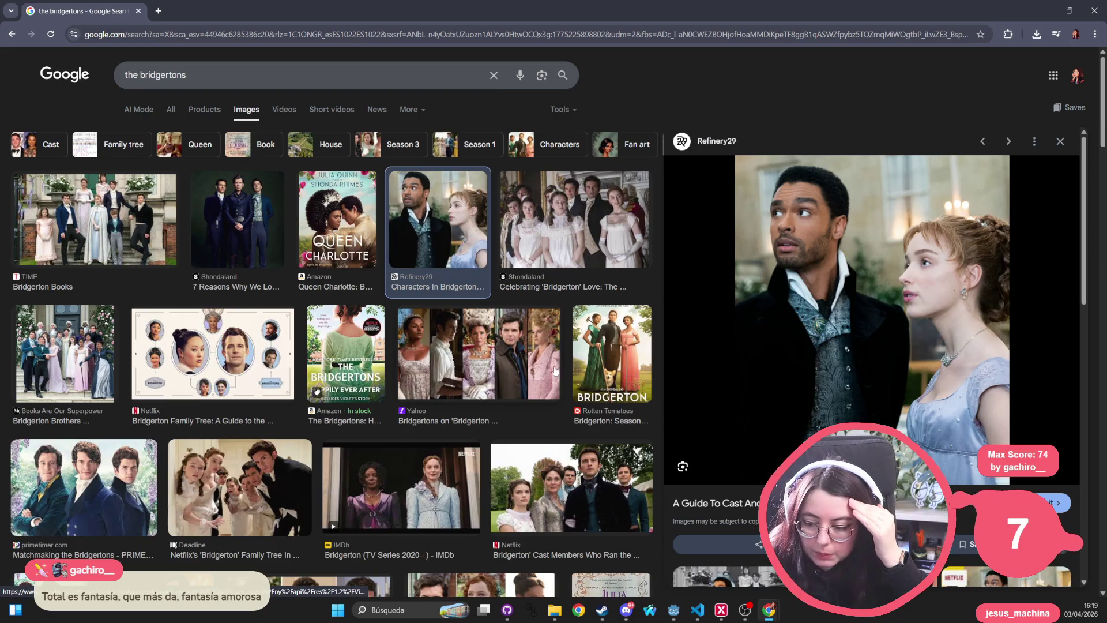
pyautogui.scroll(-1, 474, 311)
pyautogui.click(401, 439)
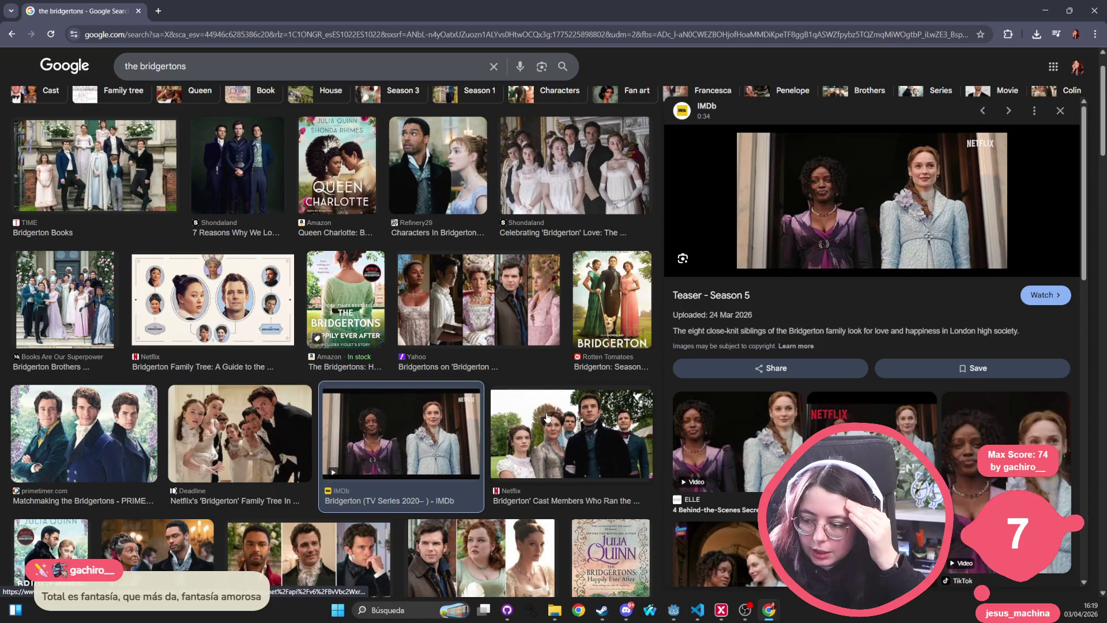
# Scroll further through the results and open the Oprah Daily Bridgerton cast image preview
pyautogui.scroll(-2, 160, 465)
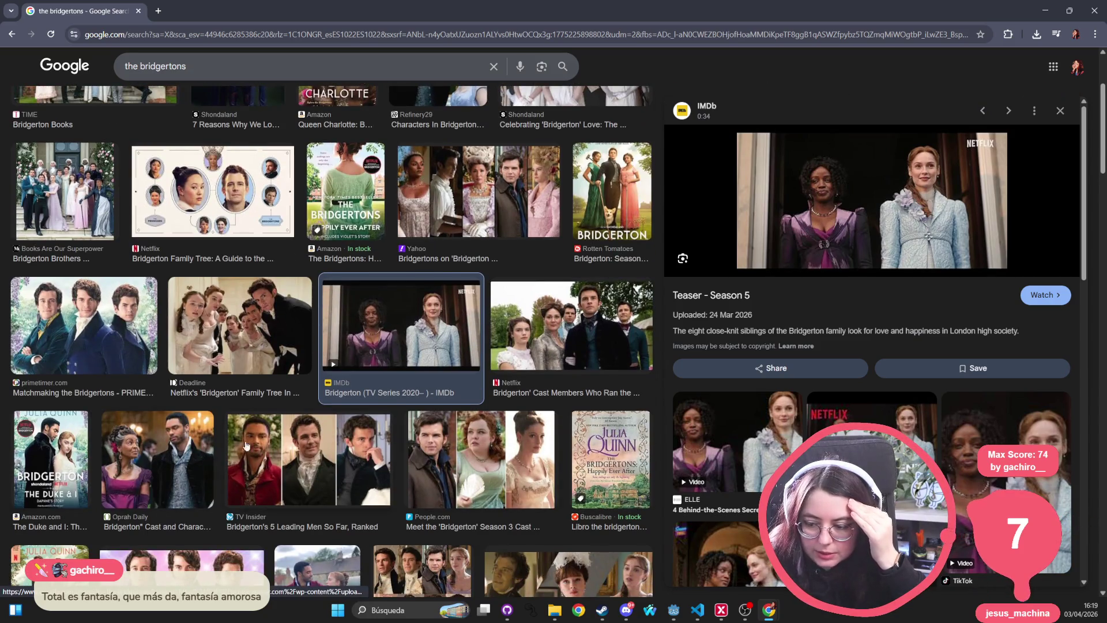
pyautogui.scroll(-2, 55, 459)
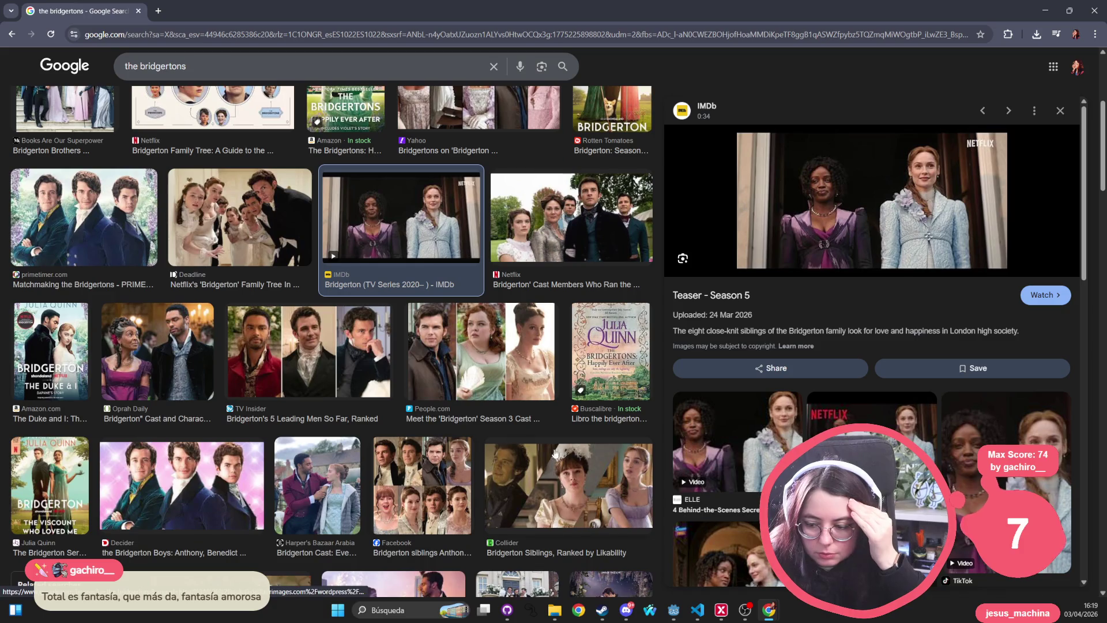
pyautogui.scroll(-2, 555, 470)
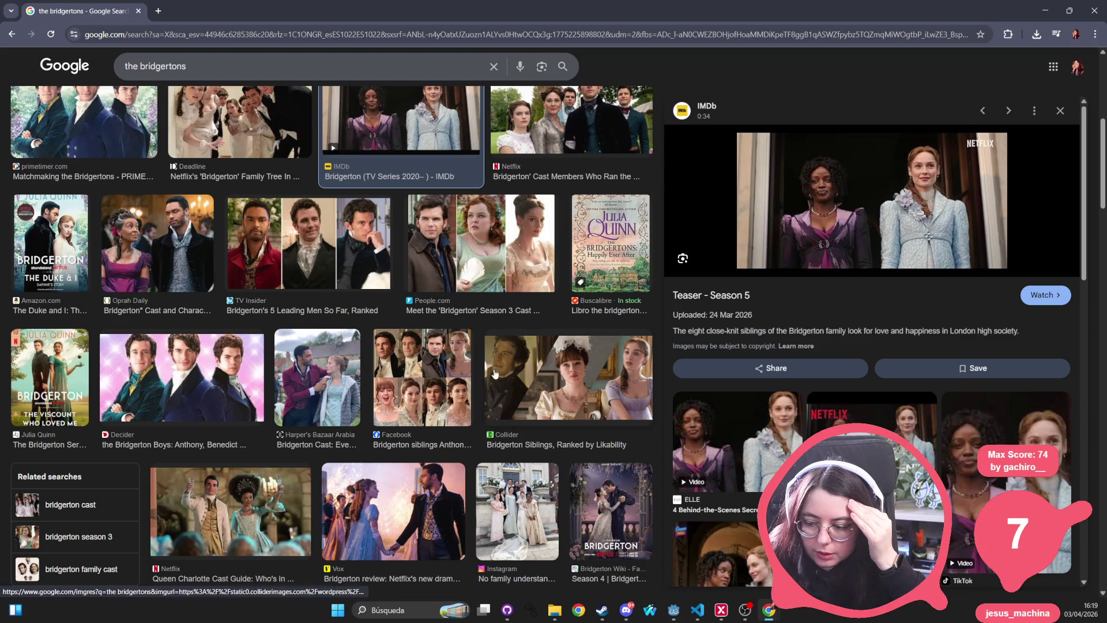
pyautogui.scroll(-5, 506, 361)
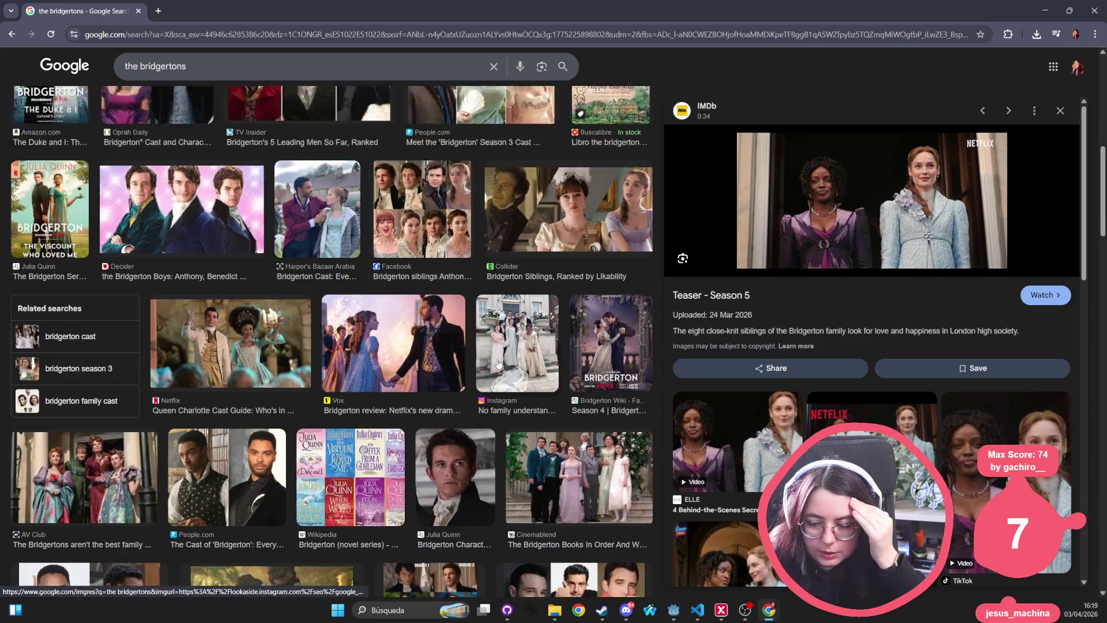
pyautogui.scroll(5, 154, 310)
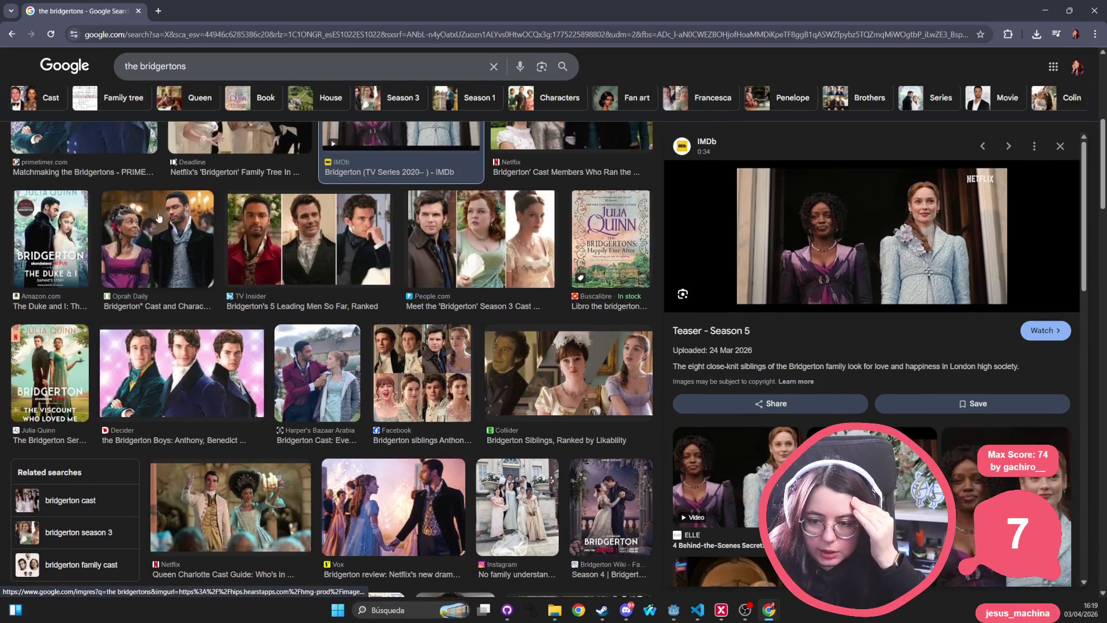
pyautogui.click(154, 310)
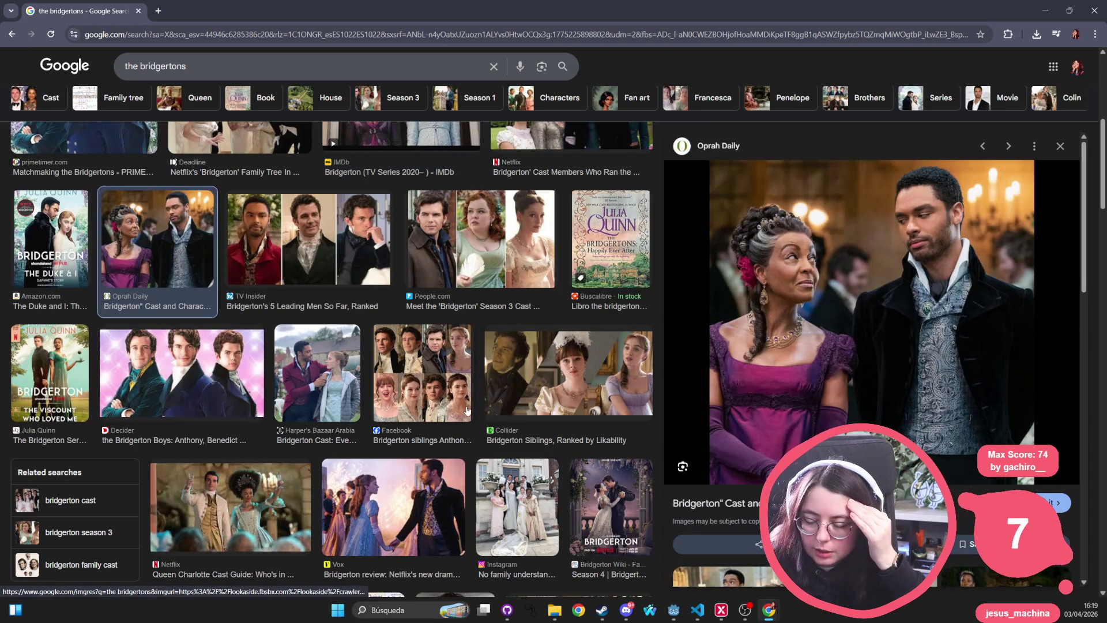
pyautogui.scroll(-7, 468, 410)
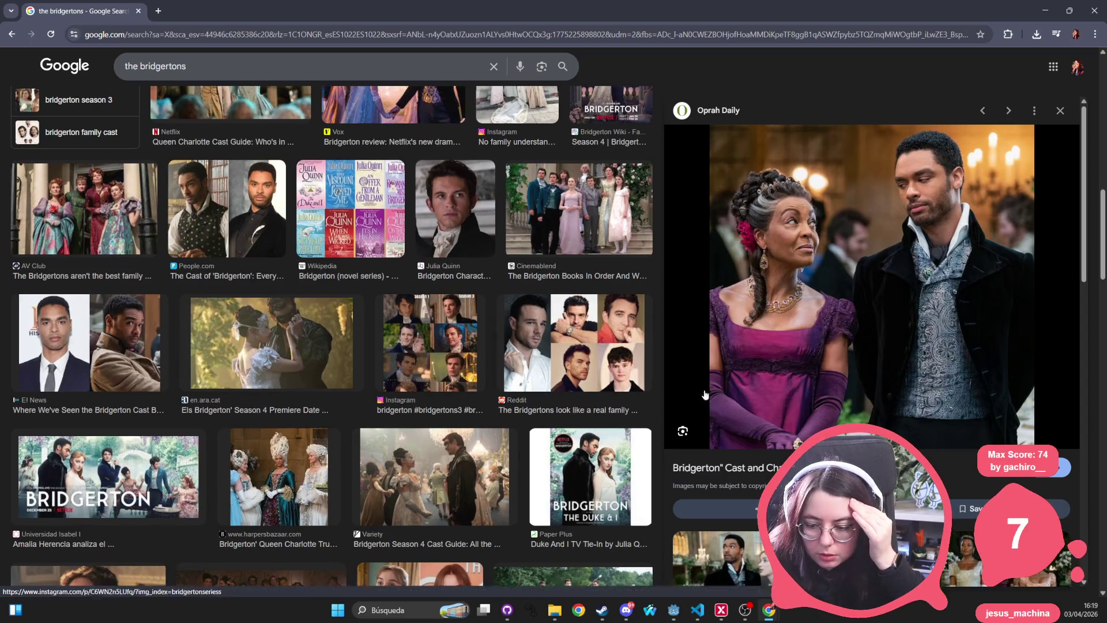
pyautogui.scroll(-5, 230, 352)
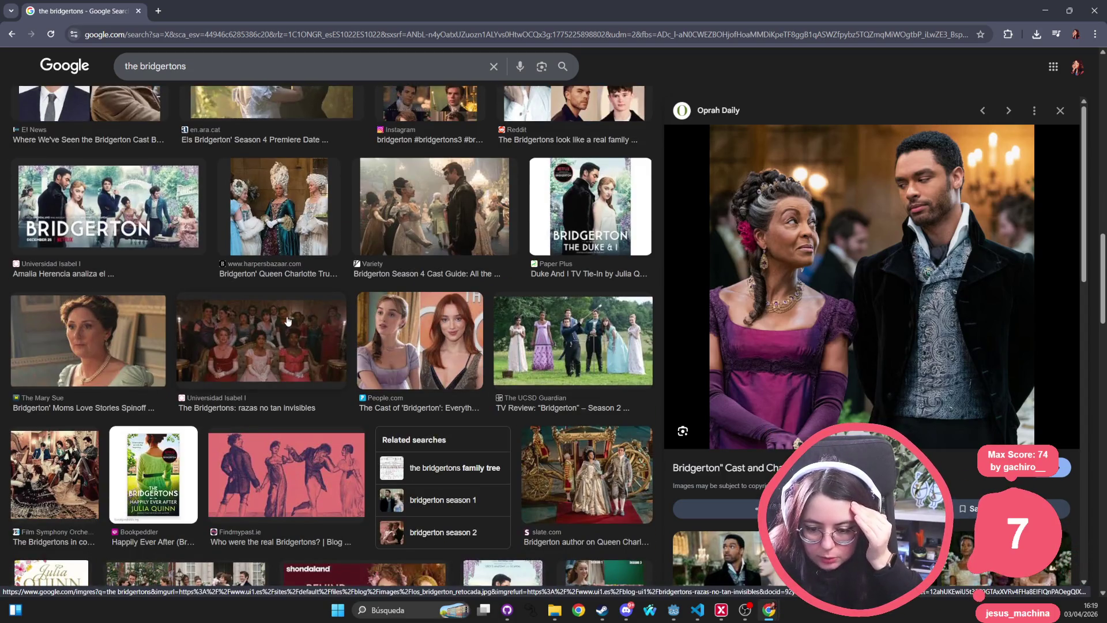
pyautogui.scroll(10, 229, 334)
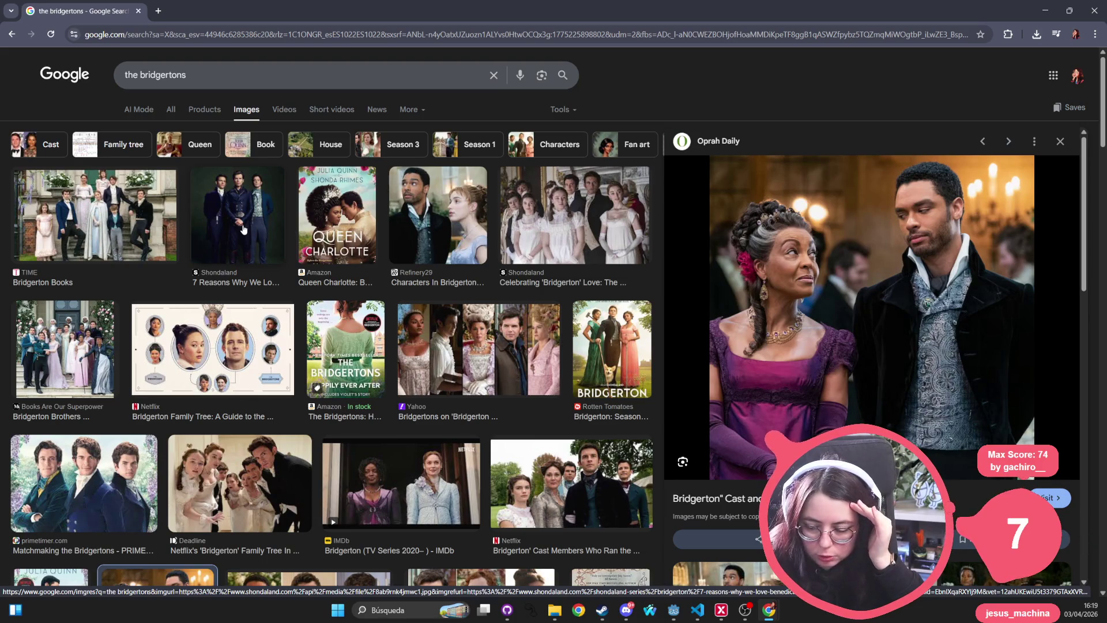
# Preview the Netflix family tree, TIME, Shondaland, Yahoo, Books Are Our Superpower and Queen Charlotte images
pyautogui.click(190, 360)
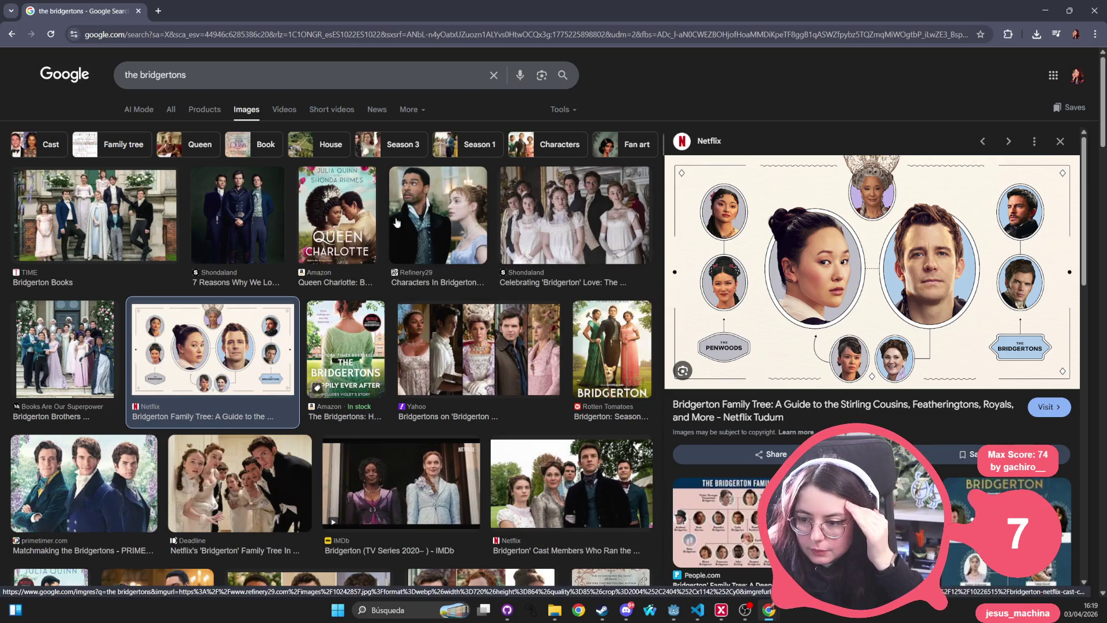
pyautogui.click(144, 214)
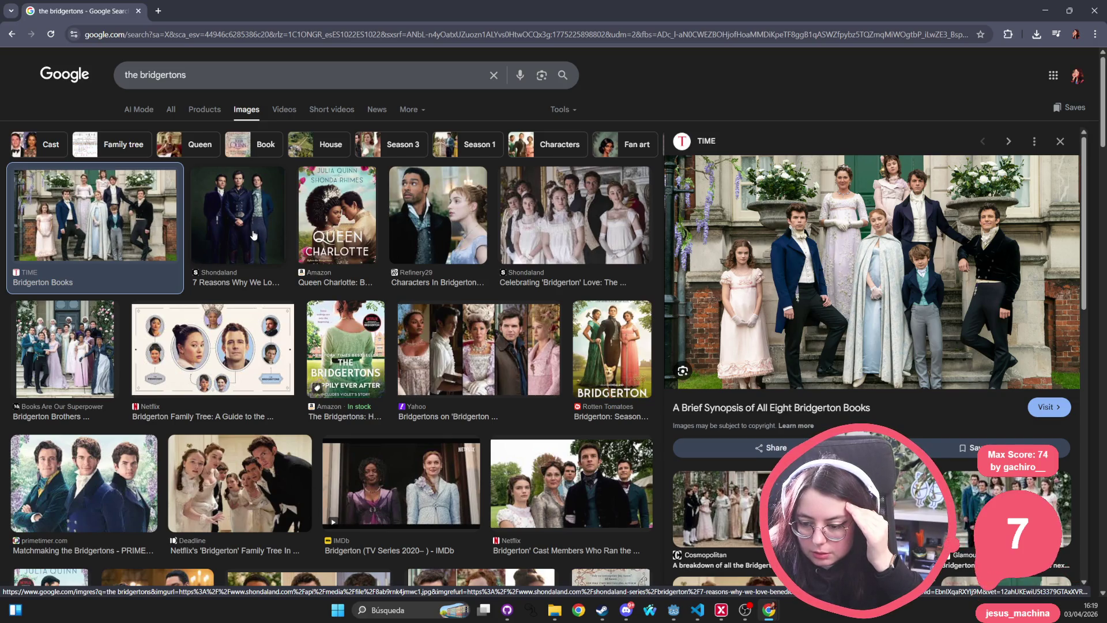
pyautogui.click(574, 228)
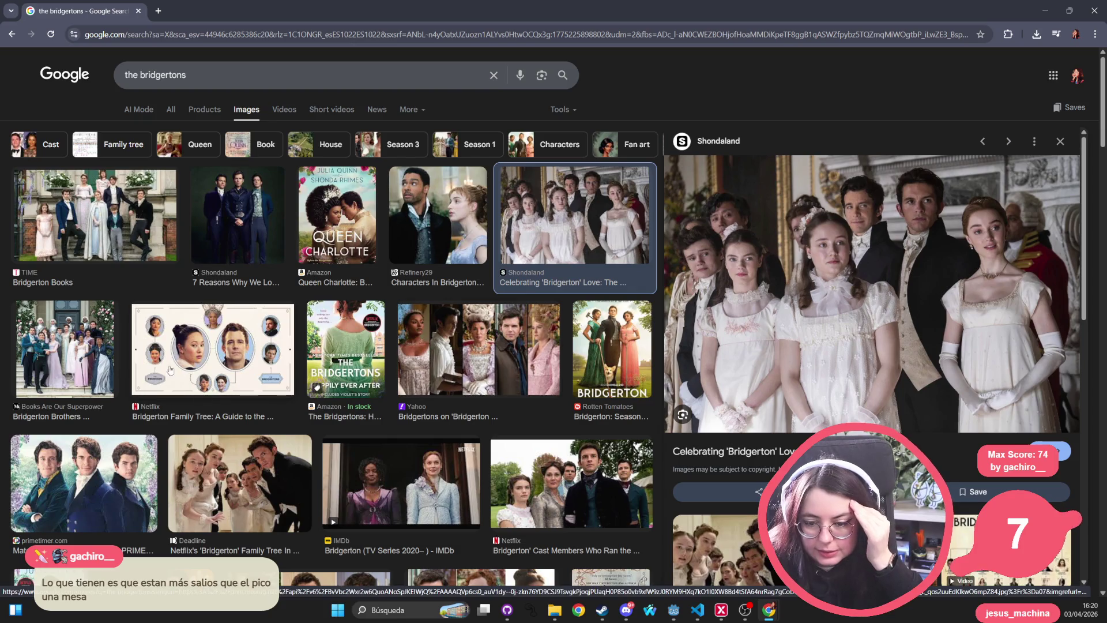
pyautogui.click(498, 351)
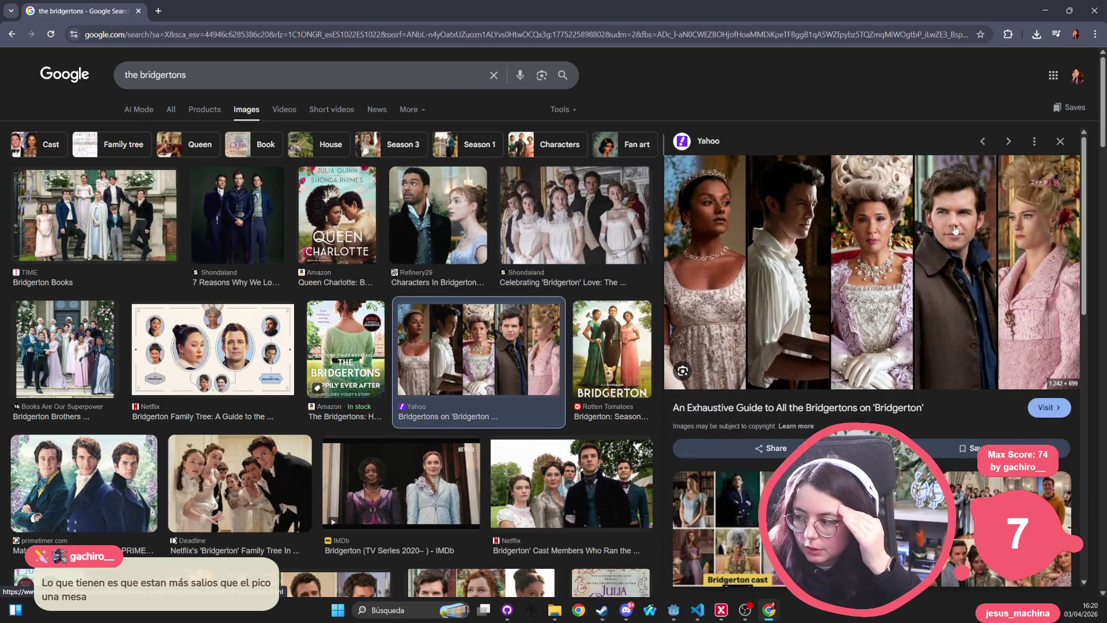
pyautogui.click(68, 326)
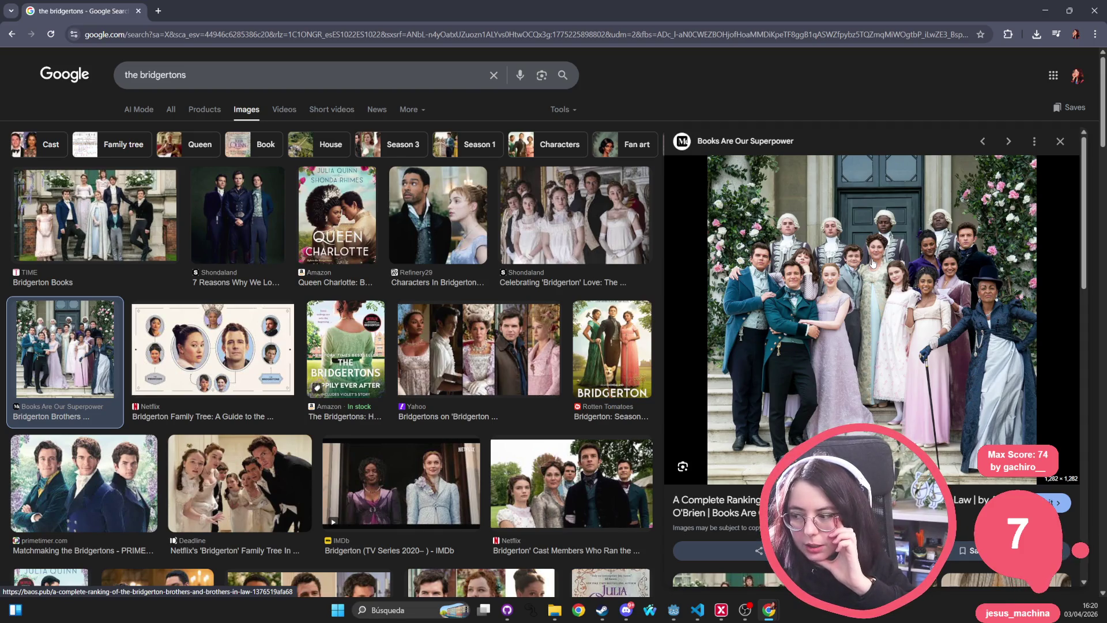
pyautogui.click(337, 215)
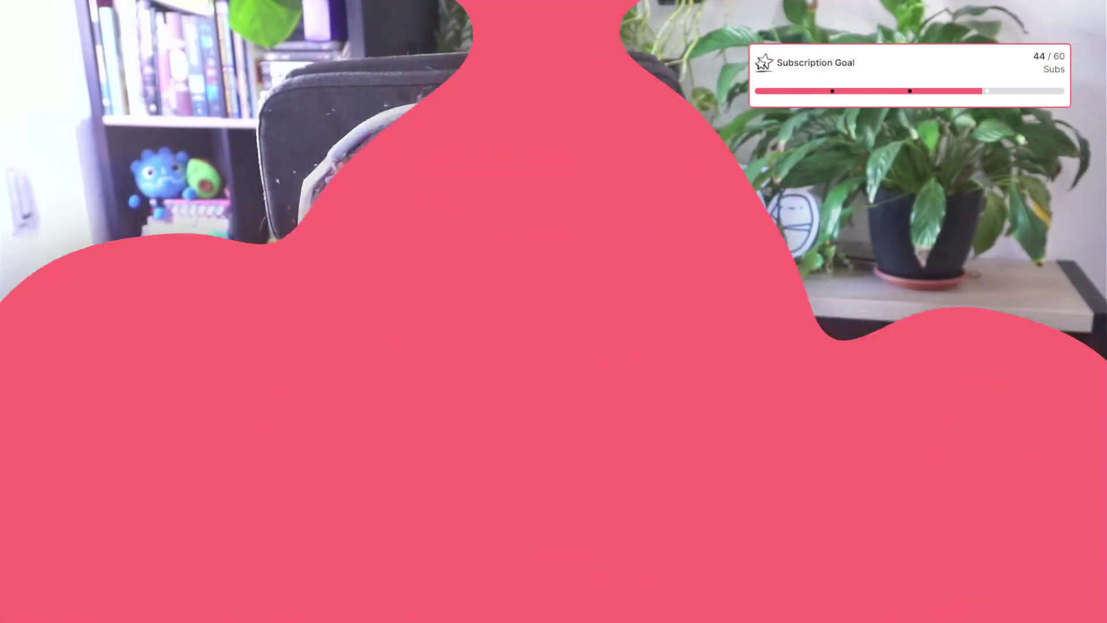
pyautogui.click(50, 219)
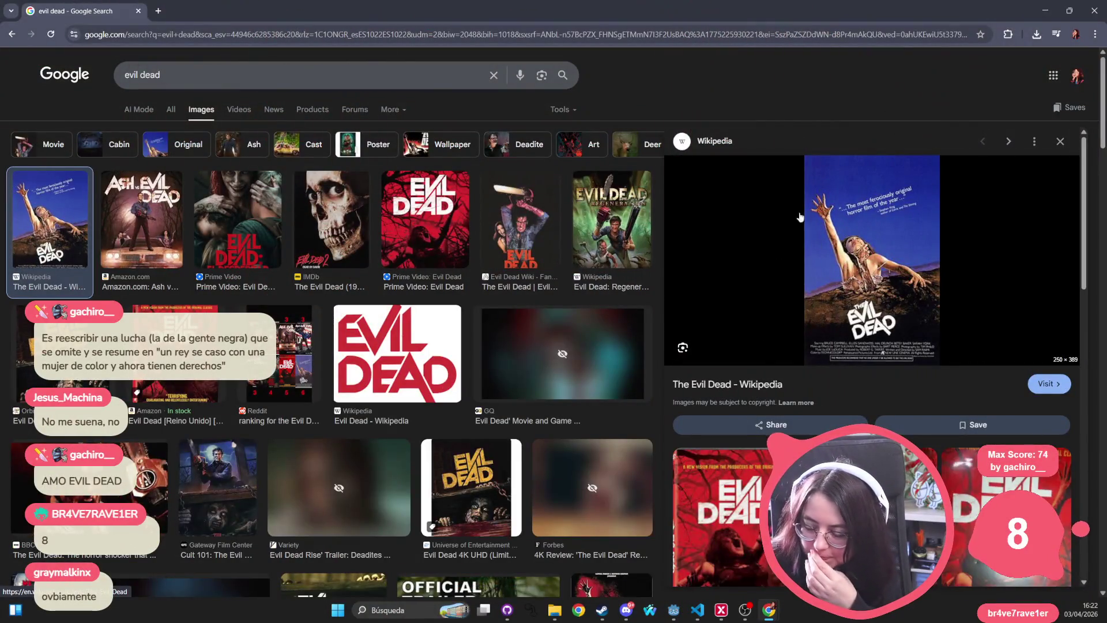
# Search for 'evil dead trailer', then open and pause the 1981 official trailer on YouTube
pyautogui.click(270, 32)
pyautogui.write('ev')
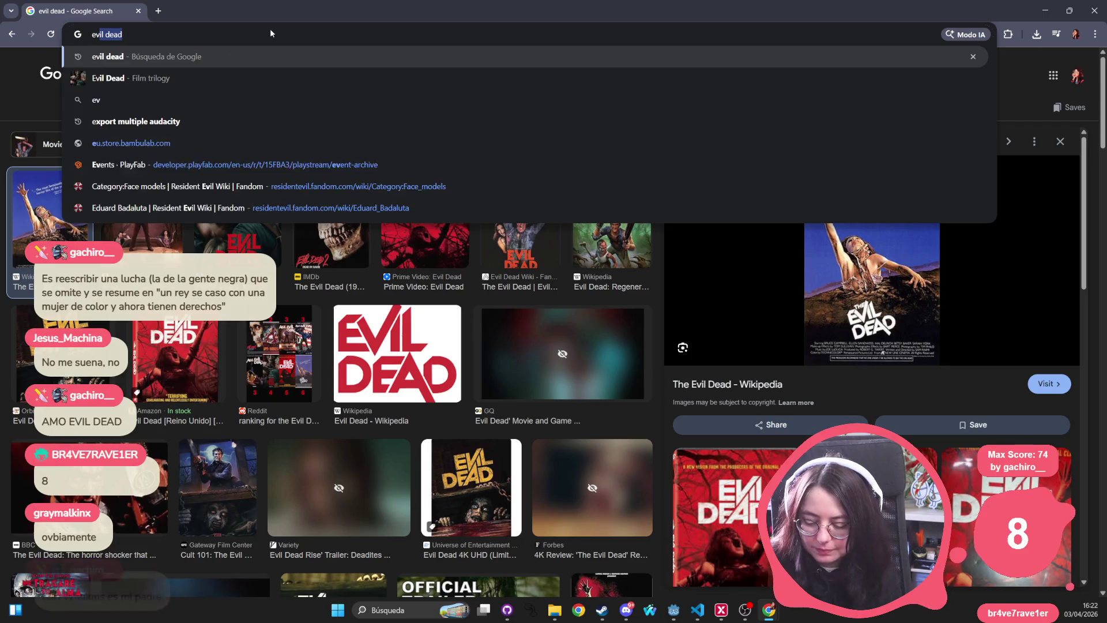
pyautogui.write('il dead trailer')
pyautogui.press('Return')
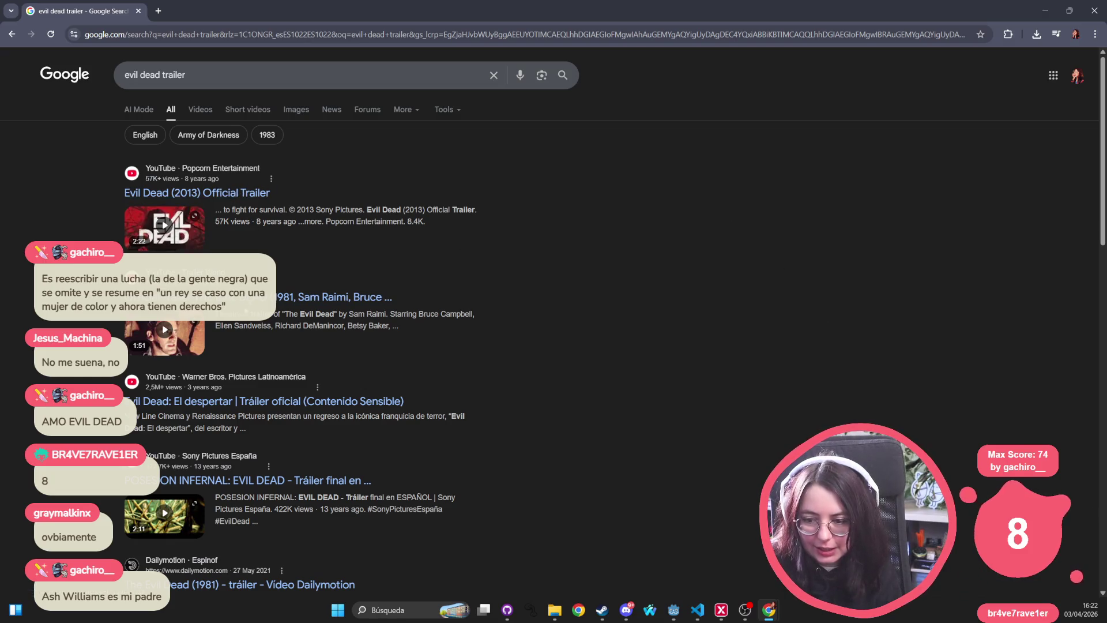
pyautogui.click(224, 193)
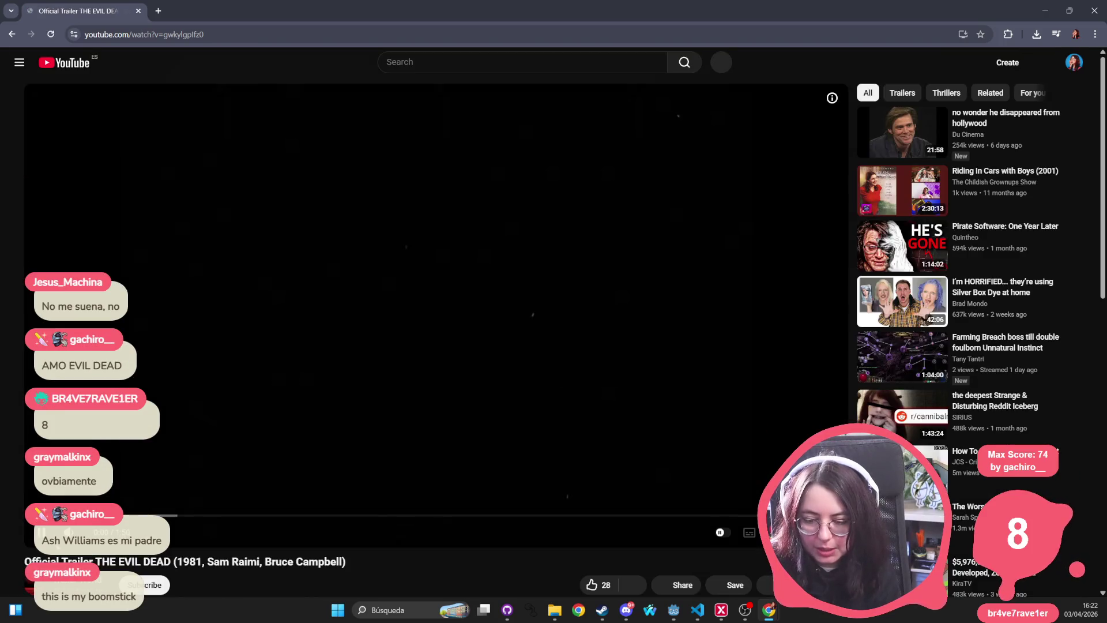
pyautogui.click(40, 532)
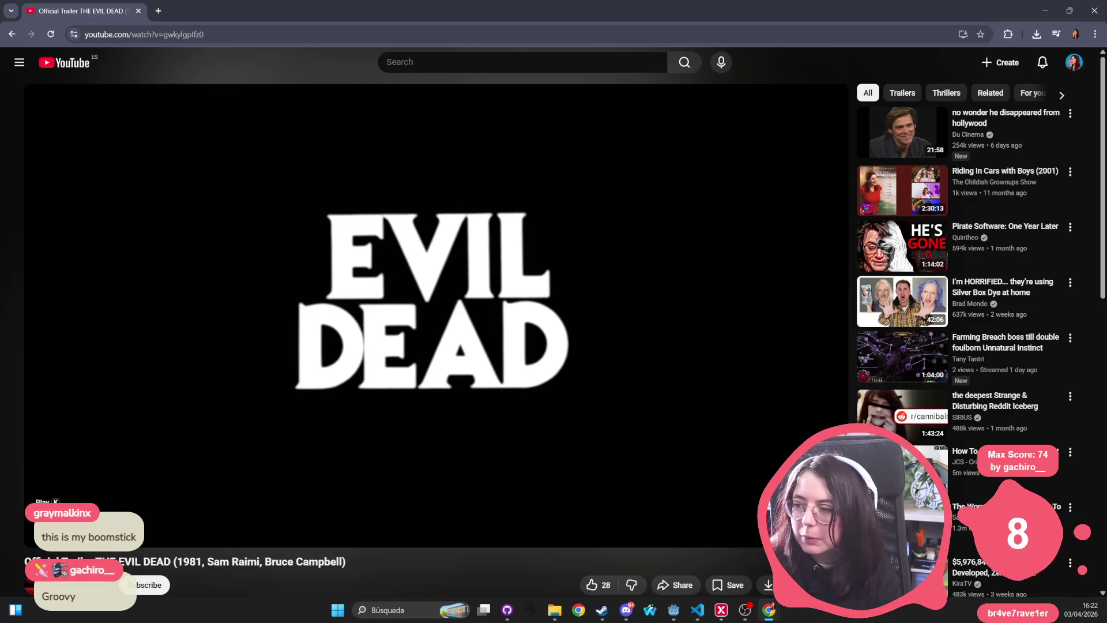
# Toggle full-screen mode on the paused Evil Dead trailer with the F key
pyautogui.press('f')
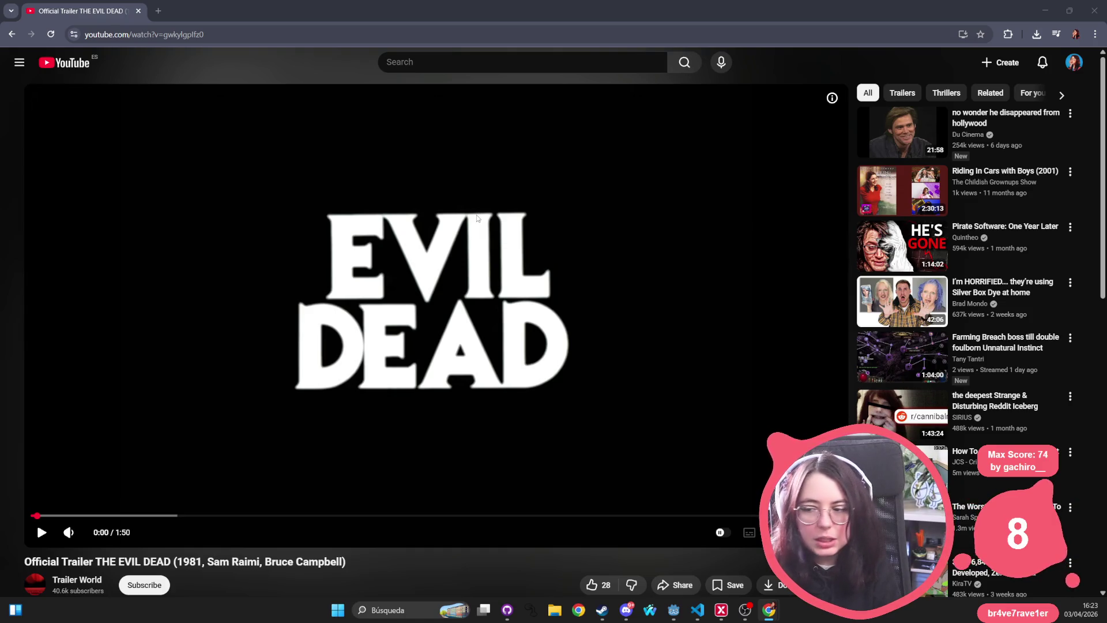
# Play the Evil Dead trailer, raise its volume, then pause it again
pyautogui.click(42, 532)
pyautogui.click(97, 533)
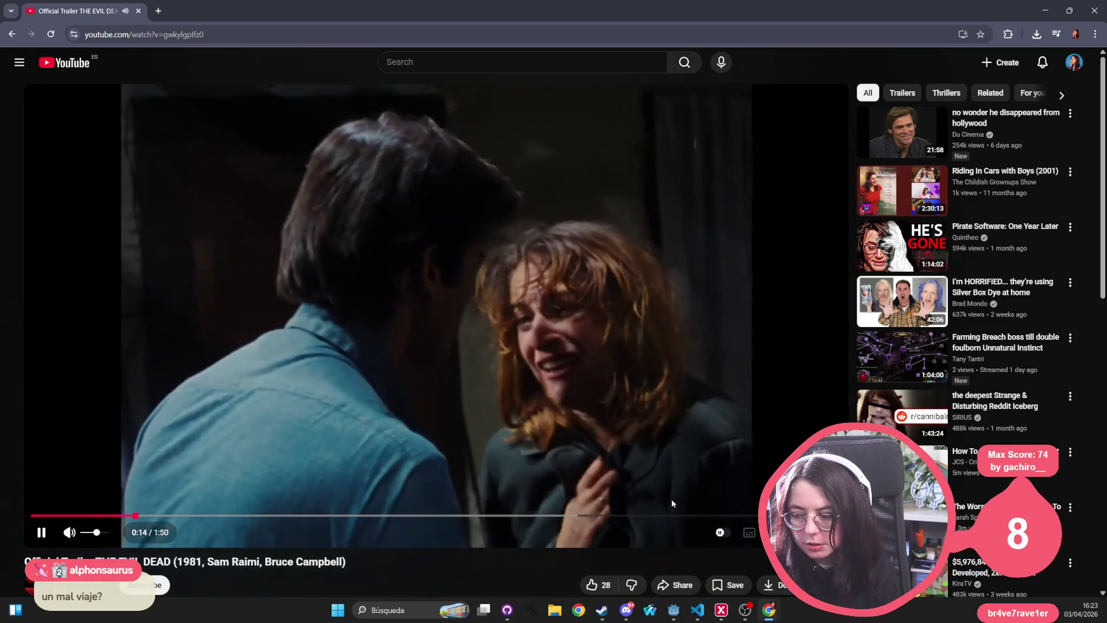
pyautogui.click(41, 533)
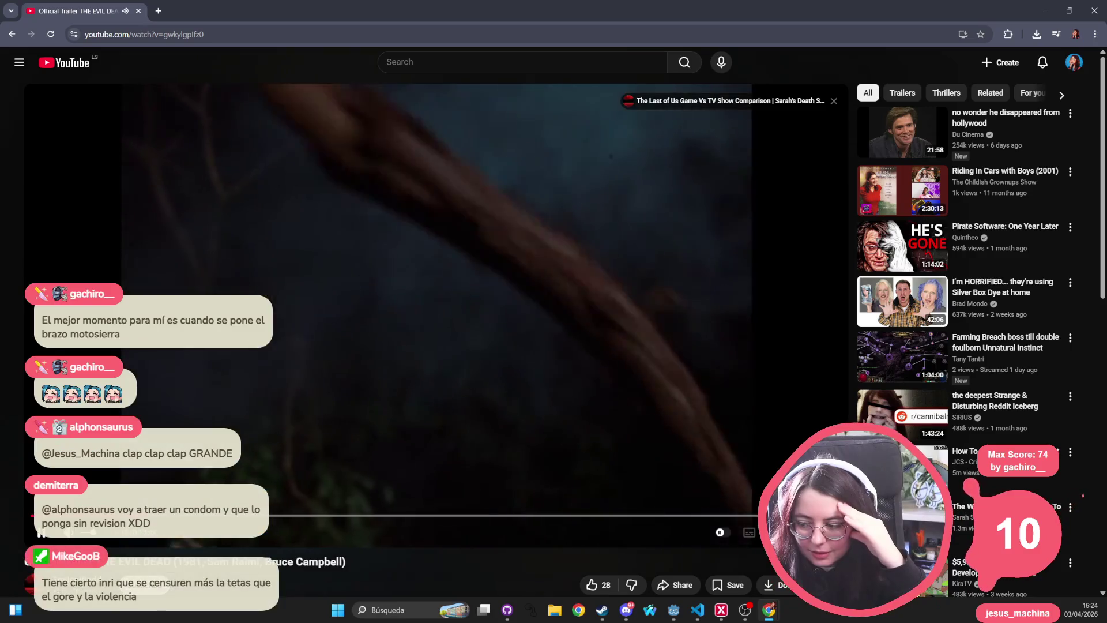
# Change the trailer's playback speed from 2.00x back to Normal 1.00x
pyautogui.click(778, 532)
pyautogui.click(714, 467)
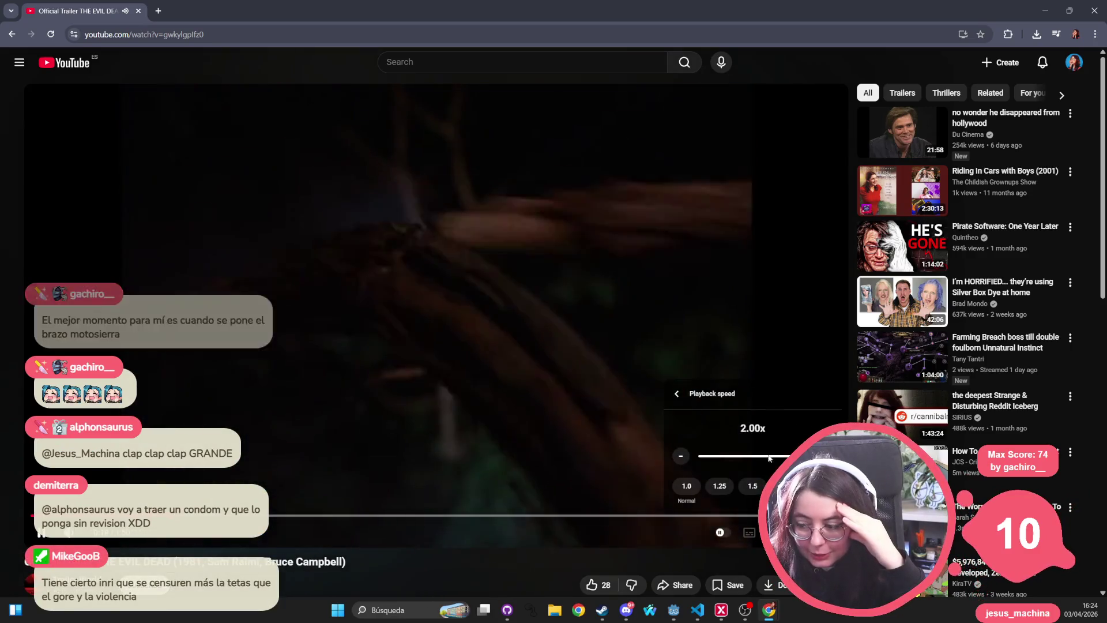
pyautogui.click(691, 486)
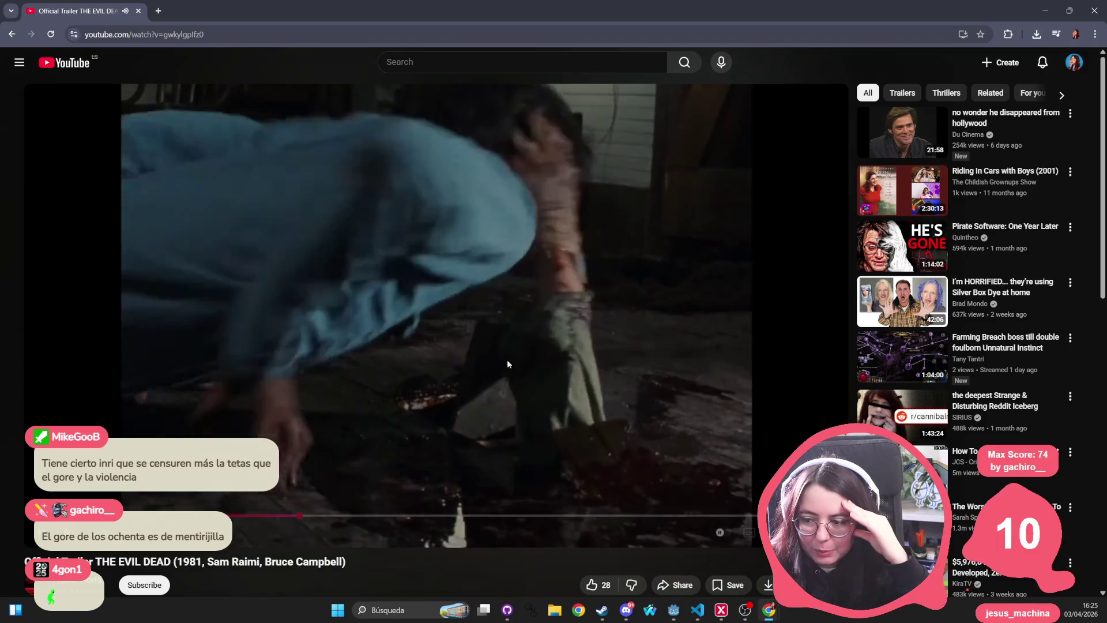
# Seek the trailer back to 0:34, pause it at 0:53, then resume playback
pyautogui.click(297, 519)
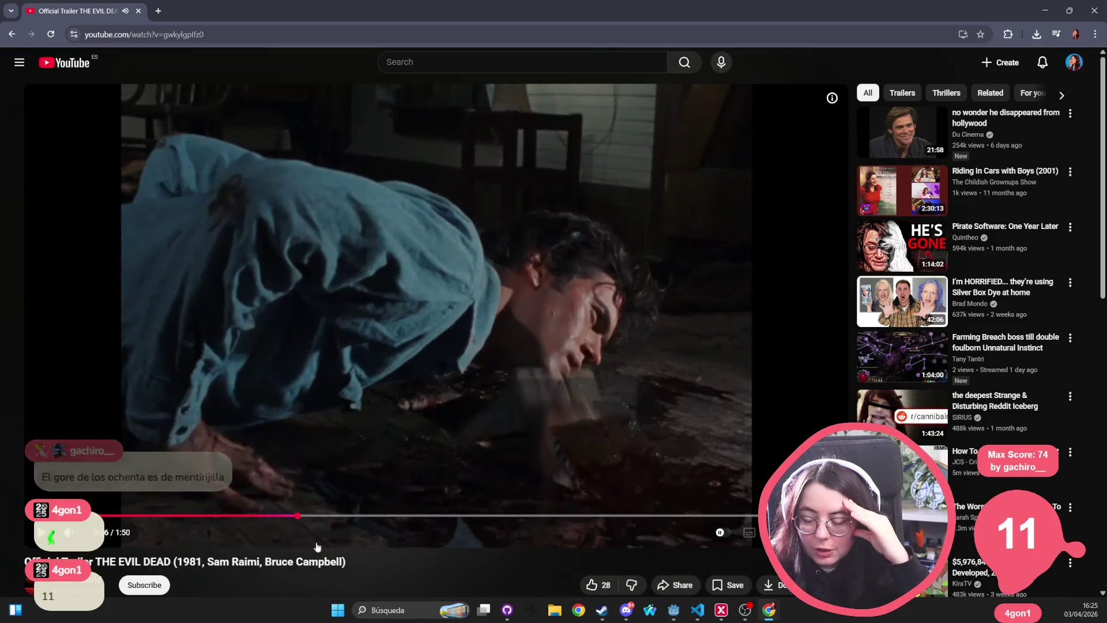
pyautogui.click(297, 519)
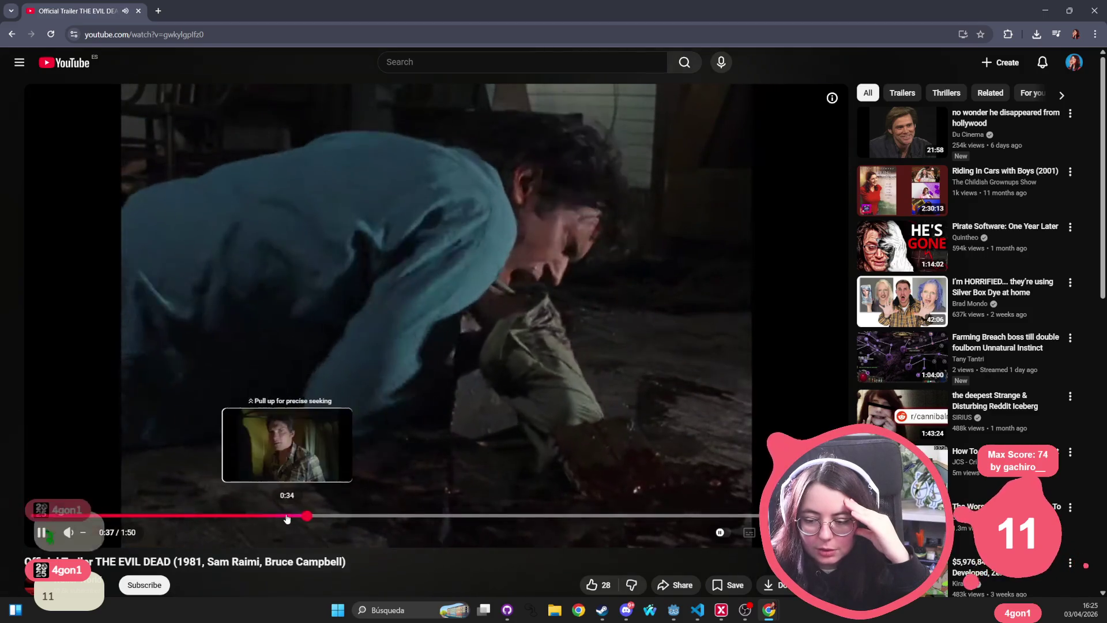
pyautogui.click(286, 518)
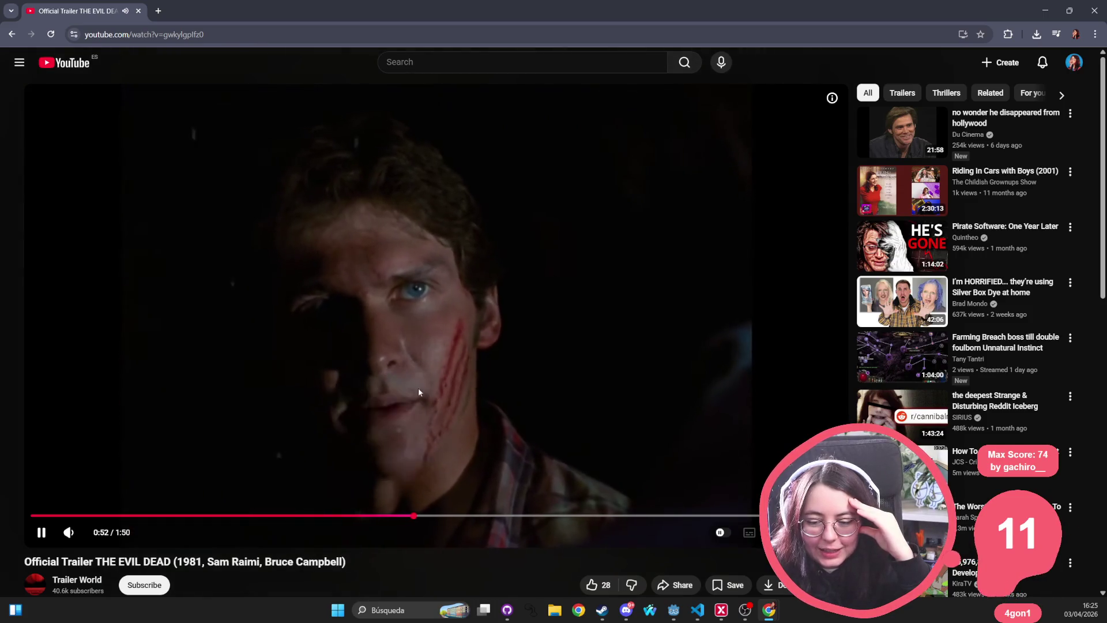
pyautogui.click(529, 292)
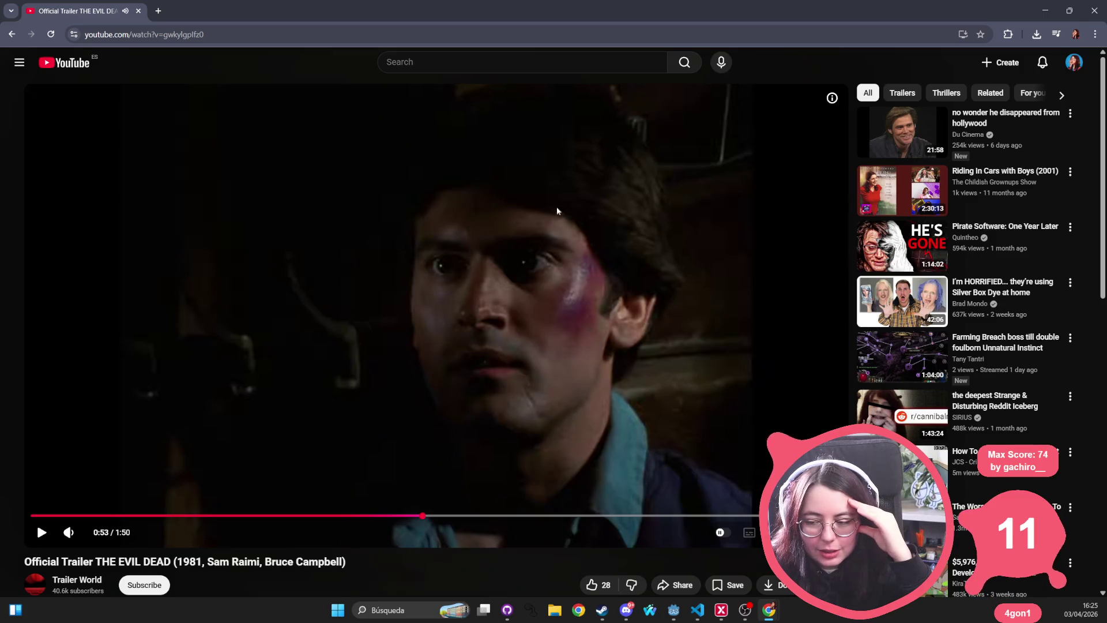
pyautogui.click(564, 299)
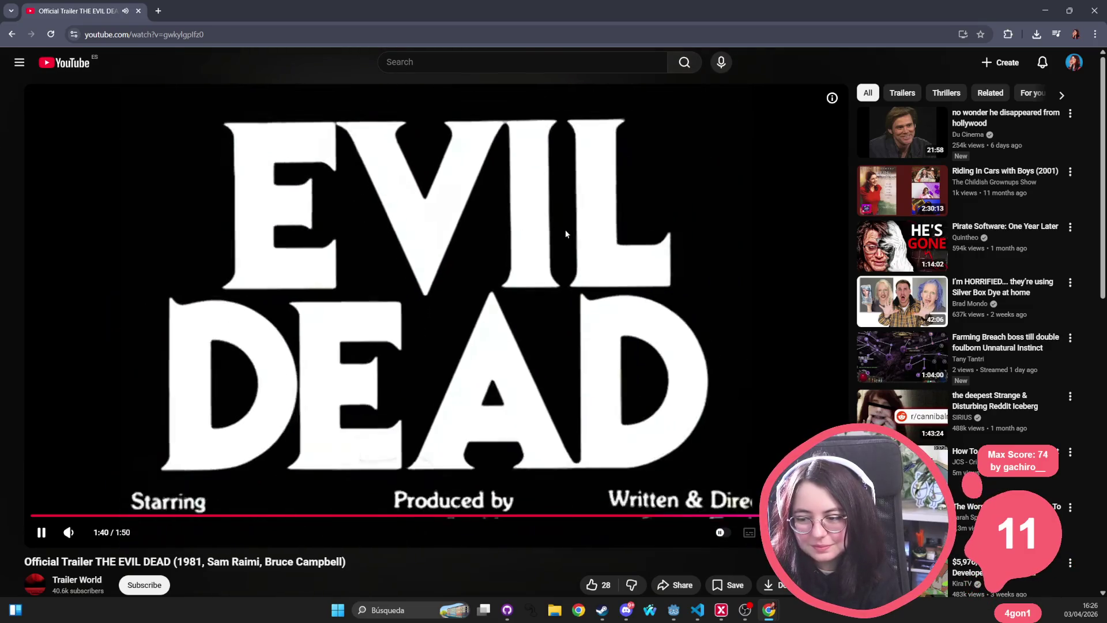
# Pause the trailer on its EVIL DEAD title card at 1:40
pyautogui.click(41, 534)
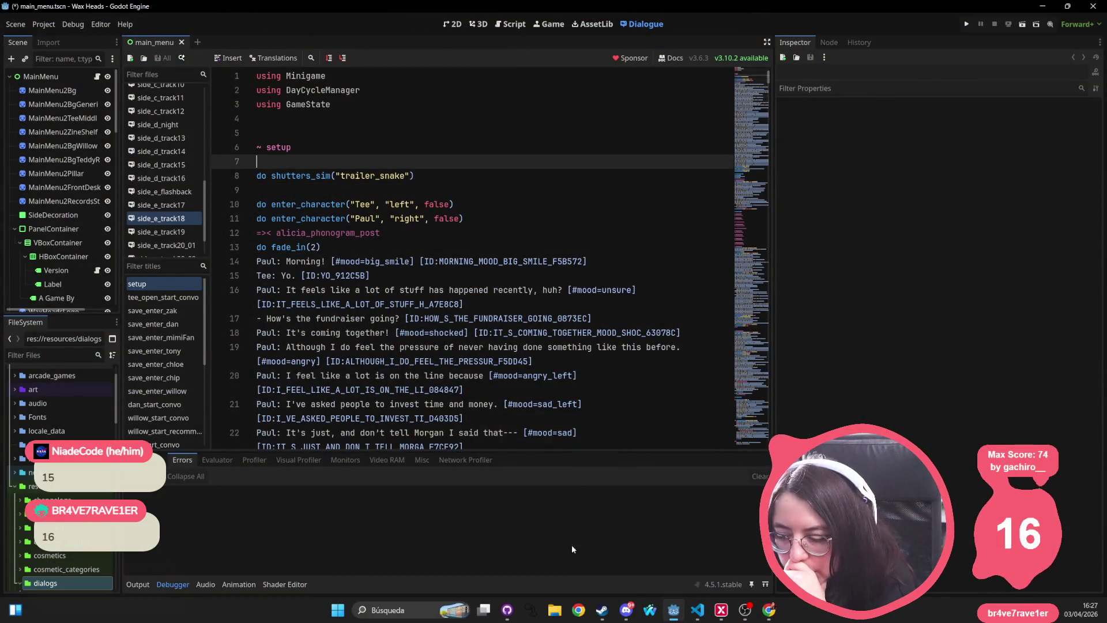
# Maximize the Mod Loader Wiki browser and browse the Mod Distribution and Mod Loader Self Setup pages
pyautogui.moveTo(770, 616)
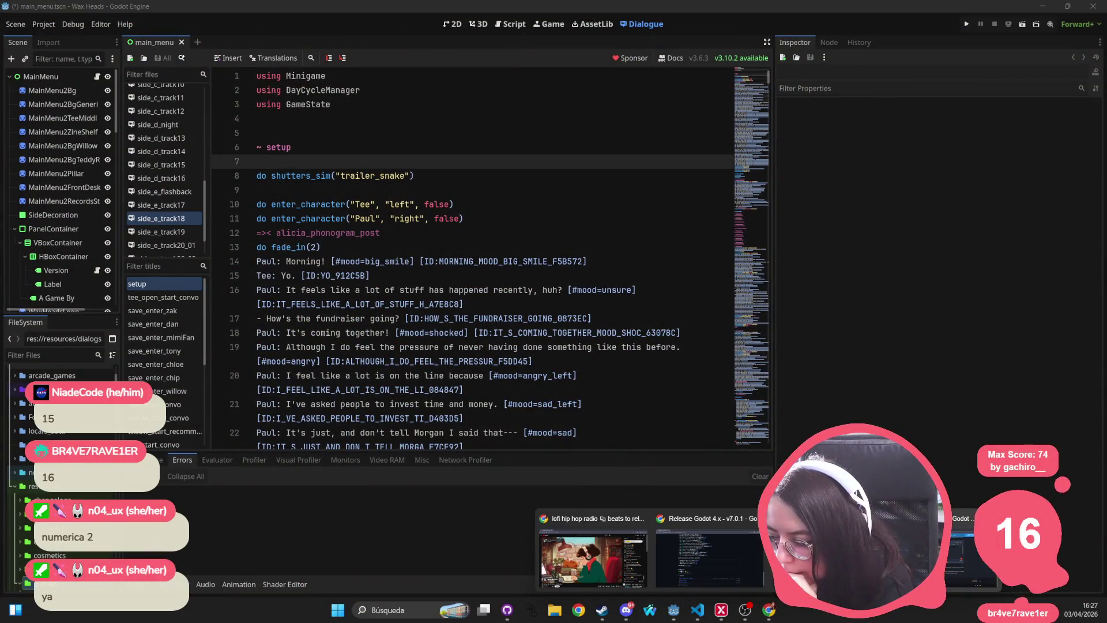
pyautogui.click(975, 554)
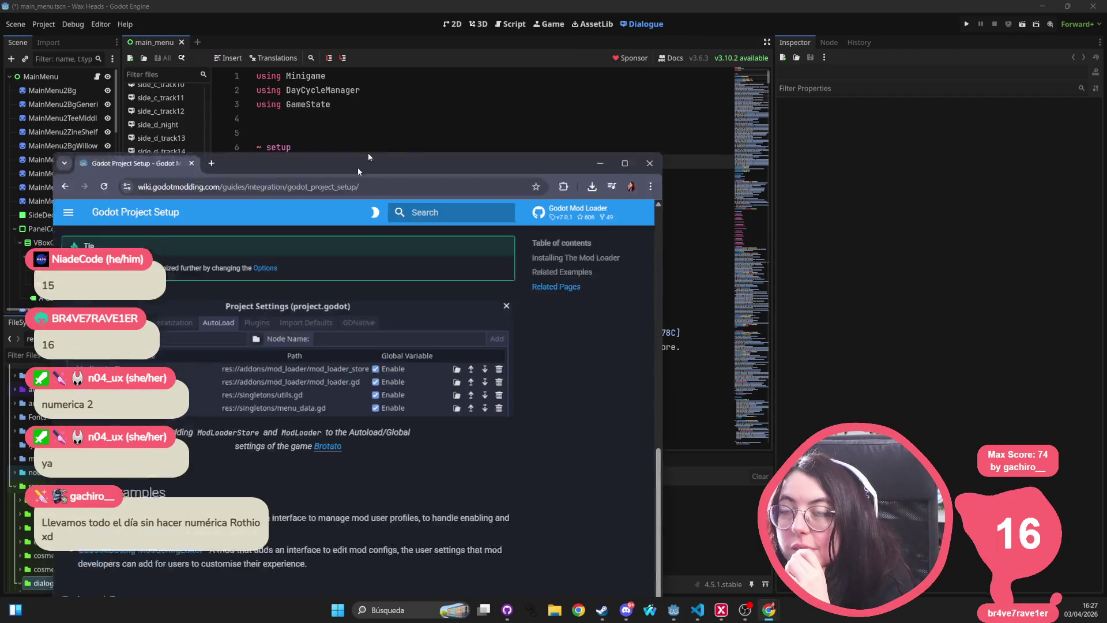
pyautogui.doubleClick(420, 116)
pyautogui.scroll(-5, 415, 296)
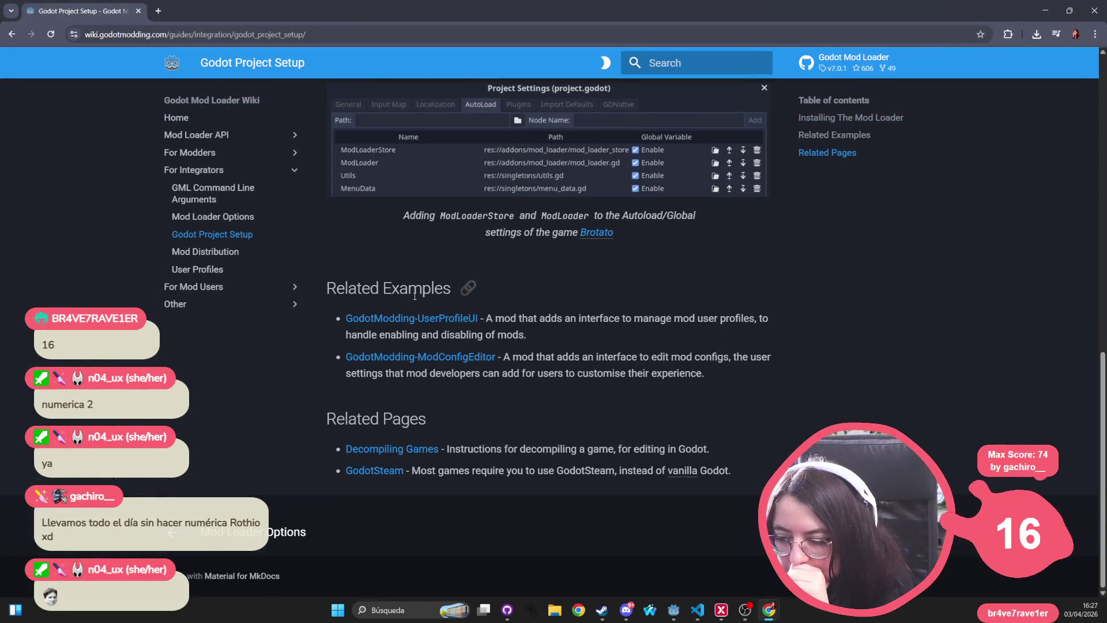
pyautogui.click(207, 251)
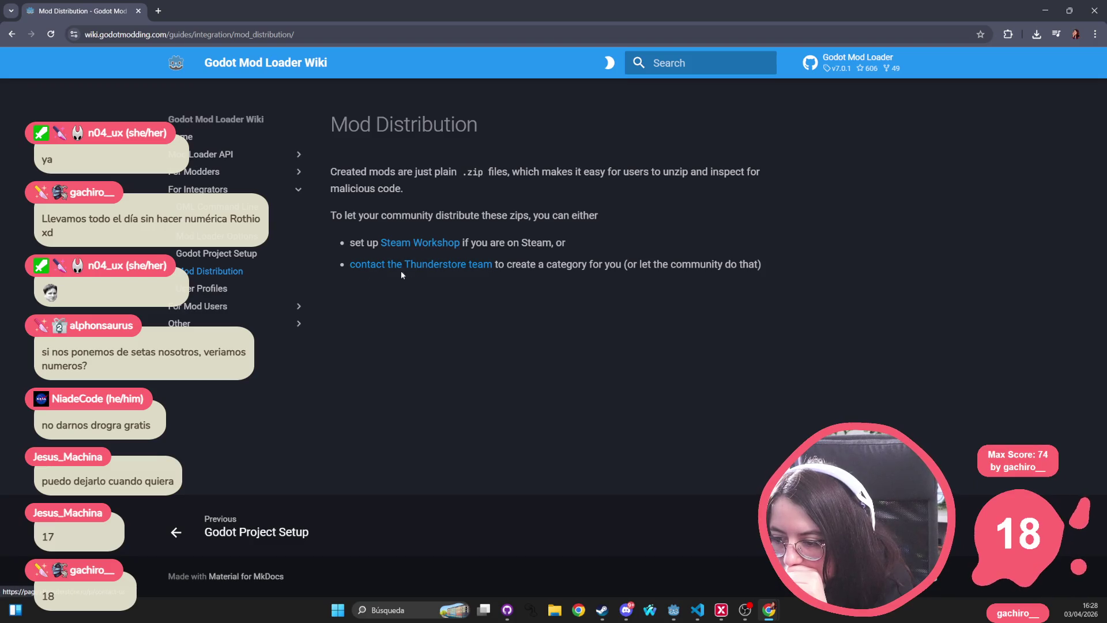
pyautogui.click(210, 305)
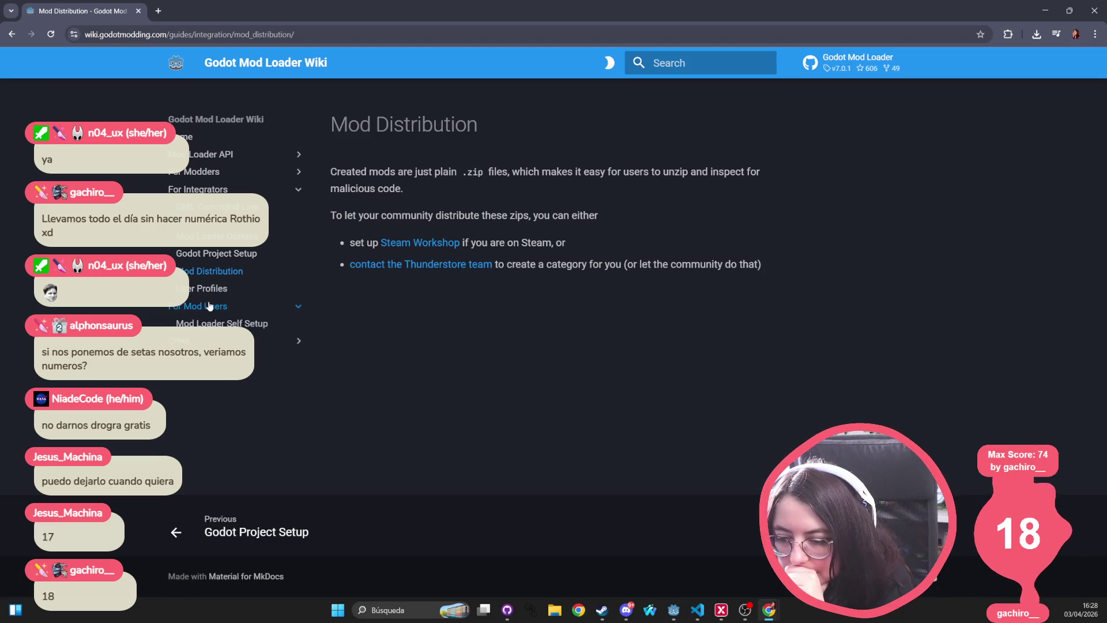
pyautogui.click(221, 324)
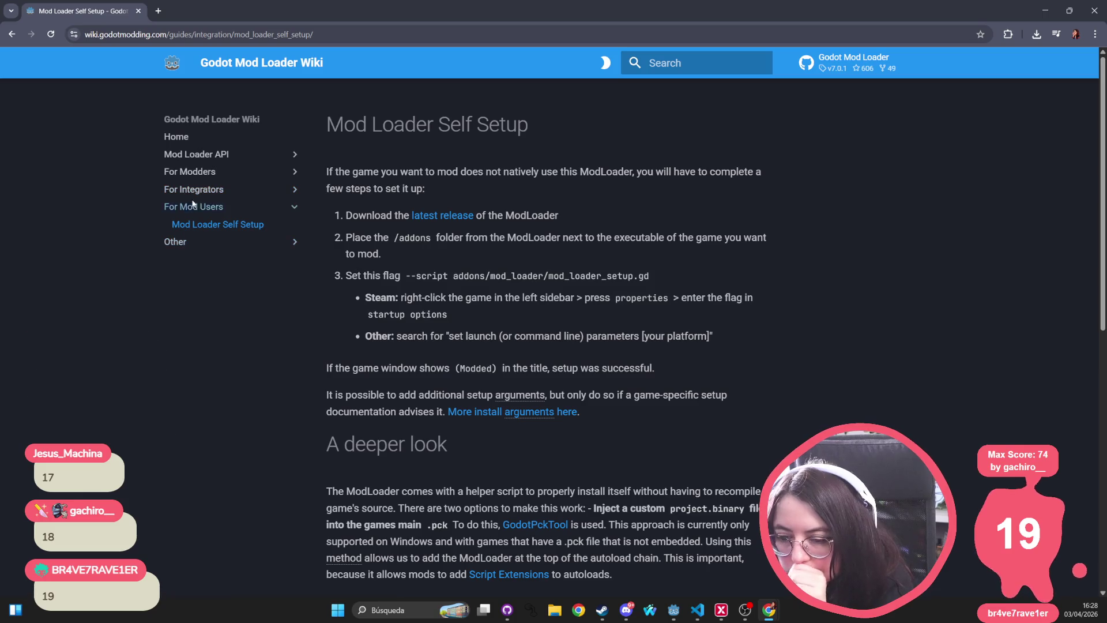
# Open the ModLoaderMod reference under Other > Mod Loader API
pyautogui.click(173, 245)
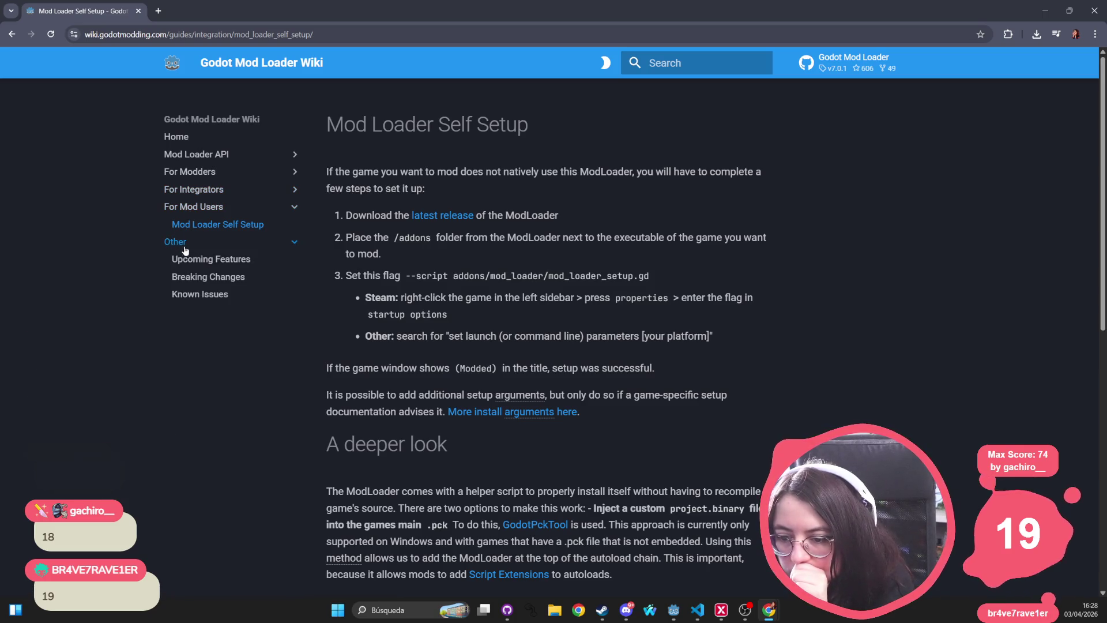
pyautogui.click(198, 156)
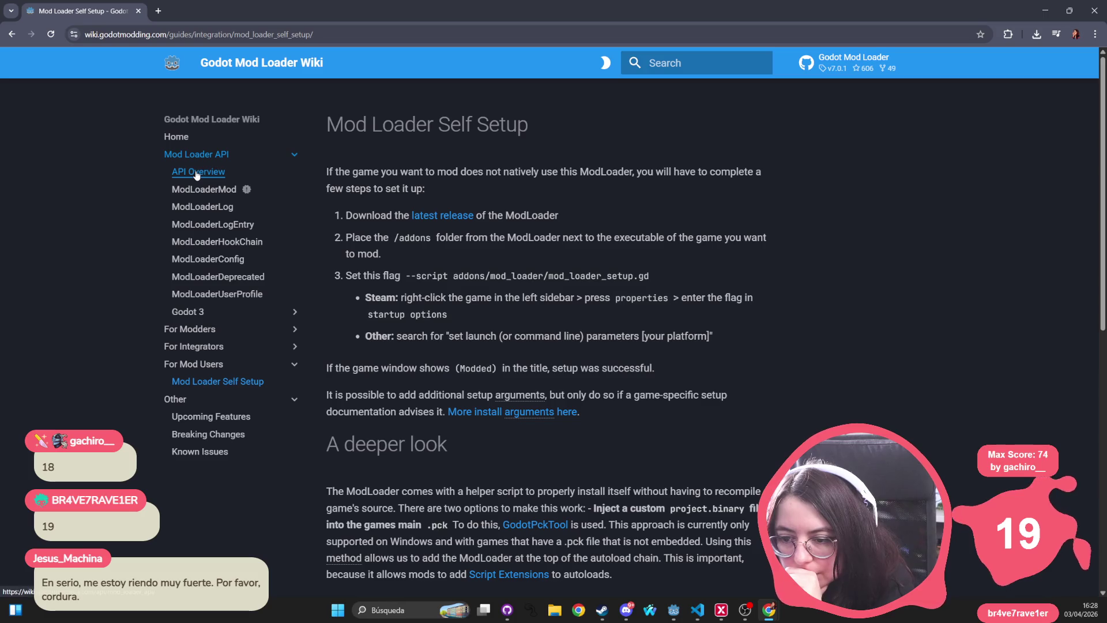
pyautogui.click(191, 192)
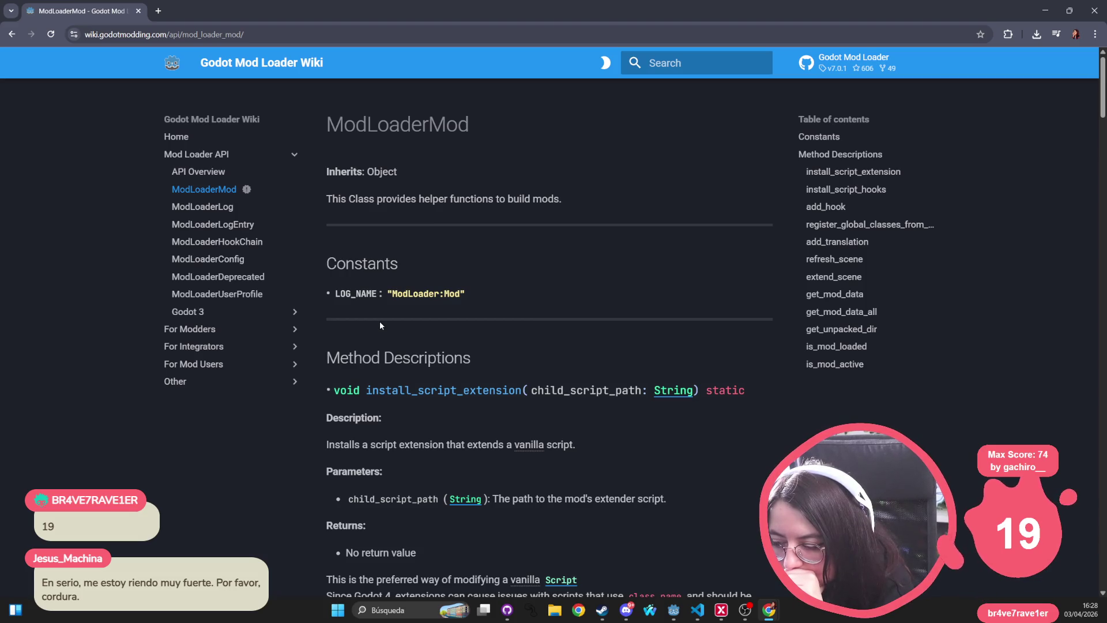
# Highlight the install_script_extension, install_script_hooks and add_hook method names while reading down
pyautogui.scroll(-3, 380, 324)
pyautogui.doubleClick(447, 174)
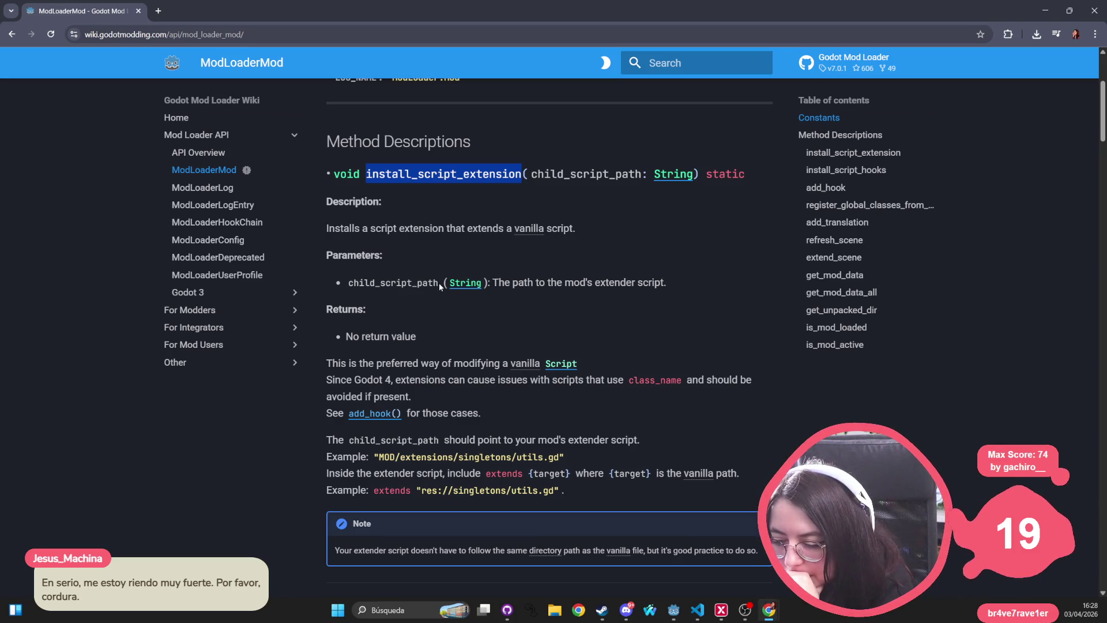
pyautogui.scroll(-5, 440, 286)
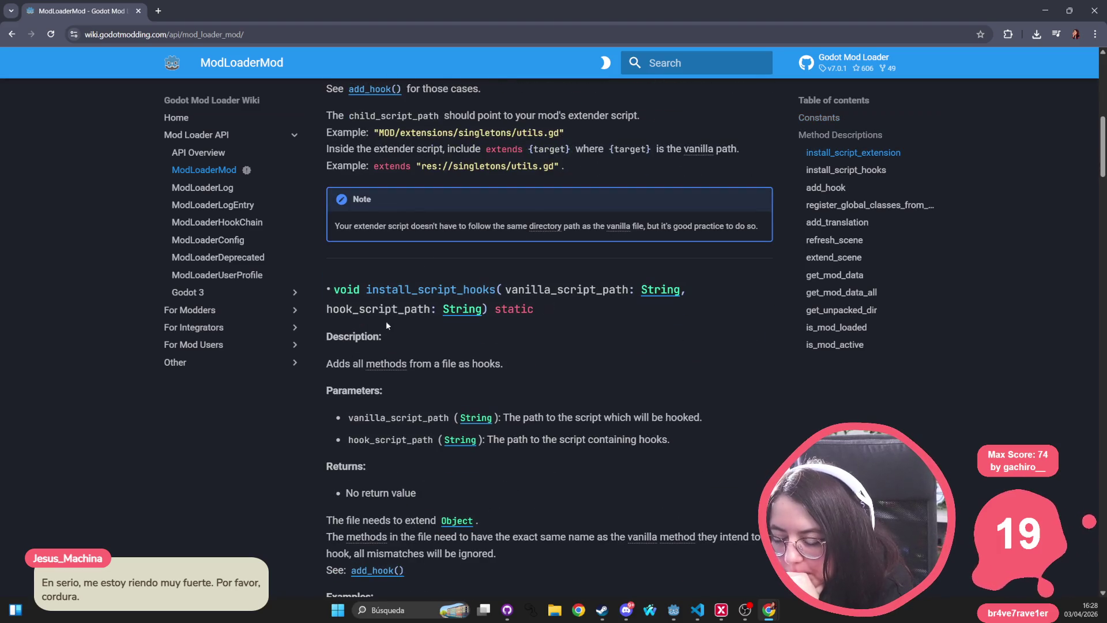
pyautogui.doubleClick(393, 291)
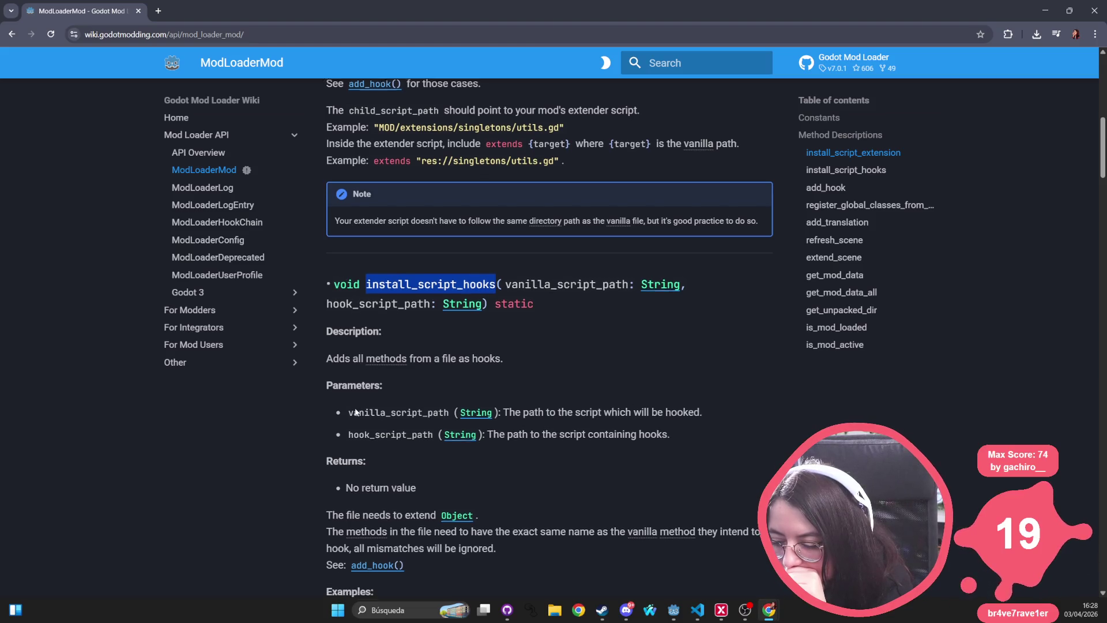
pyautogui.scroll(-5, 355, 404)
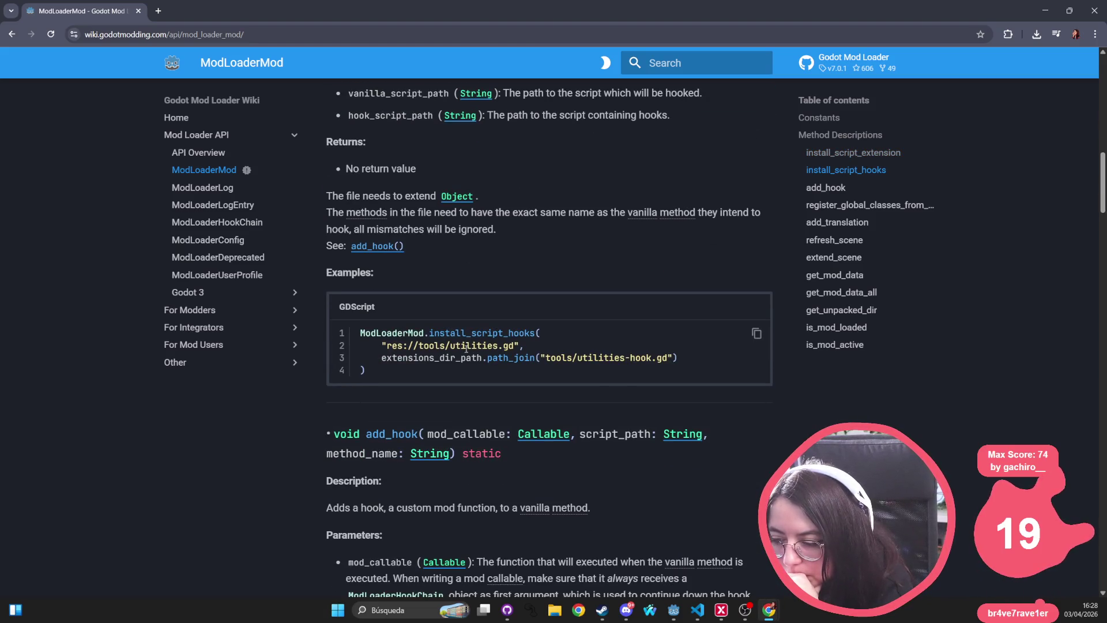
pyautogui.scroll(-4, 424, 434)
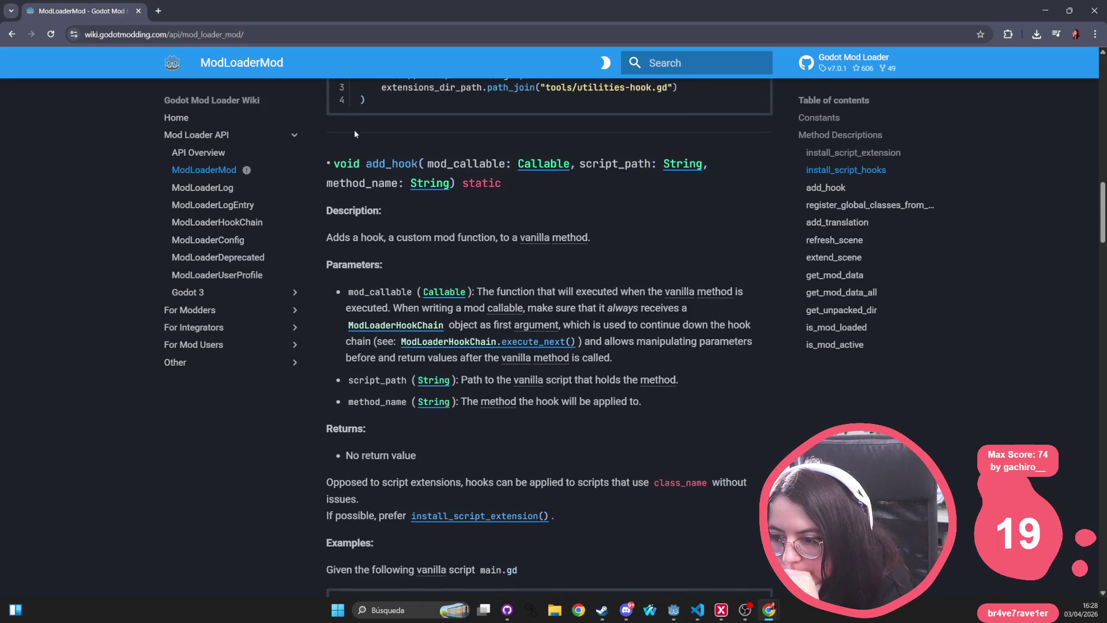
pyautogui.doubleClick(392, 164)
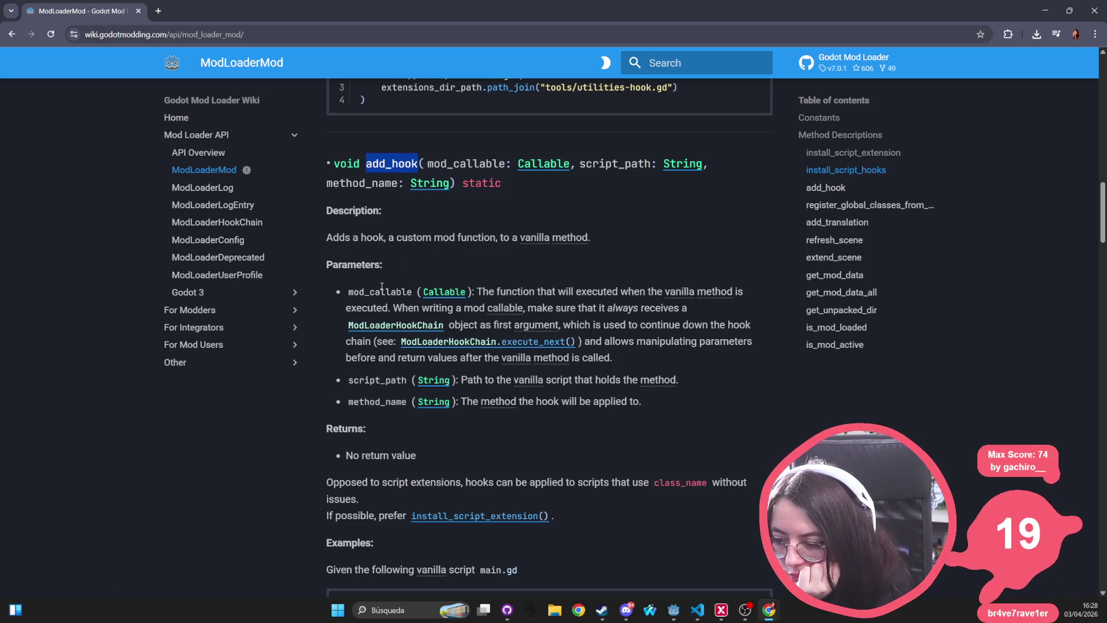
# Read down to add_translation, highlighting its name and the note about importing a CSV
pyautogui.scroll(-9, 439, 438)
pyautogui.scroll(-3, 439, 438)
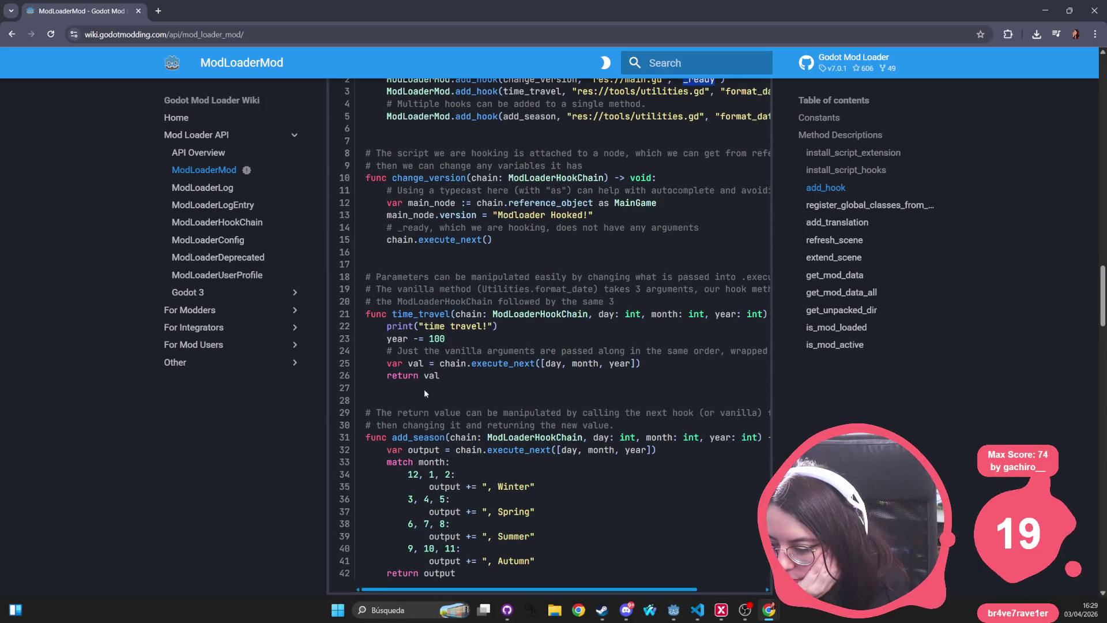
pyautogui.scroll(-5, 380, 404)
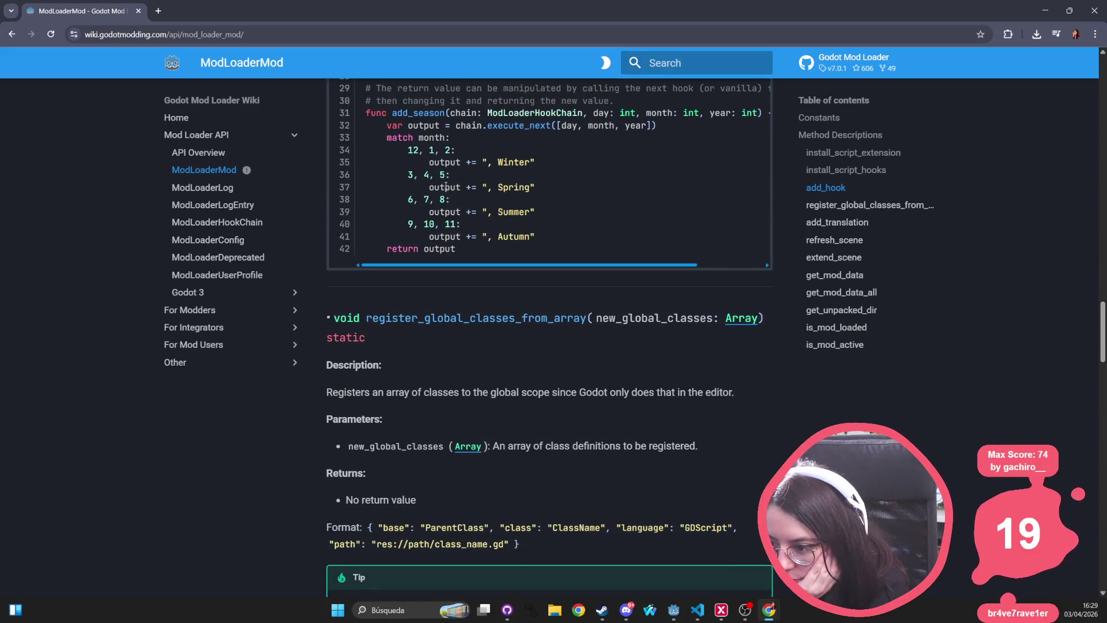
pyautogui.scroll(-2, 340, 340)
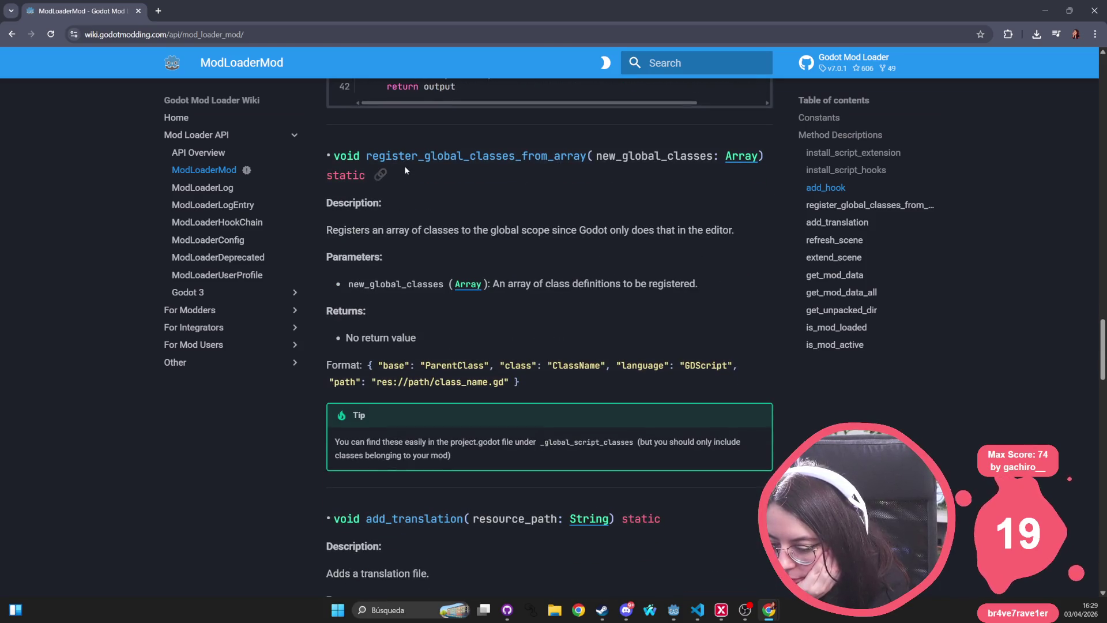
pyautogui.scroll(-4, 326, 271)
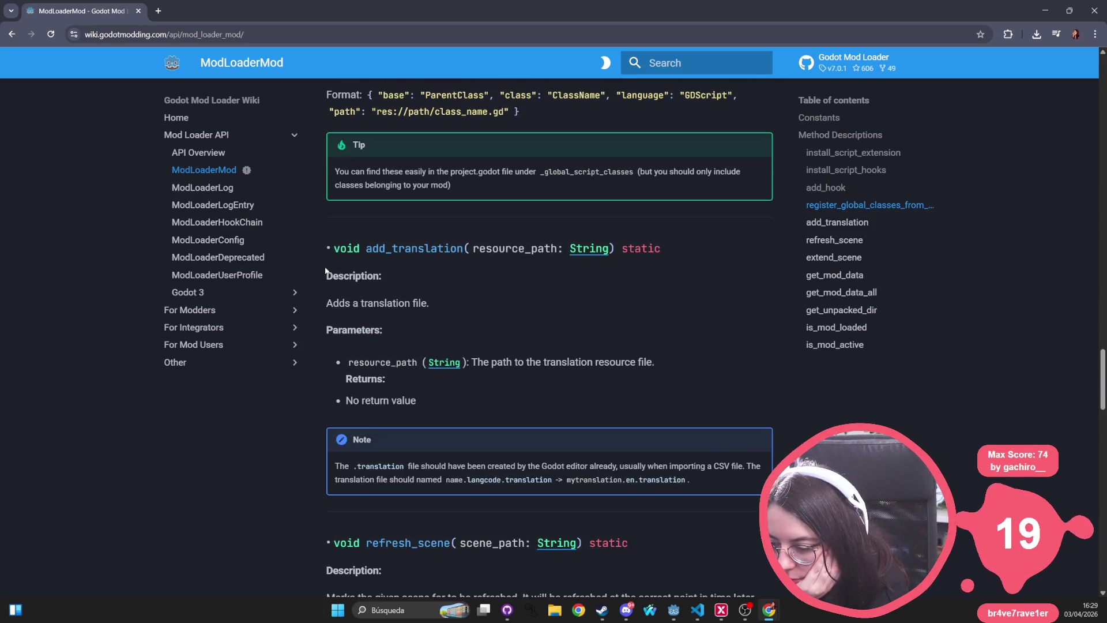
pyautogui.doubleClick(398, 244)
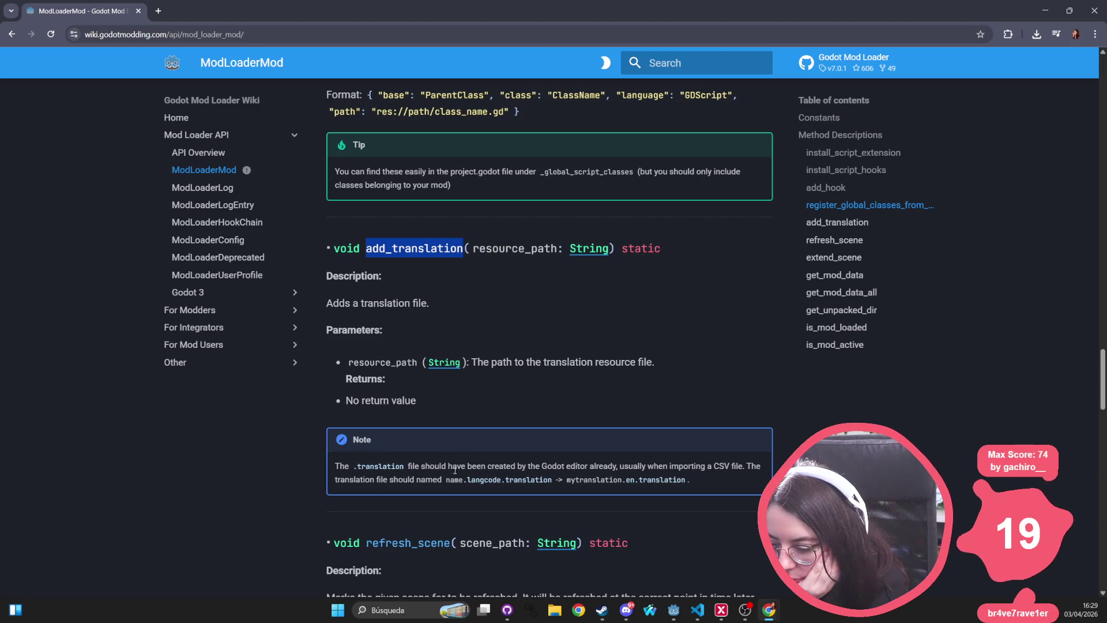
pyautogui.moveTo(622, 466); pyautogui.dragTo(731, 465)
pyautogui.moveTo(618, 466)
pyautogui.mouseDown()
pyautogui.moveTo(439, 466)
pyautogui.moveTo(698, 463)
pyautogui.moveTo(753, 482)
pyautogui.mouseUp()
pyautogui.click(438, 491)
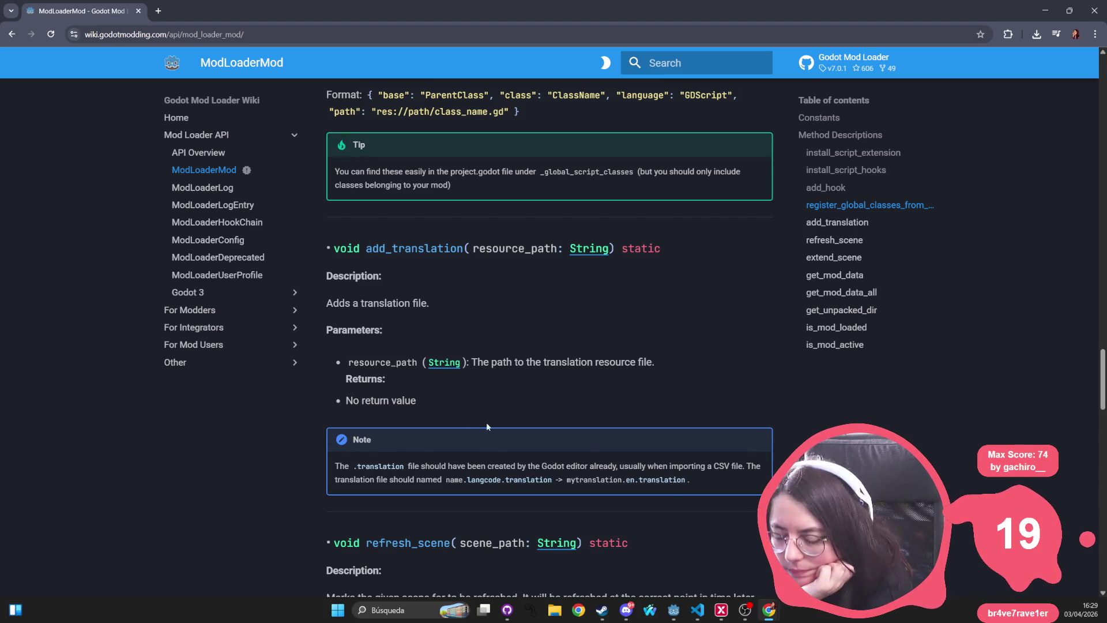
pyautogui.doubleClick(412, 249)
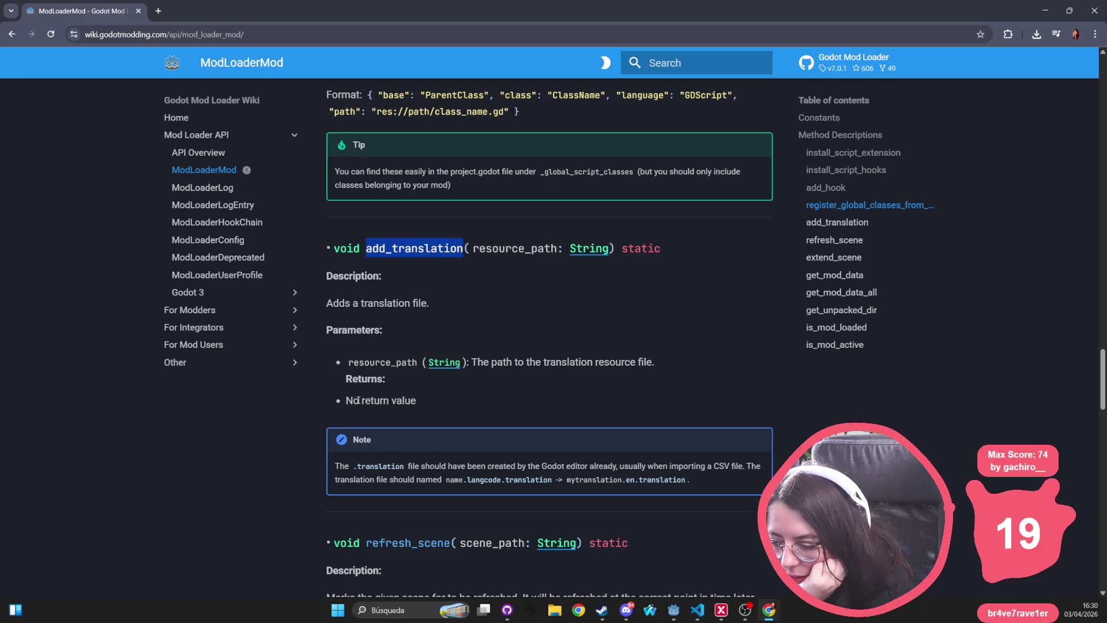
# Highlight the refresh_scene, extend_scene and get_mod_data documentation while scrolling down
pyautogui.scroll(-5, 358, 401)
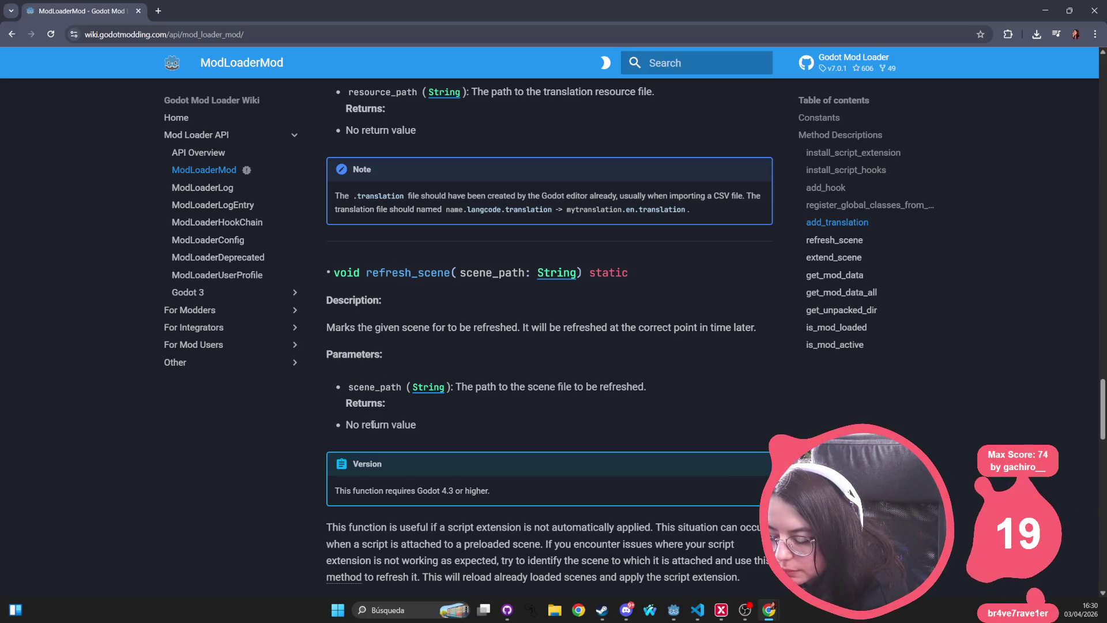
pyautogui.scroll(-4, 374, 424)
pyautogui.moveTo(330, 311)
pyautogui.mouseDown()
pyautogui.moveTo(739, 312)
pyautogui.moveTo(767, 358)
pyautogui.mouseUp()
pyautogui.scroll(-4, 362, 285)
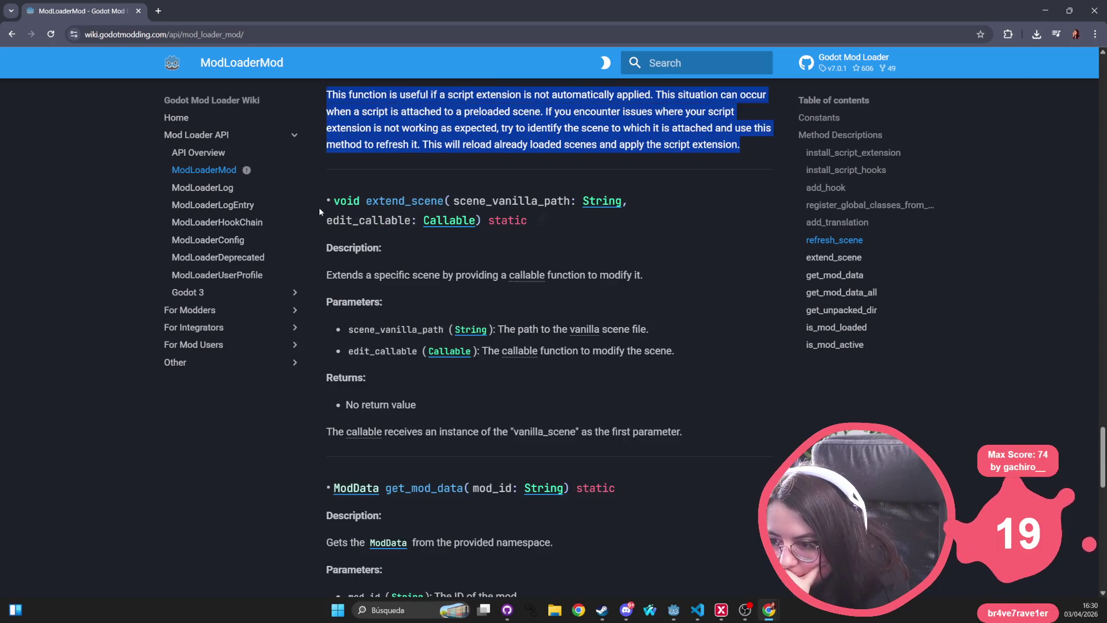
pyautogui.moveTo(329, 201)
pyautogui.mouseDown()
pyautogui.moveTo(627, 202)
pyautogui.moveTo(600, 274)
pyautogui.moveTo(683, 265)
pyautogui.moveTo(723, 372)
pyautogui.moveTo(729, 358)
pyautogui.moveTo(743, 438)
pyautogui.mouseUp()
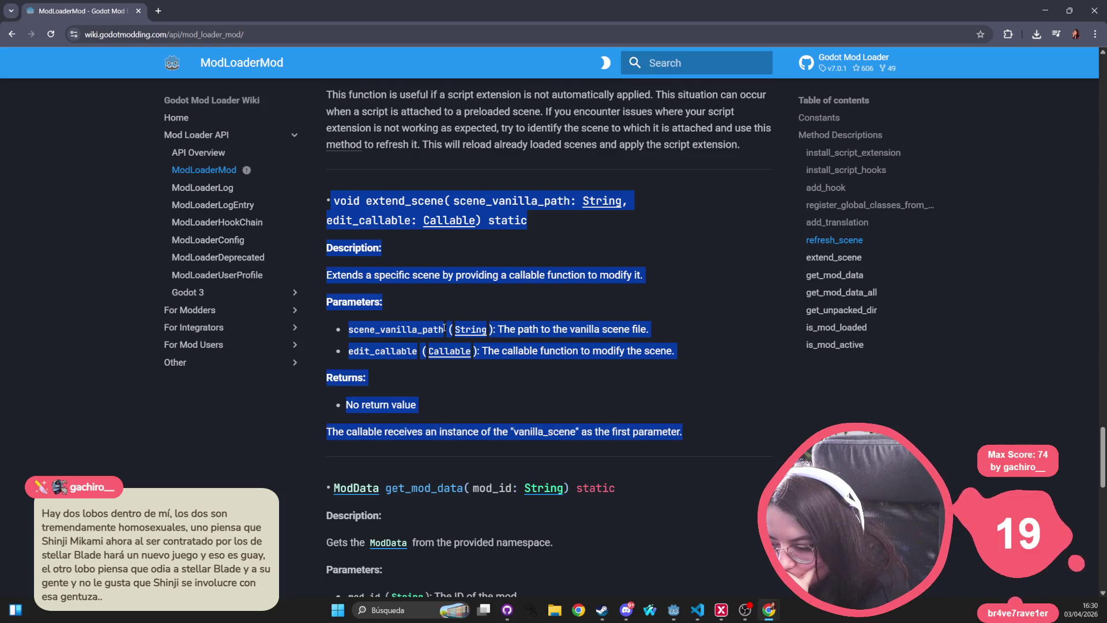
pyautogui.scroll(-5, 410, 296)
pyautogui.moveTo(327, 218)
pyautogui.mouseDown()
pyautogui.moveTo(404, 221)
pyautogui.moveTo(674, 296)
pyautogui.moveTo(722, 402)
pyautogui.mouseUp()
# Highlight the get_unpacked_dir, is_mod_loaded and is_mod_active docs, then clear the selection
pyautogui.scroll(-3, 699, 368)
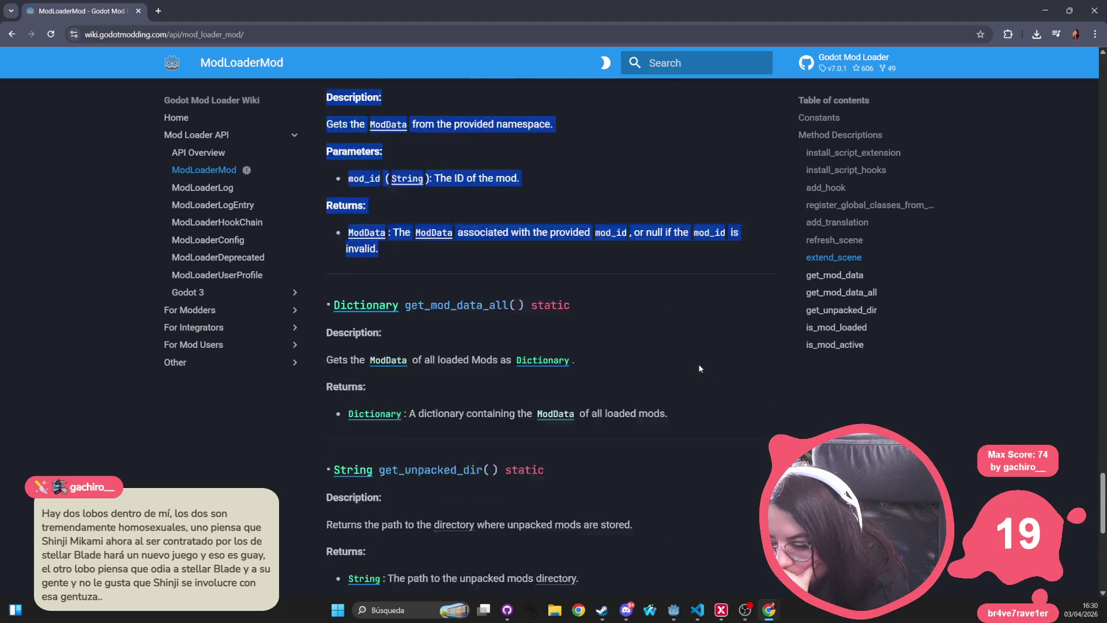
pyautogui.scroll(-4, 700, 368)
pyautogui.moveTo(327, 239); pyautogui.dragTo(645, 348)
pyautogui.scroll(-3, 335, 246)
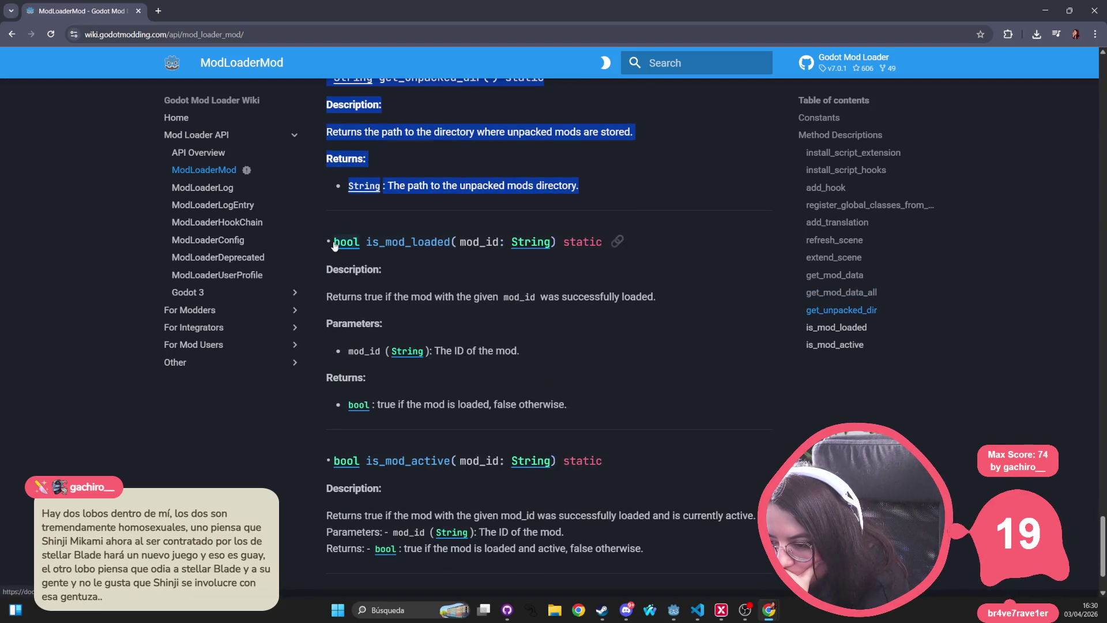
pyautogui.moveTo(326, 241)
pyautogui.mouseDown()
pyautogui.moveTo(597, 335)
pyautogui.moveTo(629, 404)
pyautogui.mouseUp()
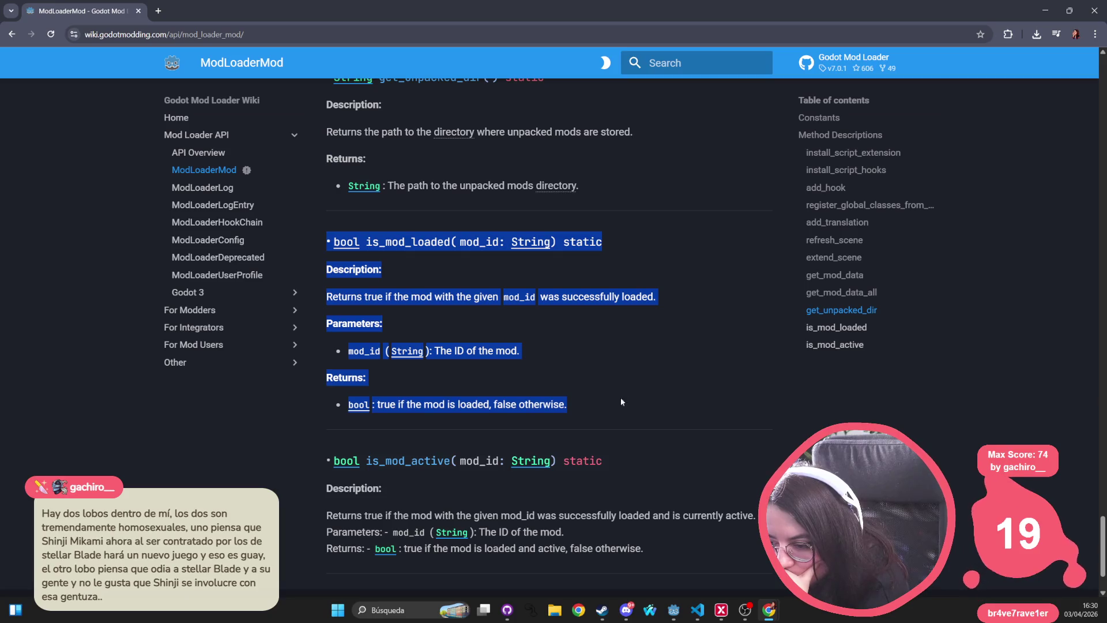
pyautogui.scroll(-2, 517, 268)
pyautogui.moveTo(323, 366)
pyautogui.mouseDown()
pyautogui.moveTo(706, 444)
pyautogui.moveTo(715, 462)
pyautogui.mouseUp()
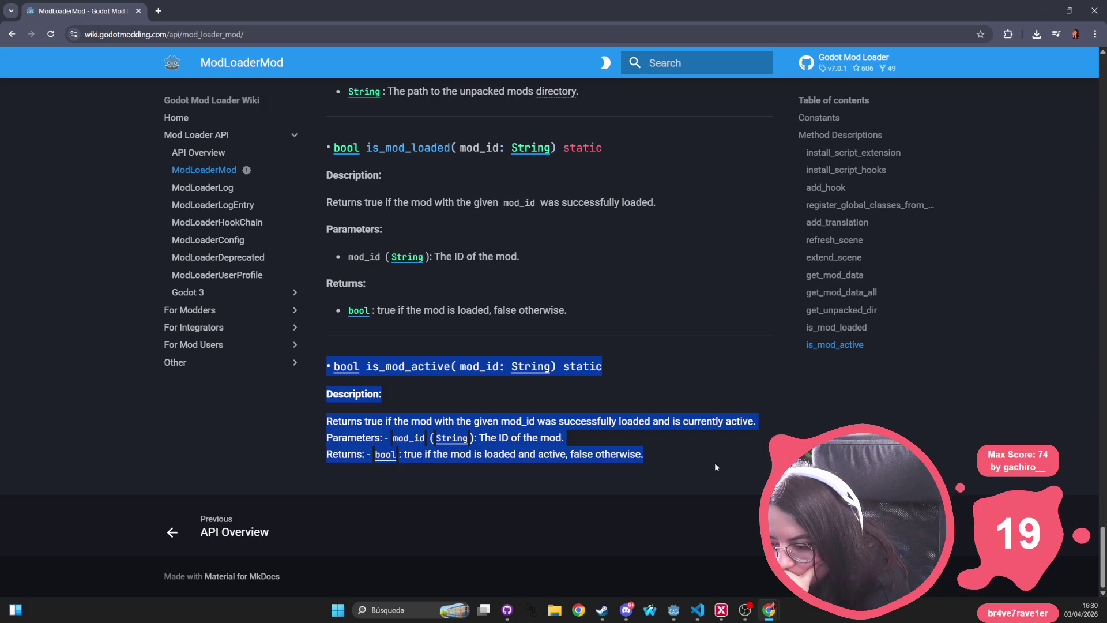
pyautogui.click(715, 462)
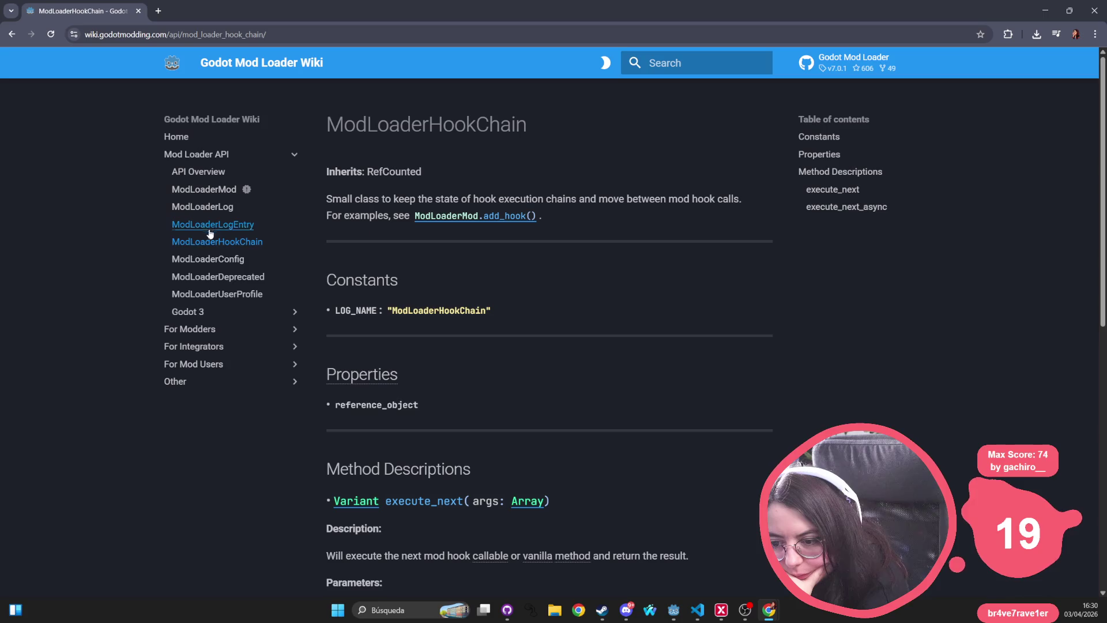
# Open the ModLoaderConfig API page and read down through it
pyautogui.click(199, 259)
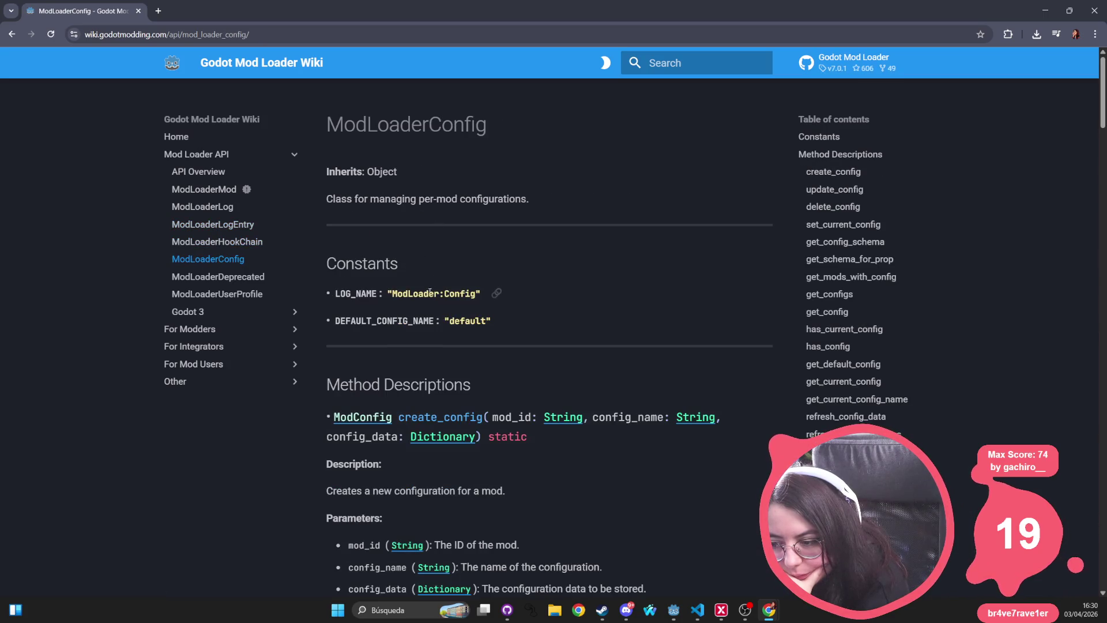
pyautogui.scroll(-3, 472, 333)
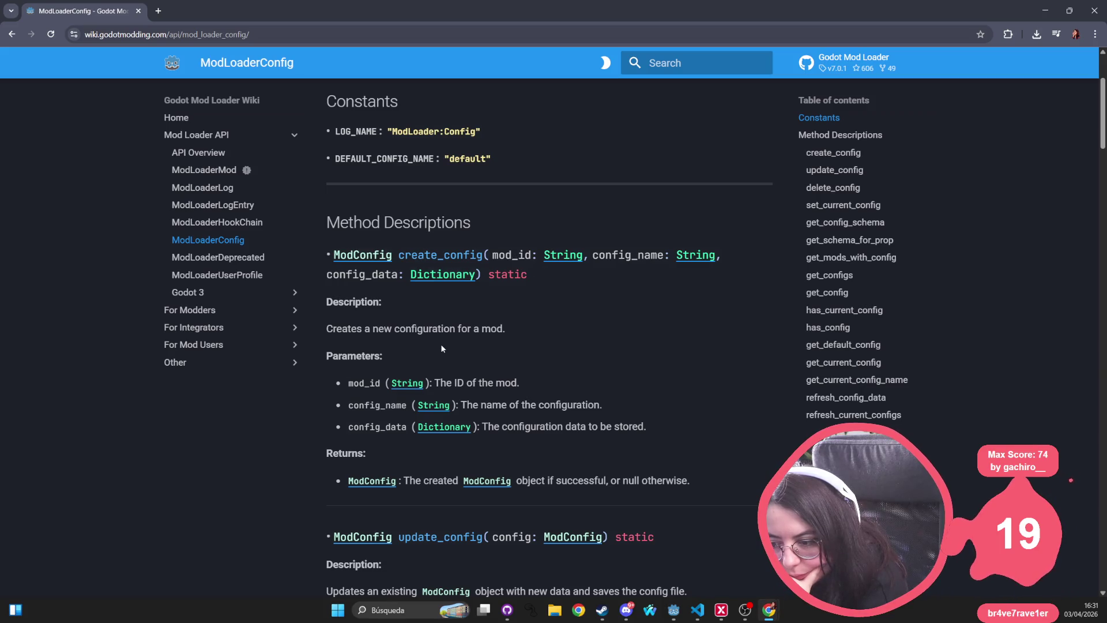
pyautogui.scroll(-5, 442, 348)
pyautogui.scroll(-4, 375, 237)
pyautogui.scroll(-5, 374, 233)
pyautogui.scroll(-10, 434, 221)
pyautogui.scroll(-10, 424, 241)
# Browse ModLoaderDeprecated, ModLoaderHookChain and ModLoaderLogEntry, then open Mod Tool under For Modders
pyautogui.click(231, 258)
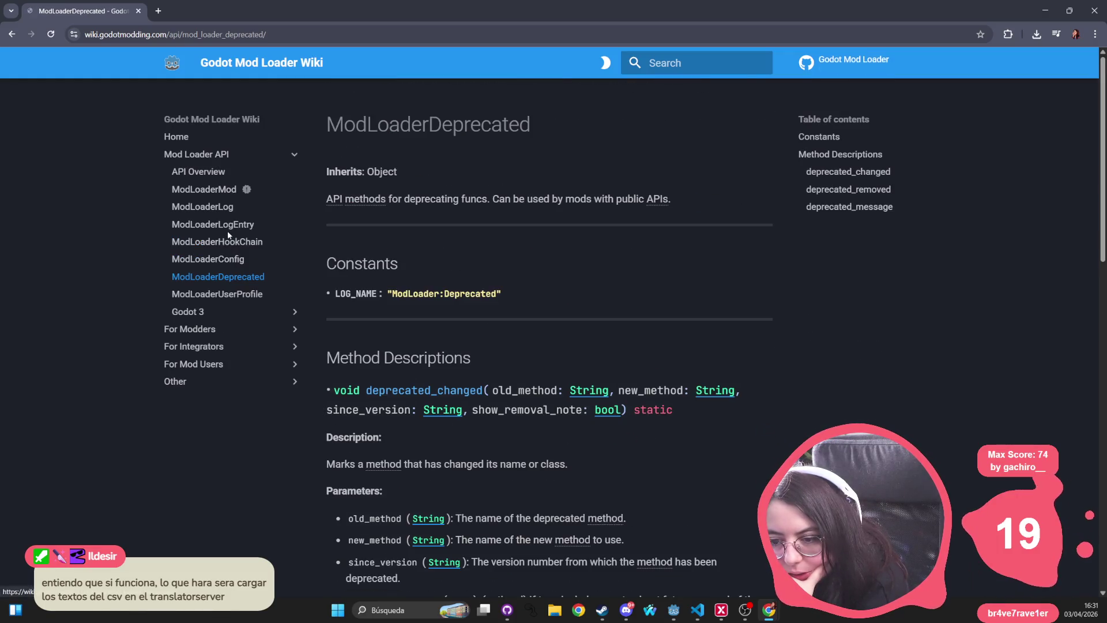
pyautogui.click(231, 242)
pyautogui.click(231, 224)
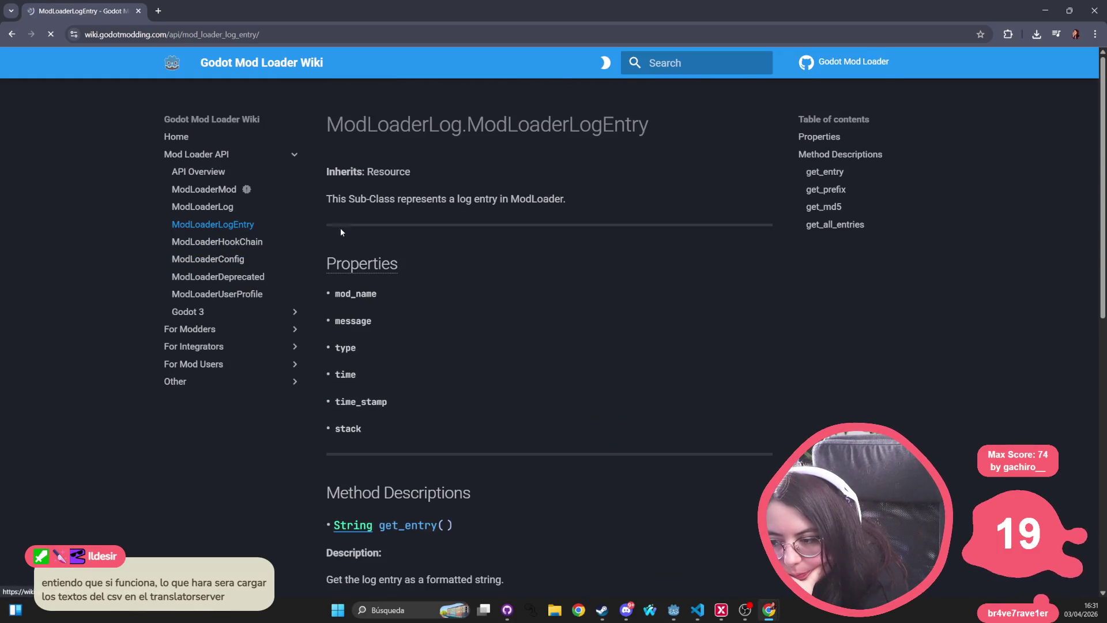
pyautogui.scroll(-5, 388, 388)
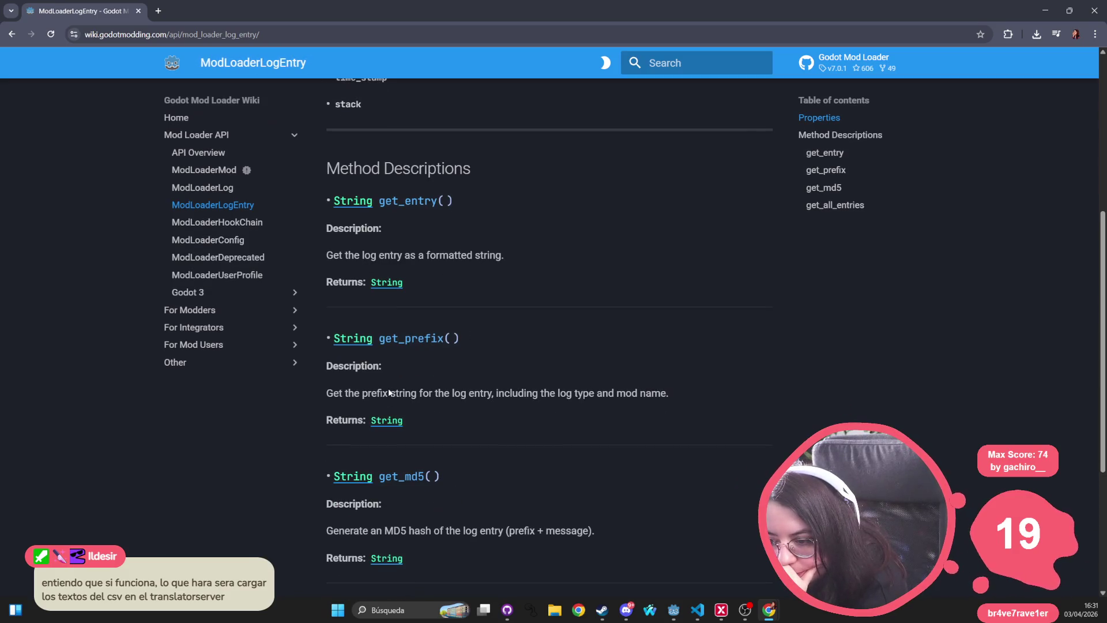
pyautogui.scroll(-4, 389, 389)
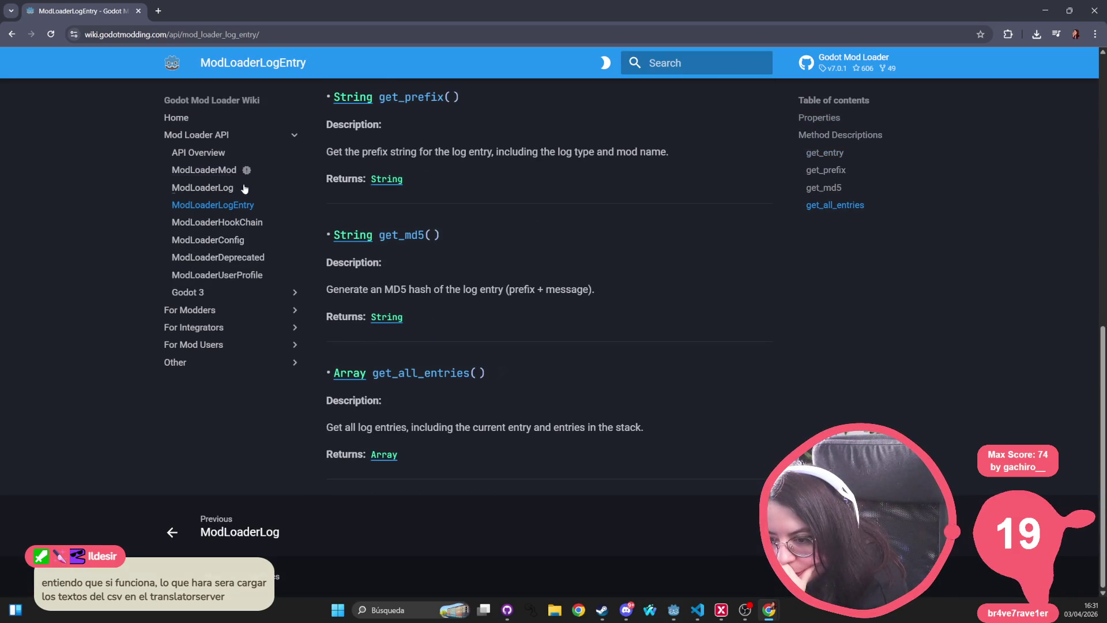
pyautogui.click(203, 310)
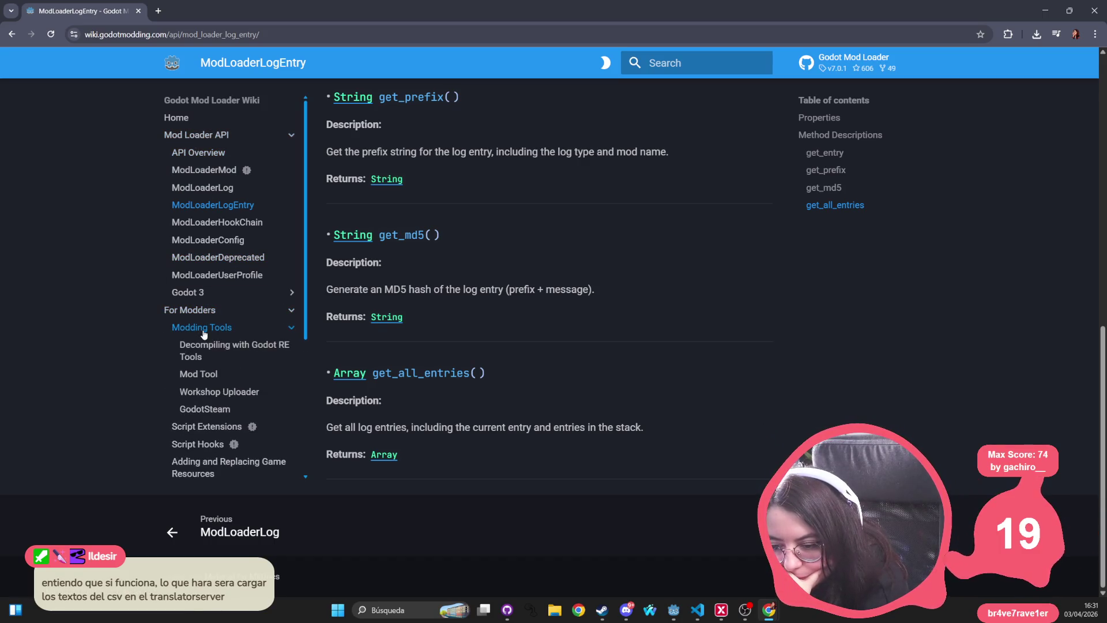
pyautogui.click(199, 374)
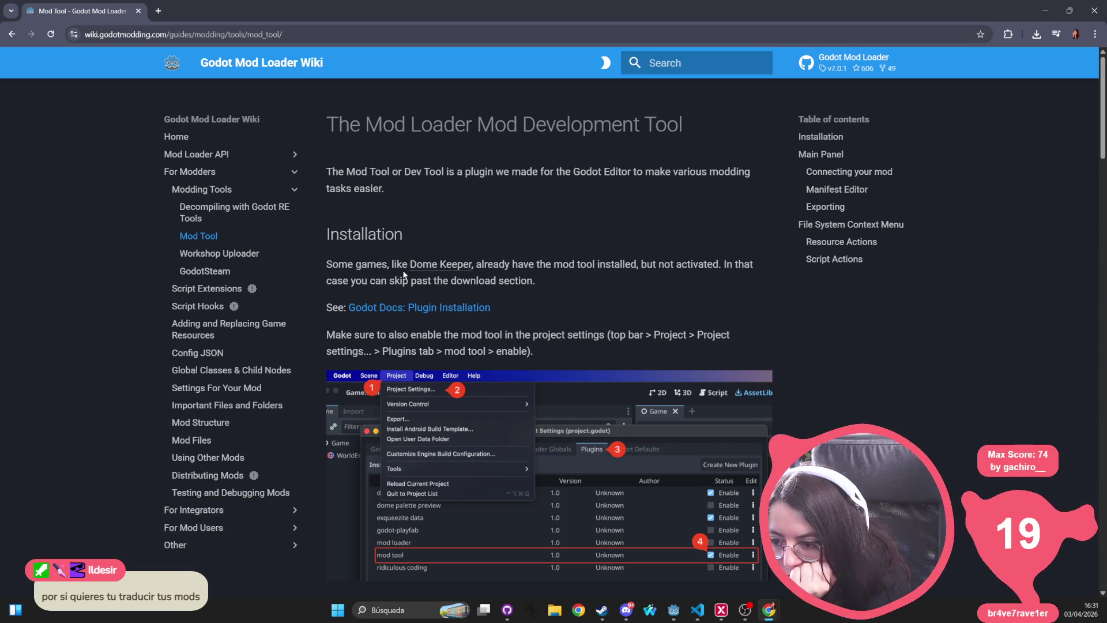
# Read the Mod Tool Installation section, marking the words 'tool' and 'can'
pyautogui.moveTo(455, 268)
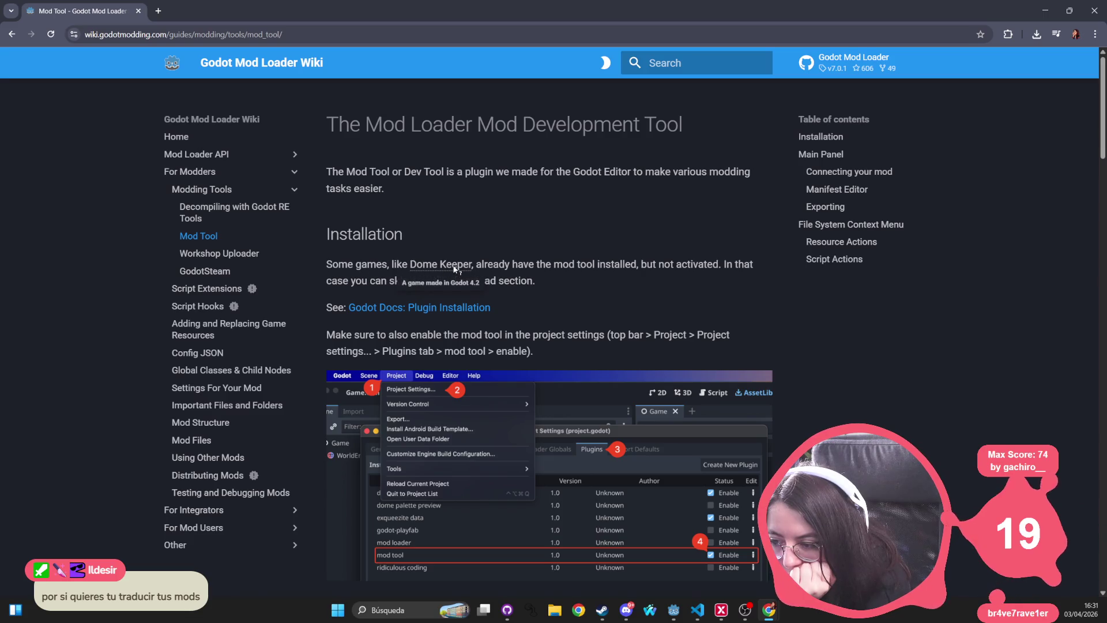
pyautogui.doubleClick(586, 264)
pyautogui.doubleClick(378, 281)
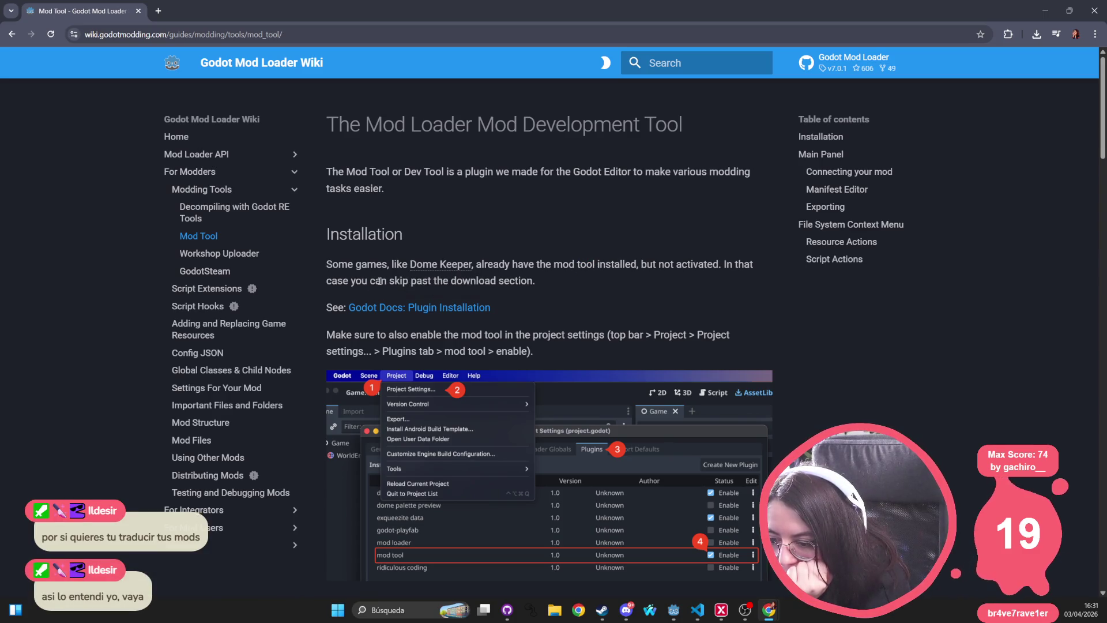
pyautogui.moveTo(354, 359); pyautogui.dragTo(318, 333)
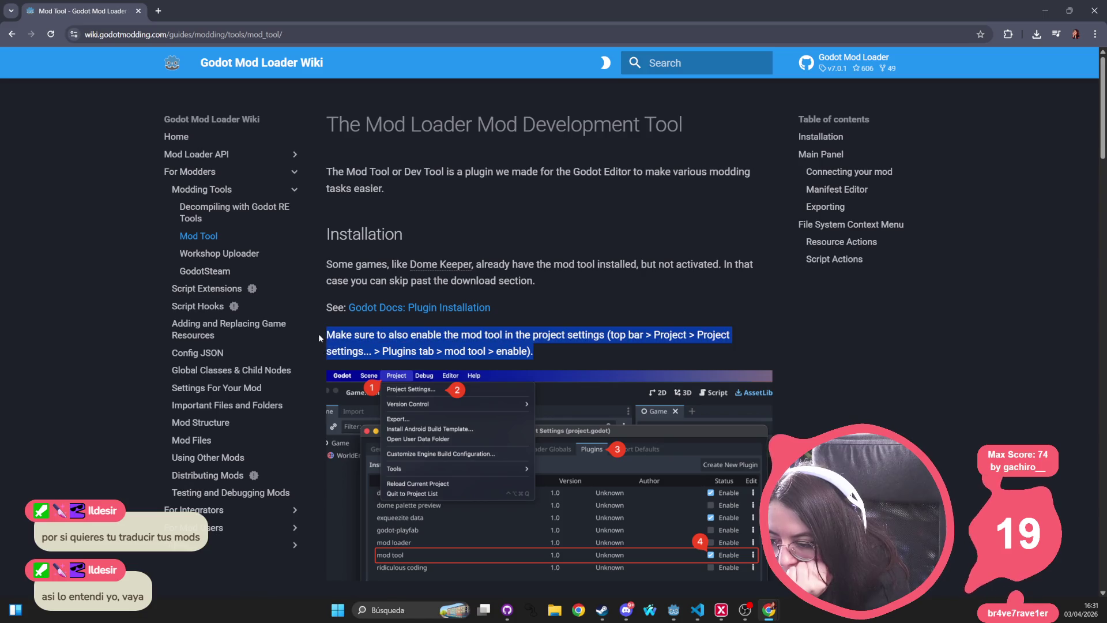
pyautogui.scroll(-5, 392, 303)
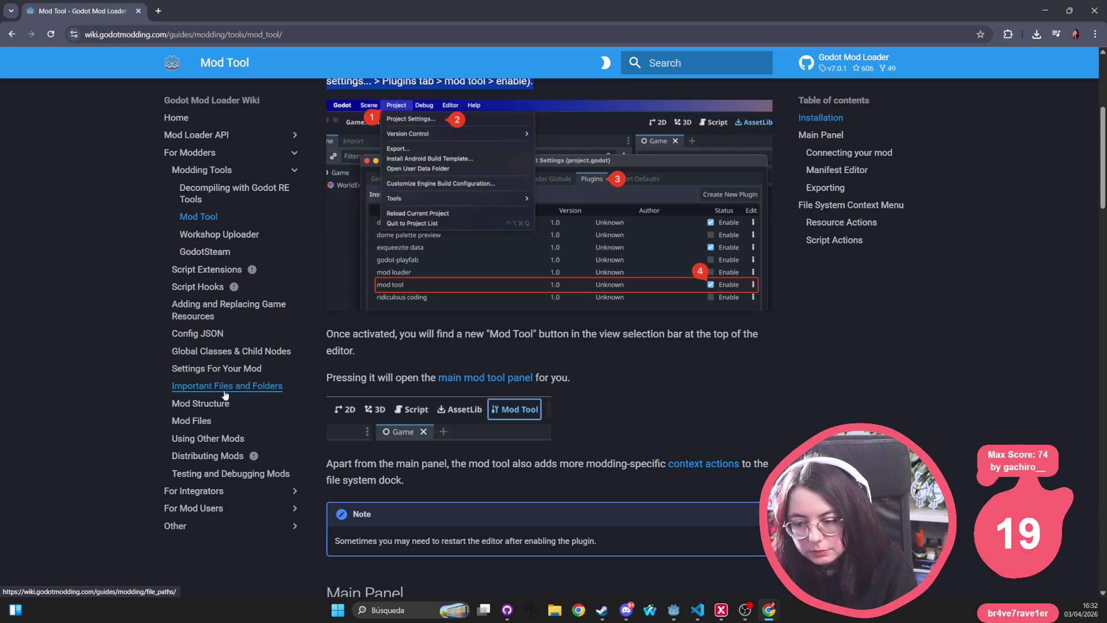
# Expand For Integrators, For Mod Users and Other in the sidebar, then search the wiki for 'translation'
pyautogui.click(226, 494)
pyautogui.scroll(-1, 218, 517)
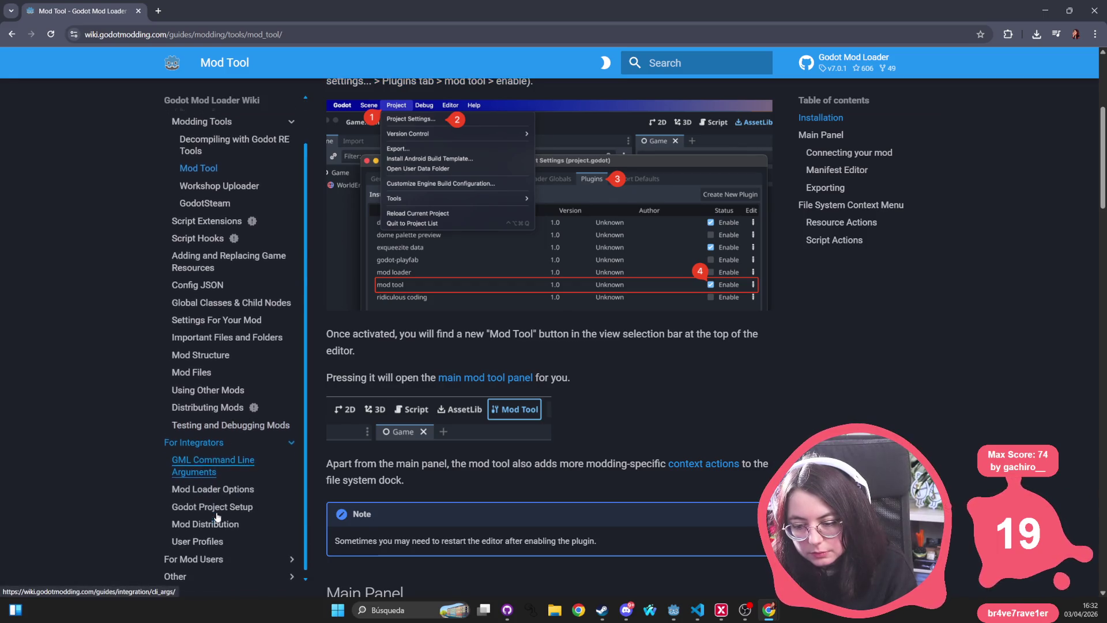
pyautogui.click(213, 554)
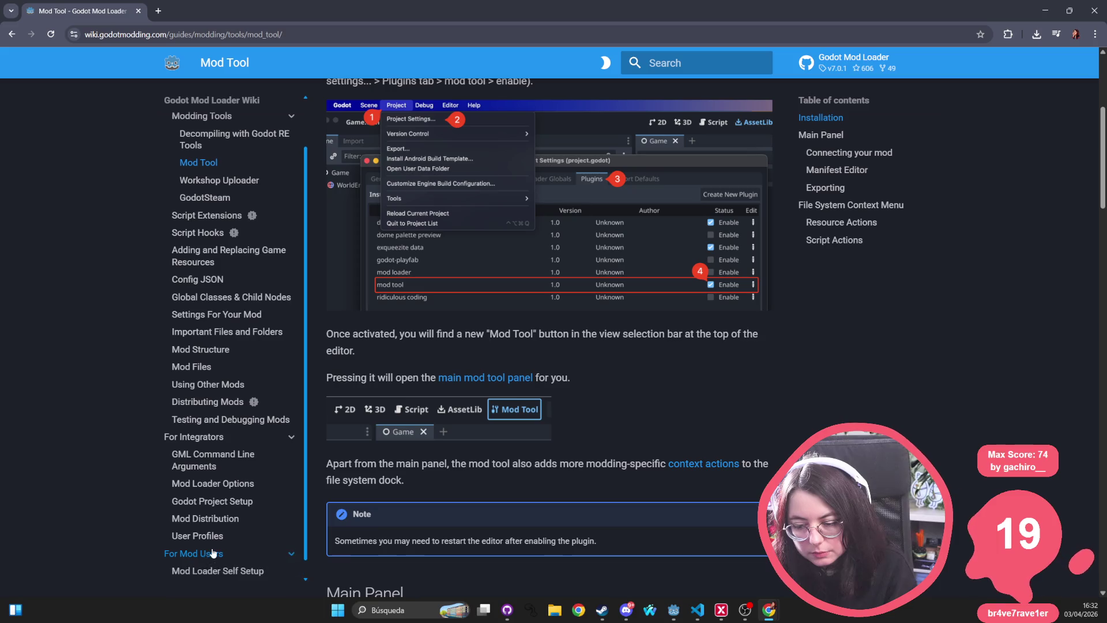
pyautogui.scroll(-1, 214, 554)
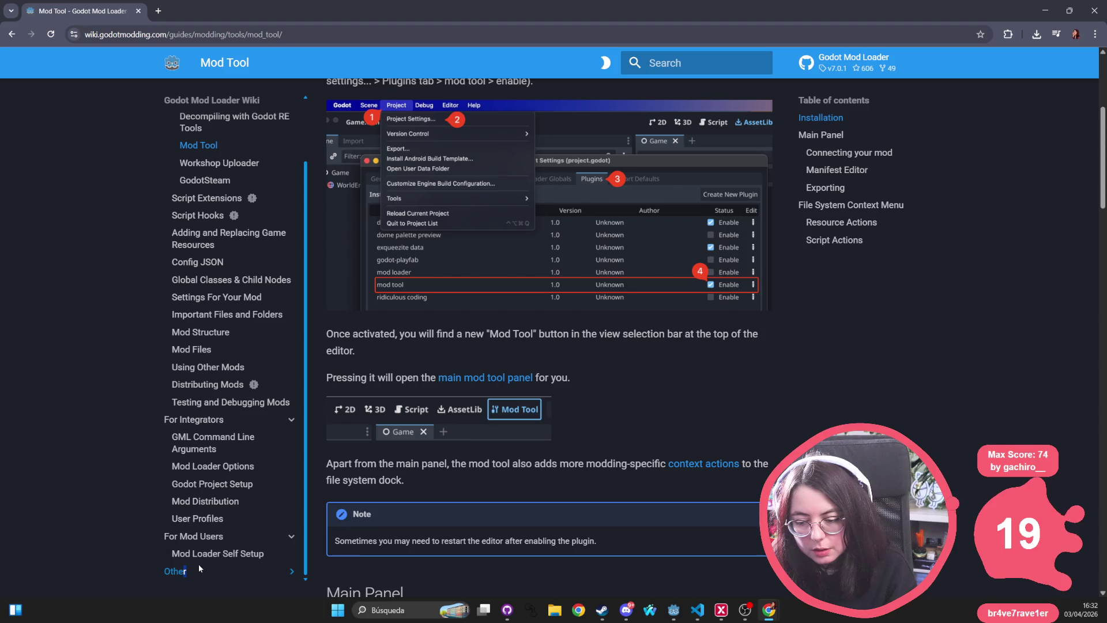
pyautogui.click(199, 568)
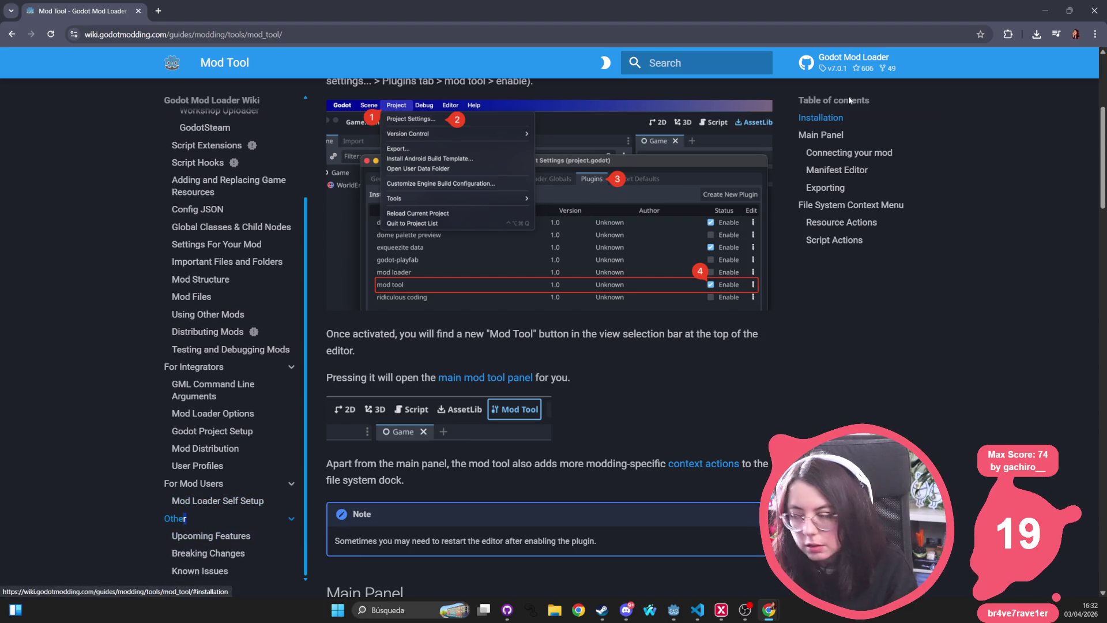
pyautogui.click(710, 57)
pyautogui.write('translation')
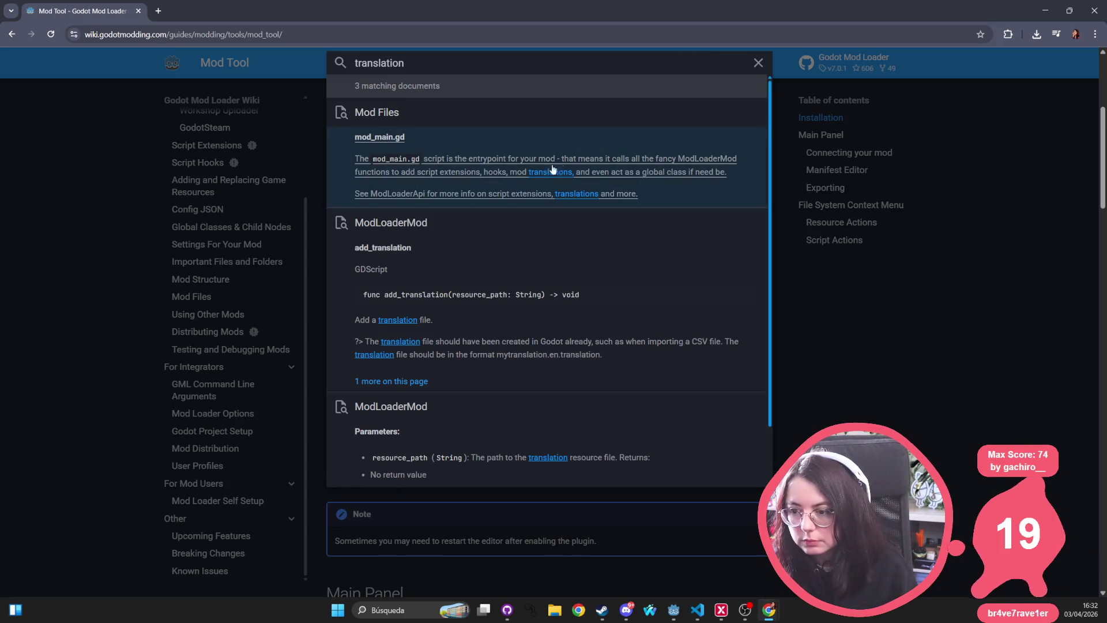
# Open the mod_main.gd result in Mod Files and find 'translation' on the page
pyautogui.click(435, 183)
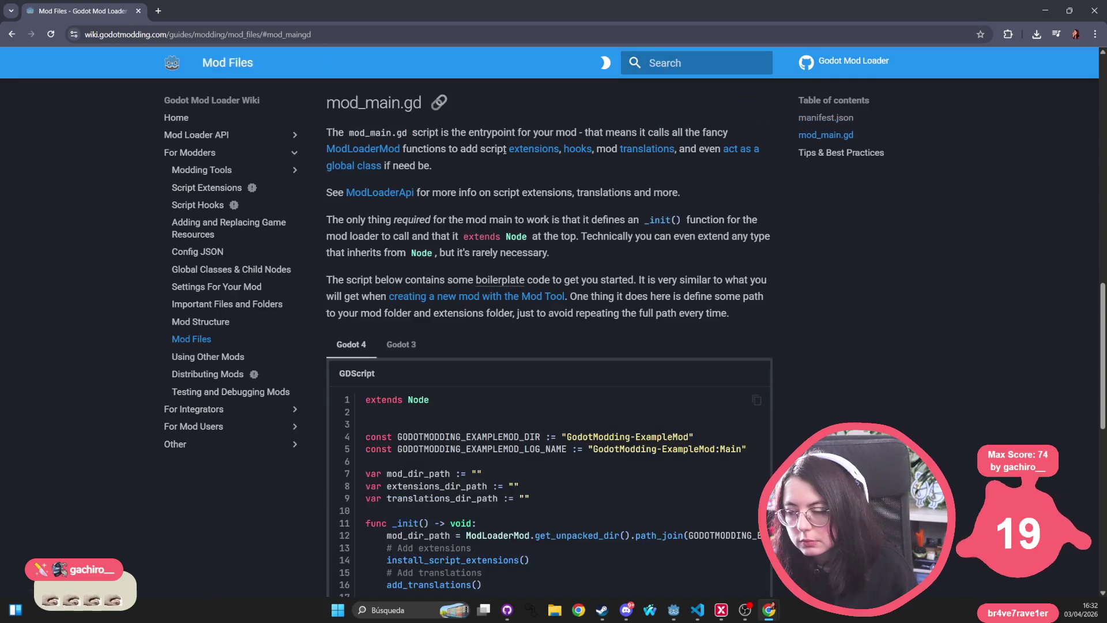
pyautogui.hotkey('ctrl', 'f')
pyautogui.write('translation')
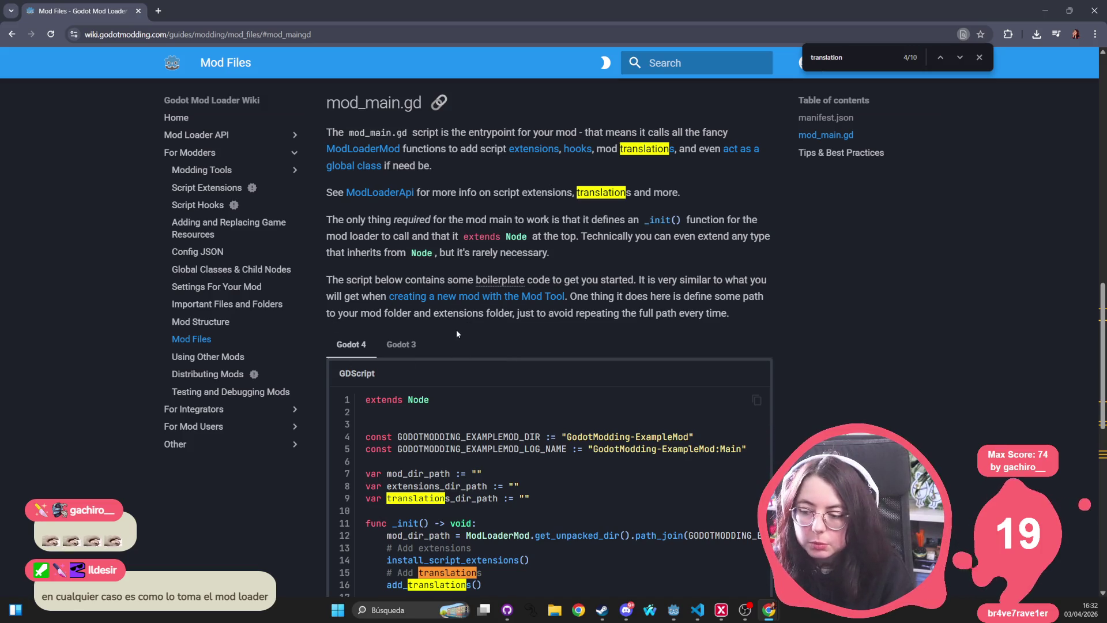
pyautogui.scroll(-2, 501, 441)
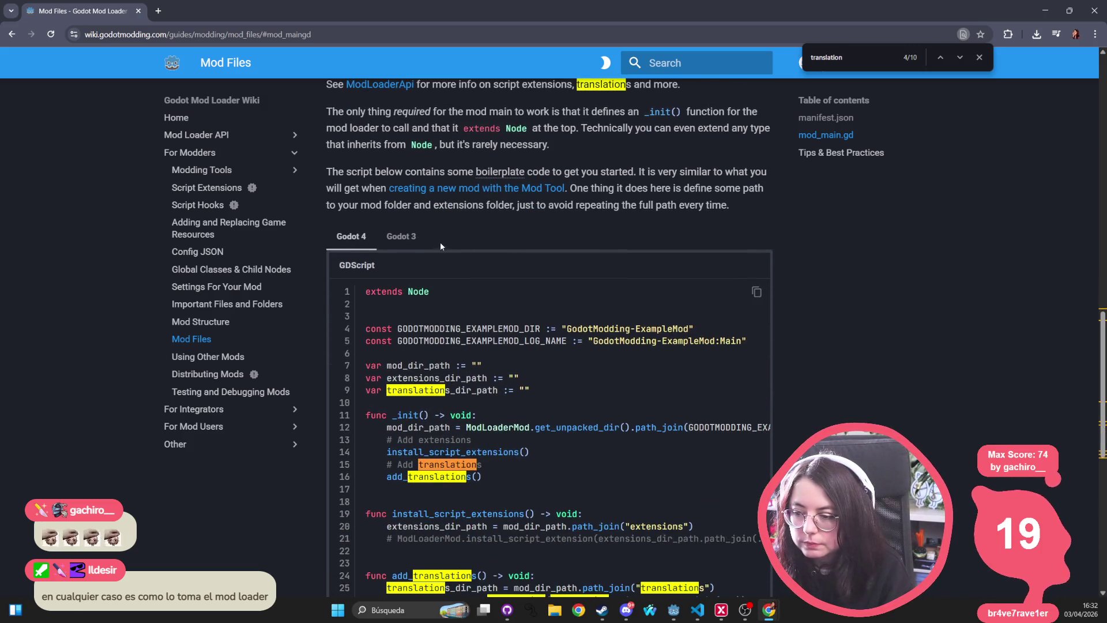
pyautogui.scroll(2, 437, 313)
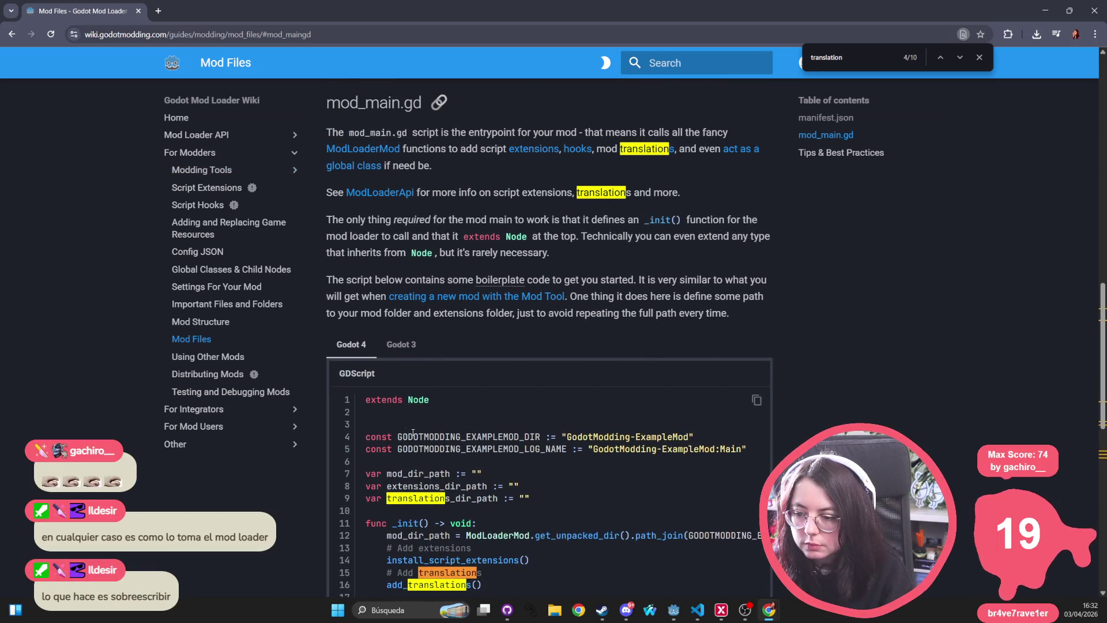
pyautogui.scroll(-3, 417, 277)
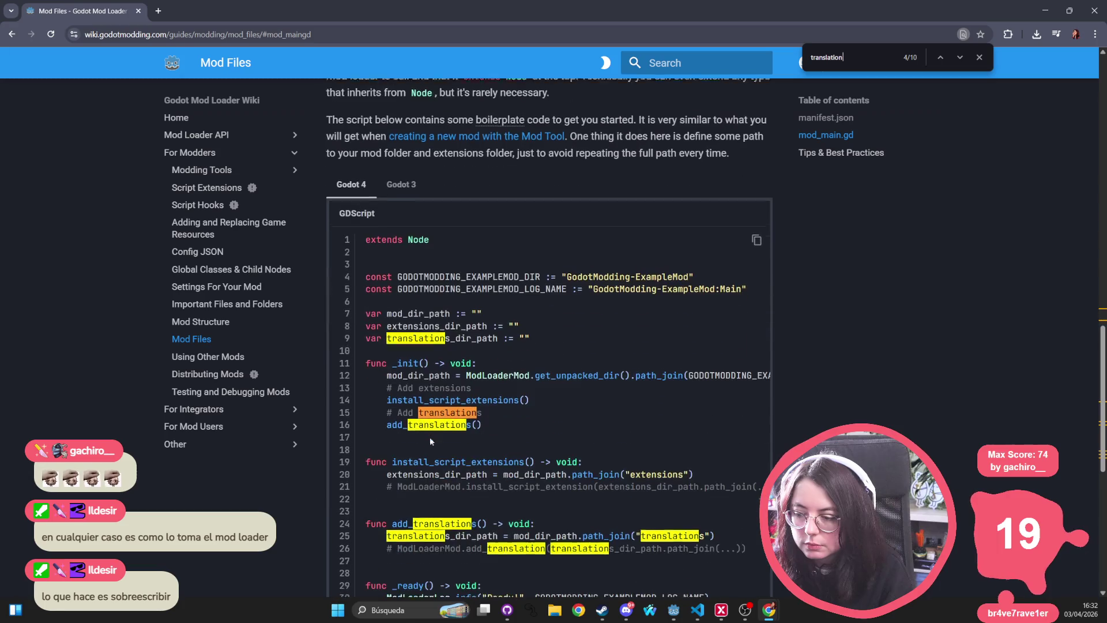
# Highlight the log name constant, translations_dir_path and the add_translations call in the example
pyautogui.doubleClick(416, 275)
pyautogui.doubleClick(444, 287)
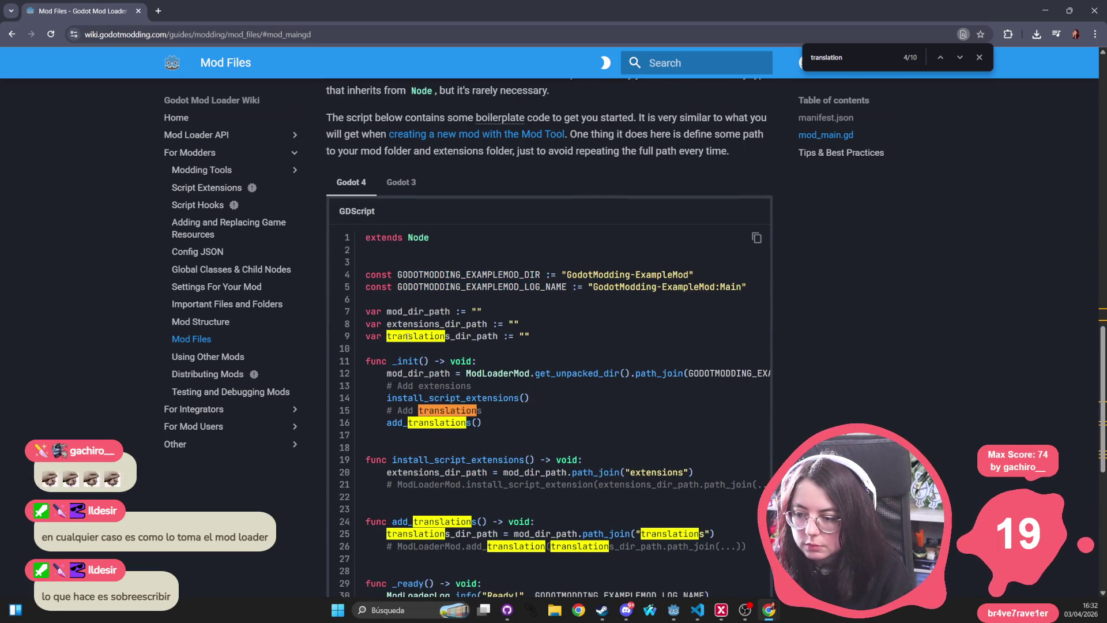
pyautogui.doubleClick(450, 336)
pyautogui.doubleClick(472, 423)
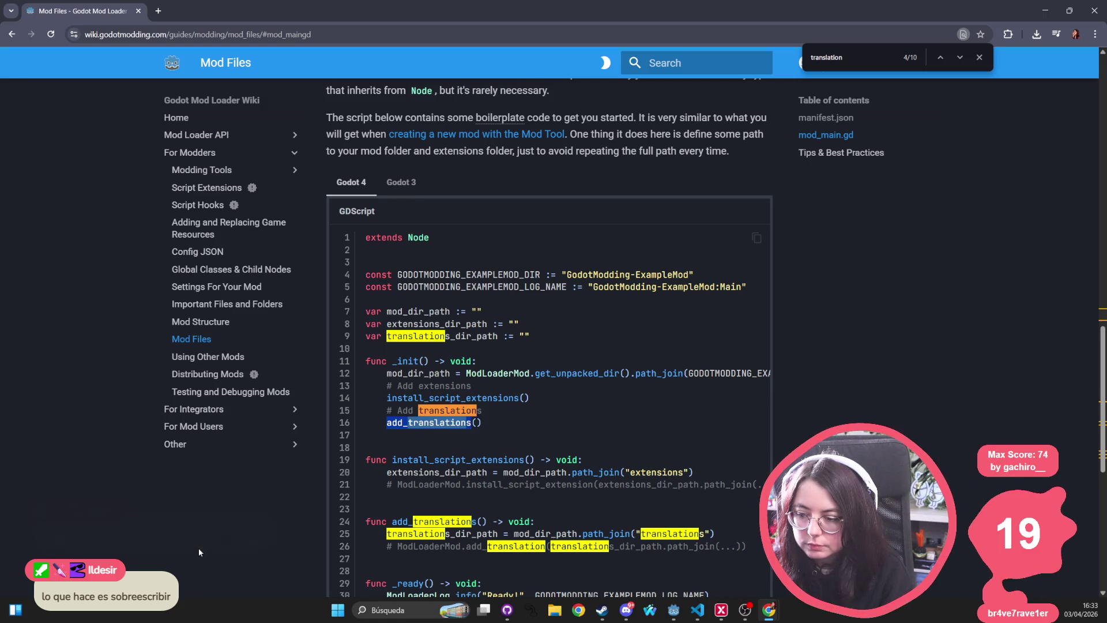
pyautogui.scroll(-2, 464, 496)
pyautogui.moveTo(387, 437); pyautogui.dragTo(767, 439)
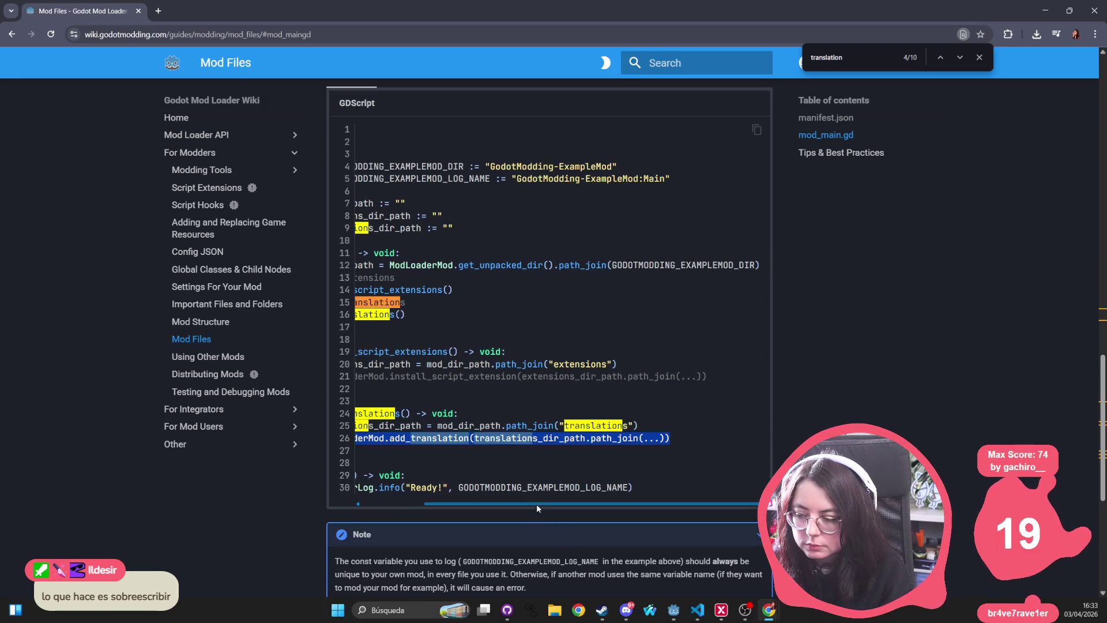
pyautogui.moveTo(537, 504); pyautogui.dragTo(420, 504)
pyautogui.scroll(-4, 390, 428)
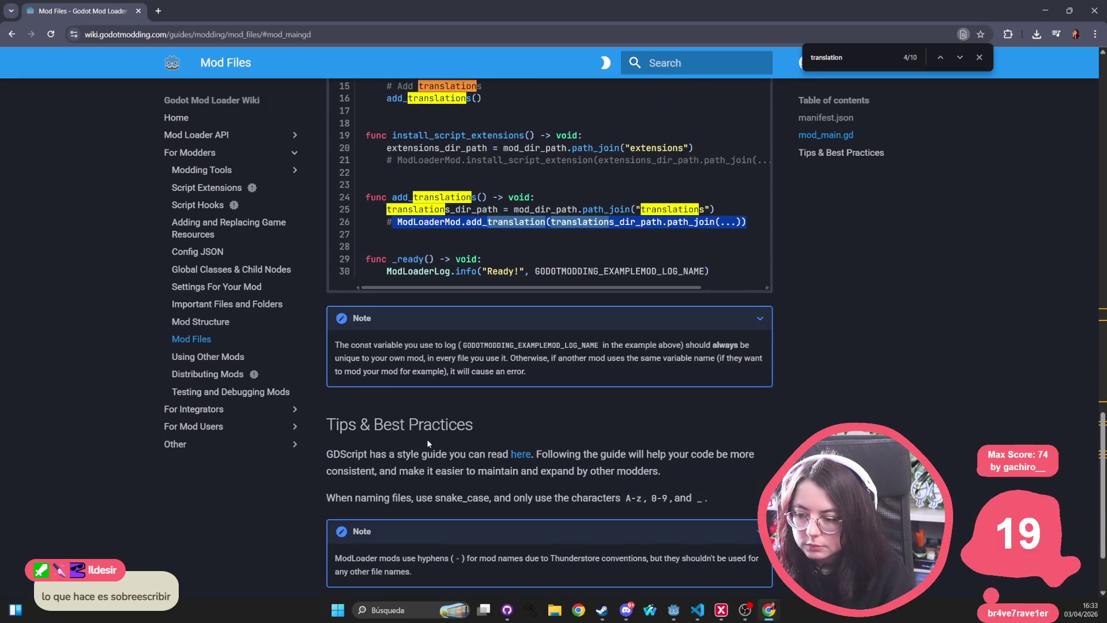
# Cycle through the next 'translation' matches and open the add_translation API reference
pyautogui.click(861, 56)
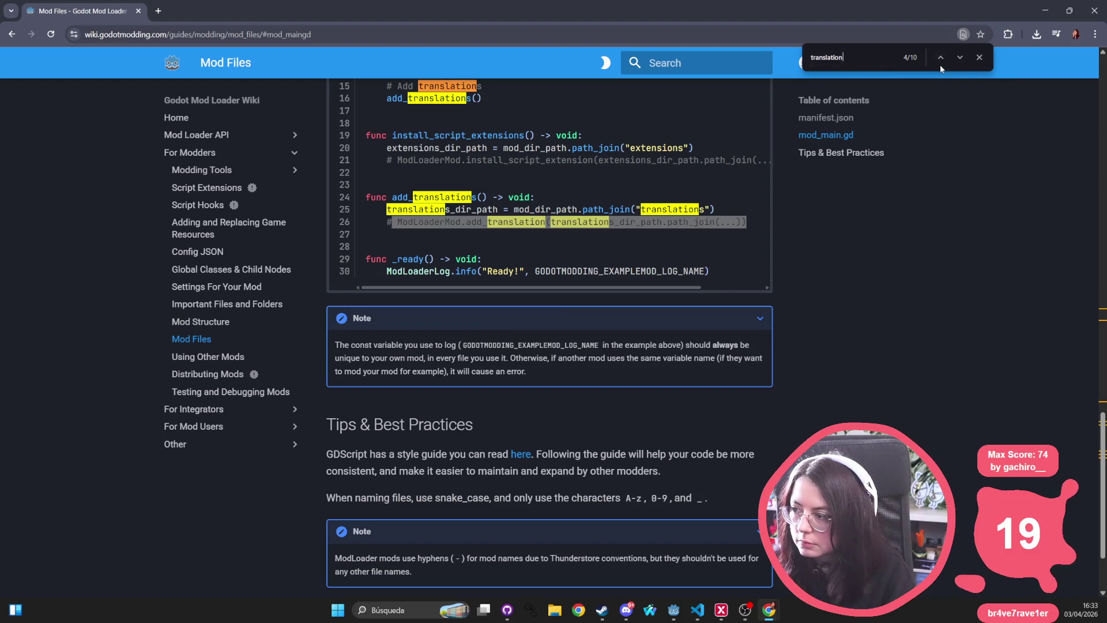
pyautogui.click(960, 57)
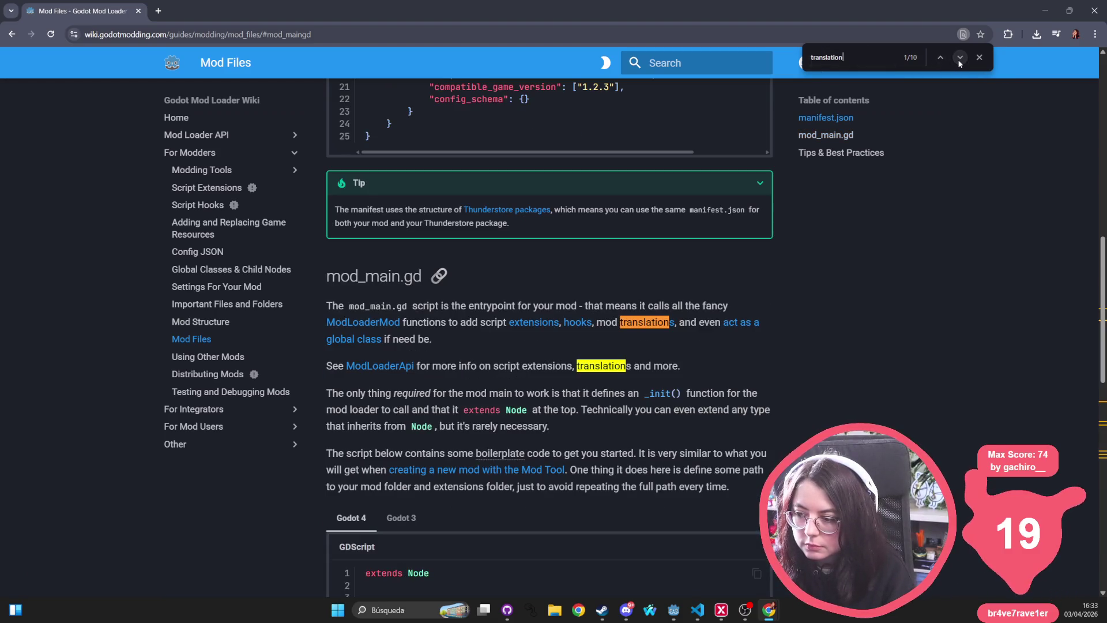
pyautogui.click(960, 60)
pyautogui.click(662, 321)
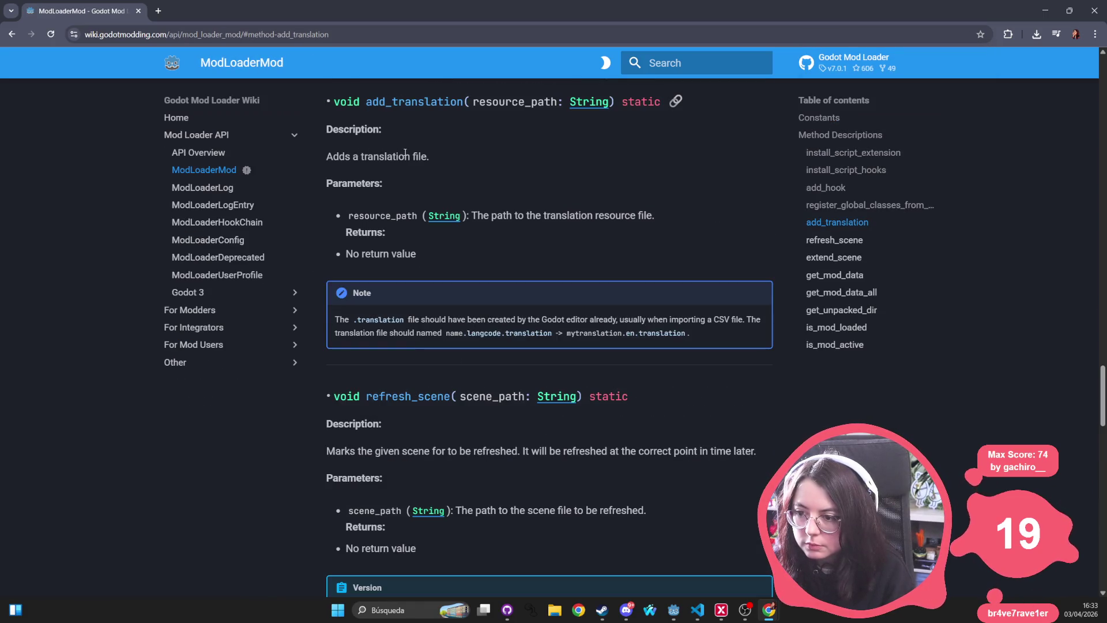
# Select the add_translation description and the .translation note, then return to the Godot editor
pyautogui.tripleClick(384, 156)
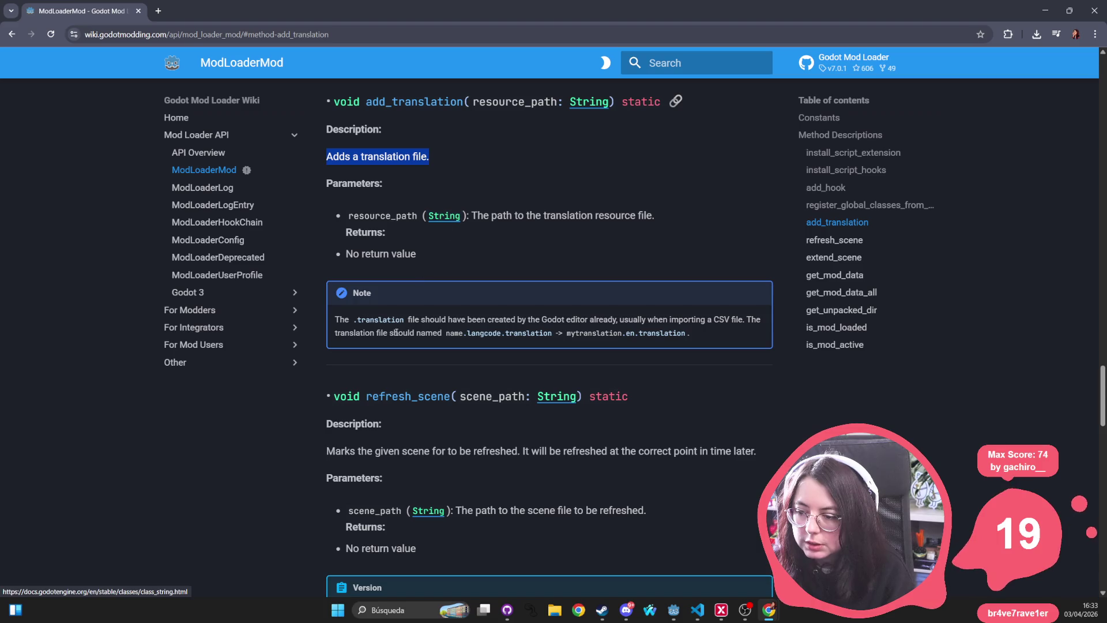
pyautogui.moveTo(353, 319); pyautogui.dragTo(408, 319)
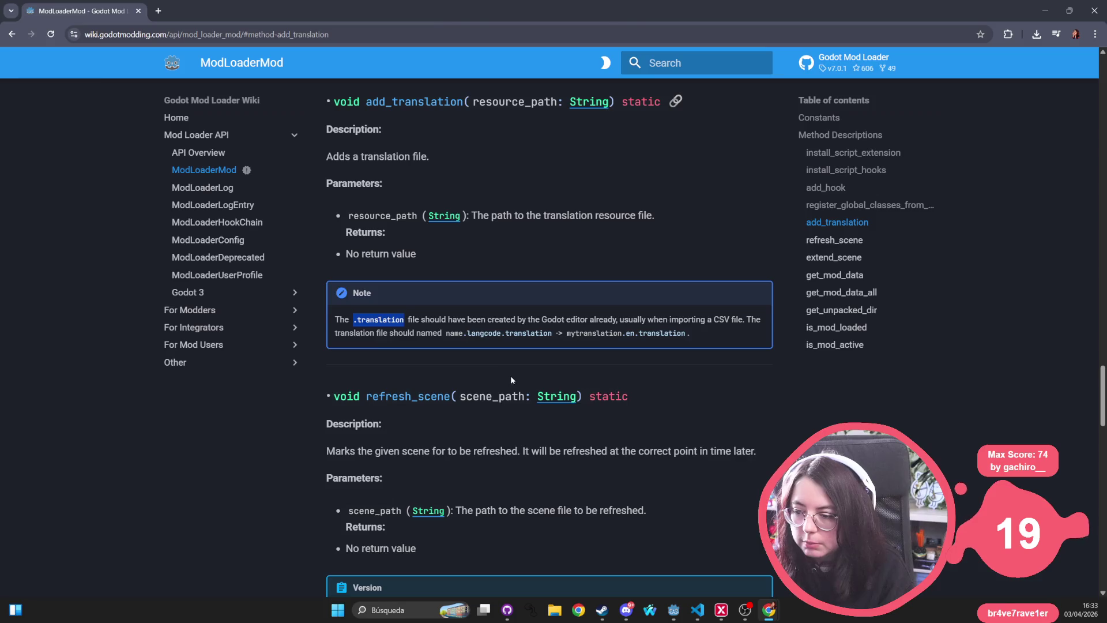
pyautogui.hotkey('alt', 'Tab')
pyautogui.scroll(3, 47, 452)
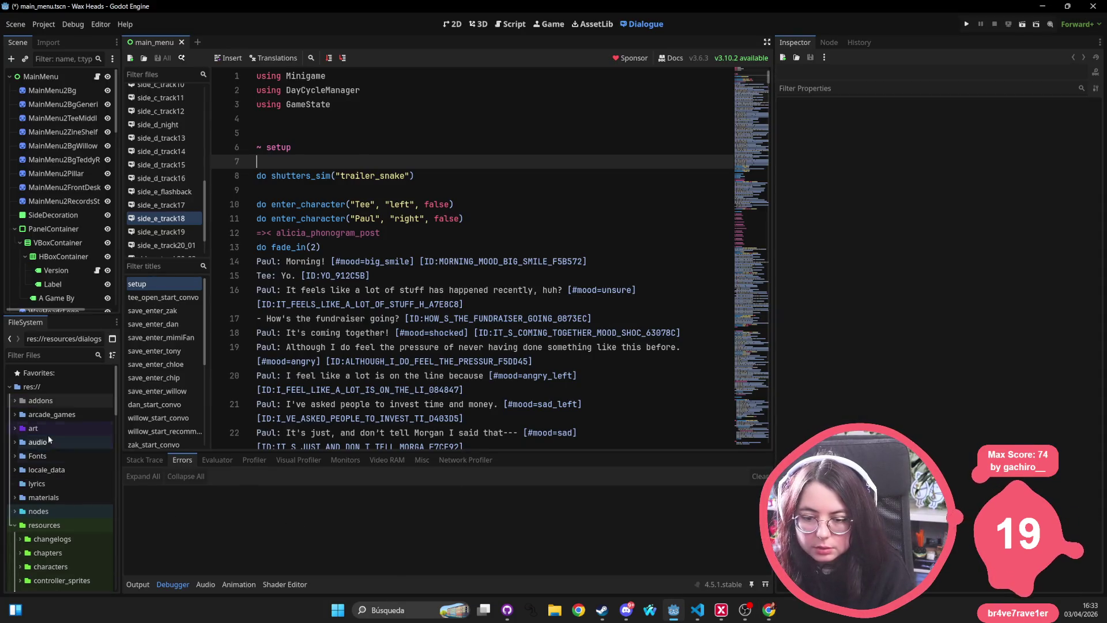
pyautogui.doubleClick(44, 525)
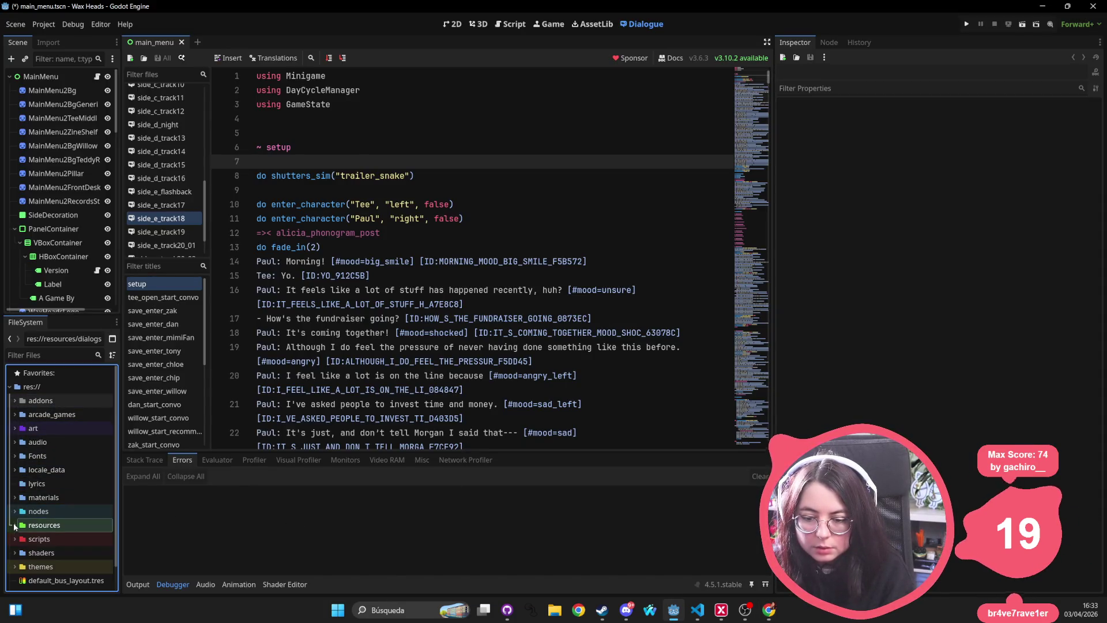
pyautogui.click(63, 26)
pyautogui.click(55, 38)
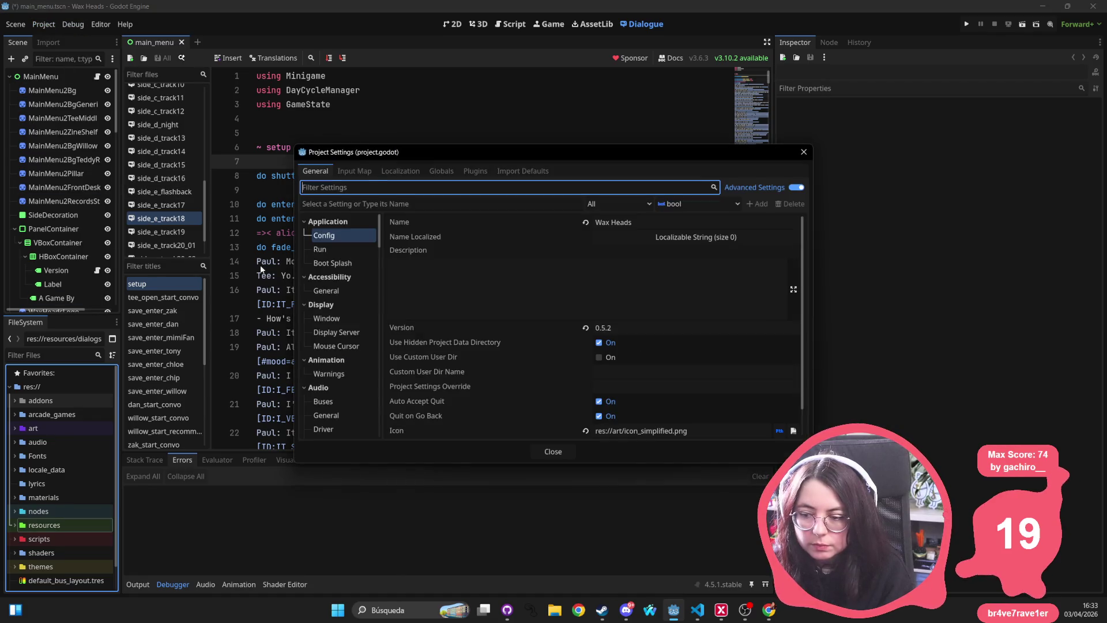
pyautogui.click(409, 172)
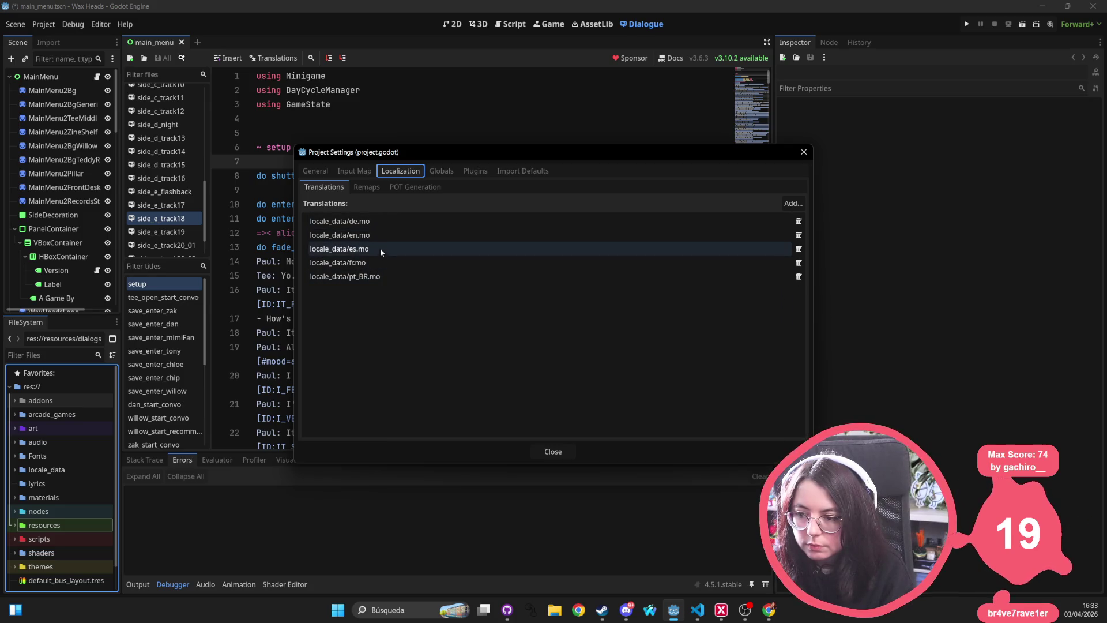
pyautogui.click(367, 187)
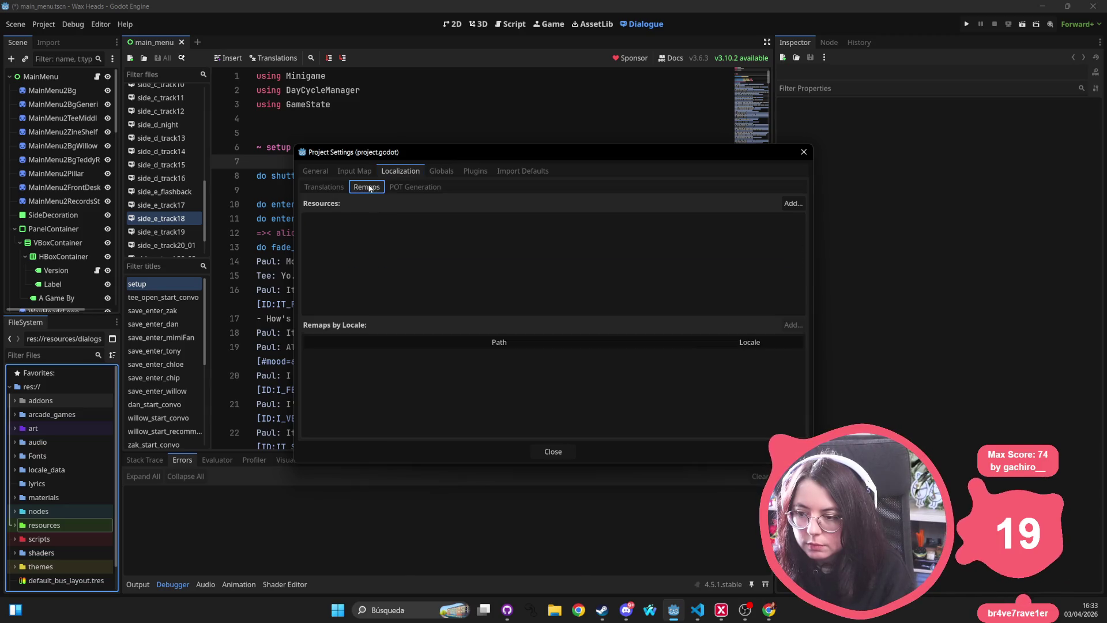
pyautogui.click(409, 189)
pyautogui.scroll(-5, 403, 225)
pyautogui.scroll(-10, 411, 237)
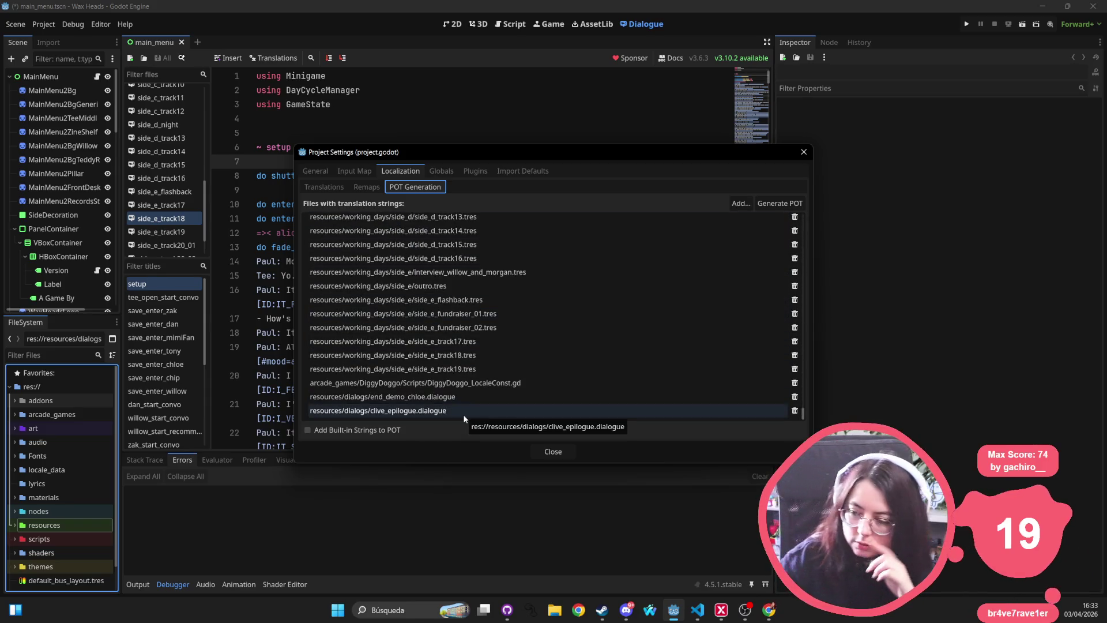
pyautogui.click(467, 301)
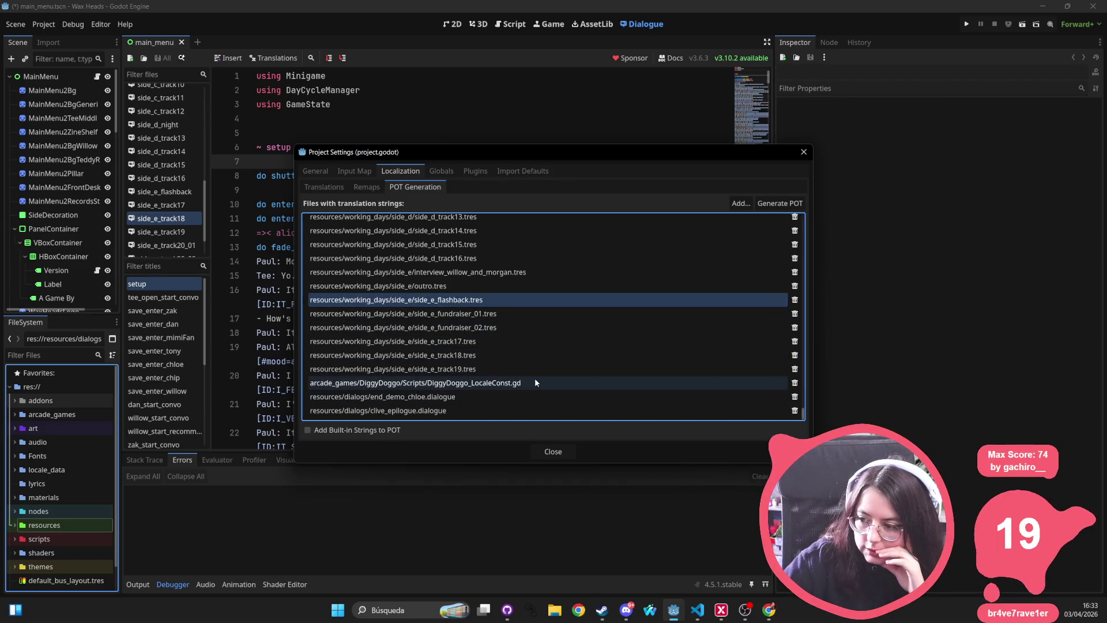
pyautogui.click(780, 203)
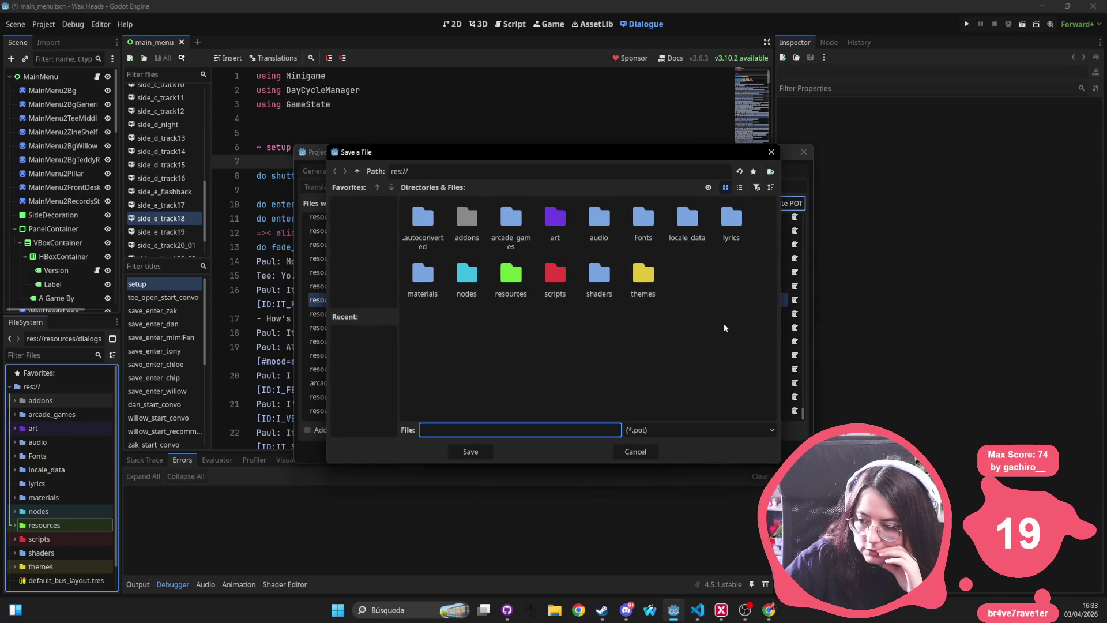
pyautogui.click(772, 152)
pyautogui.click(804, 151)
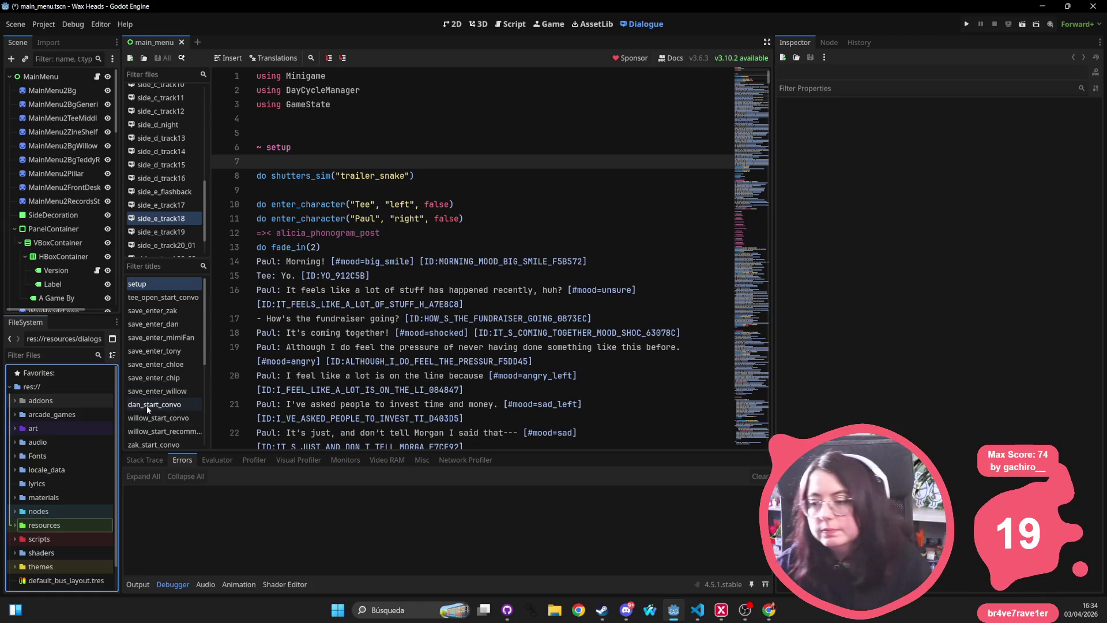
pyautogui.hotkey('alt', 'Tab')
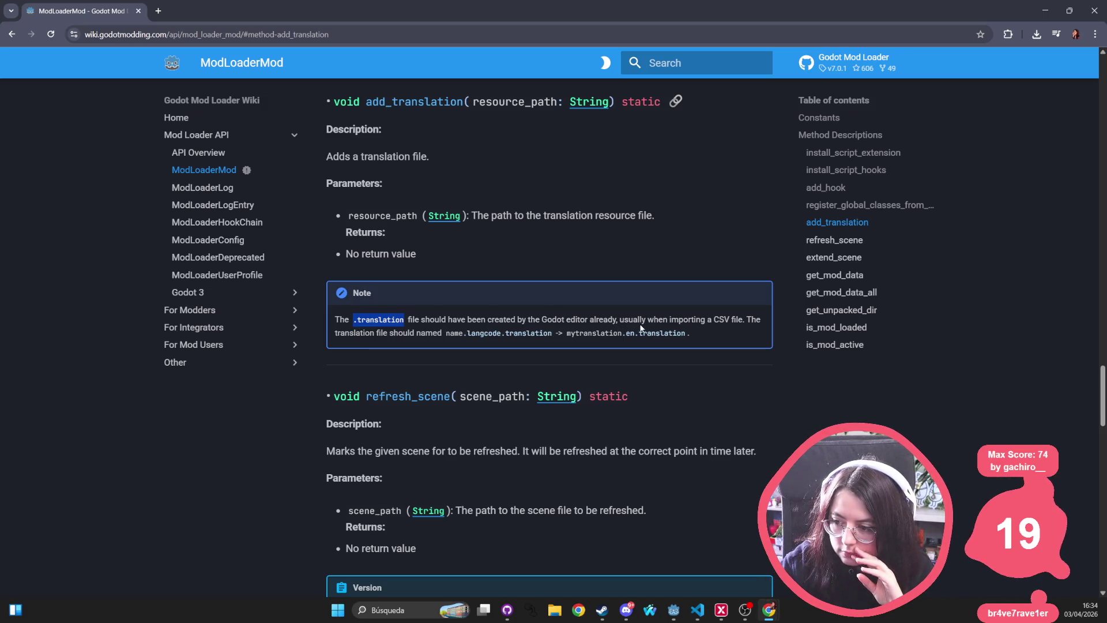
pyautogui.click(733, 316)
pyautogui.doubleClick(722, 319)
pyautogui.doubleClick(356, 332)
pyautogui.doubleClick(429, 333)
pyautogui.click(528, 333)
pyautogui.doubleClick(528, 333)
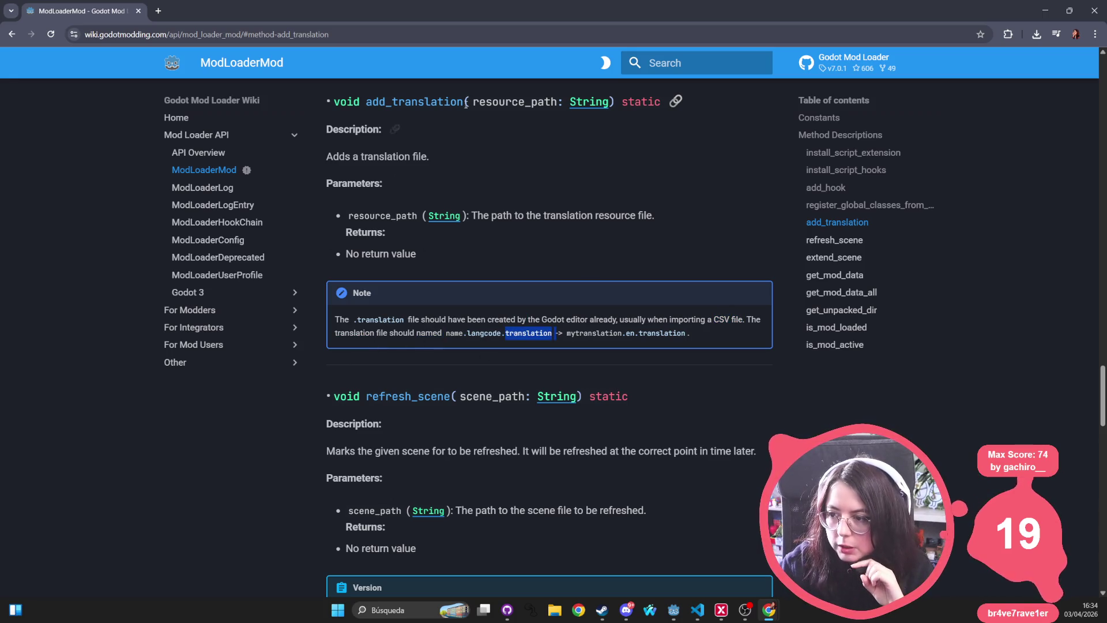
pyautogui.click(414, 95)
pyautogui.doubleClick(414, 102)
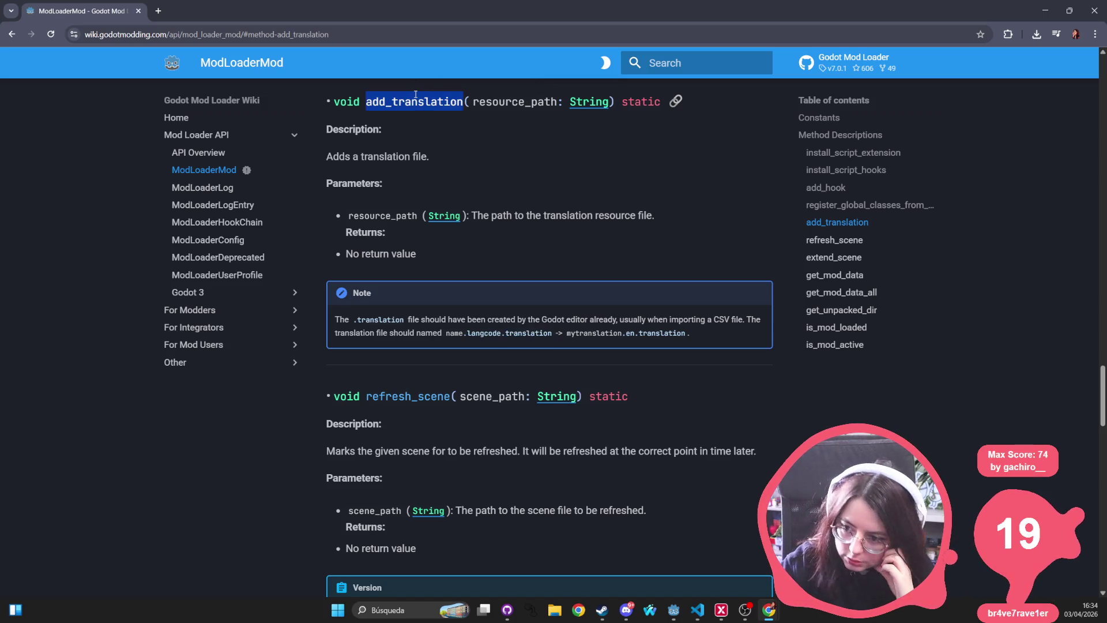
pyautogui.hotkey('alt', 'Tab')
pyautogui.click(537, 304)
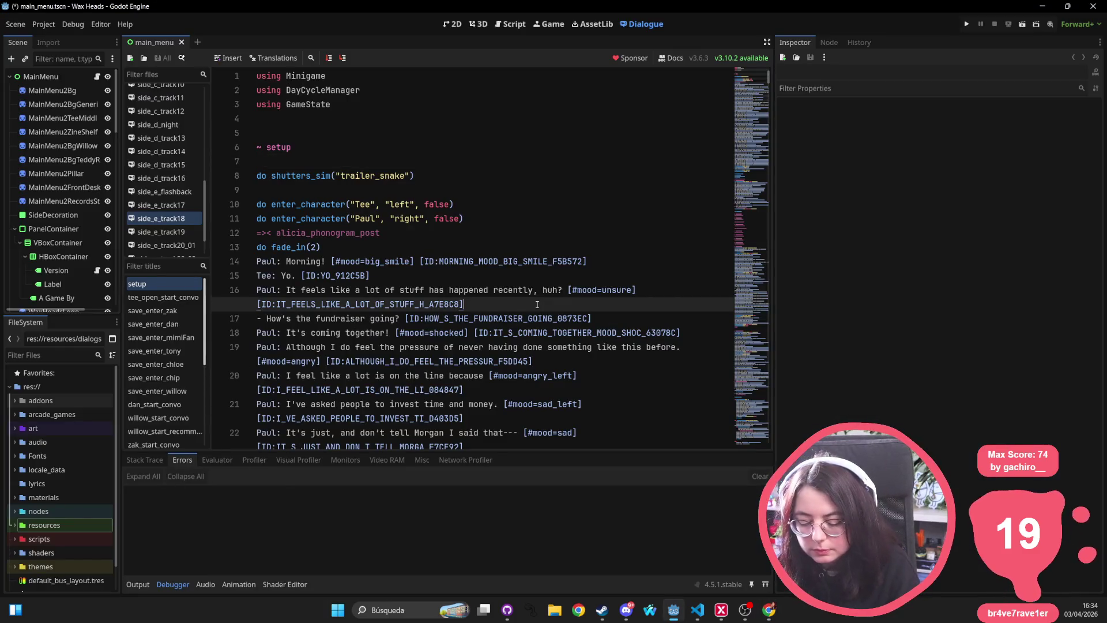
# Search all project files for 'asddtranslation' and open mod.gd at the add_translation definition
pyautogui.hotkey('ctrl', 'shift', 'f')
pyautogui.write('as')
pyautogui.write('dd')
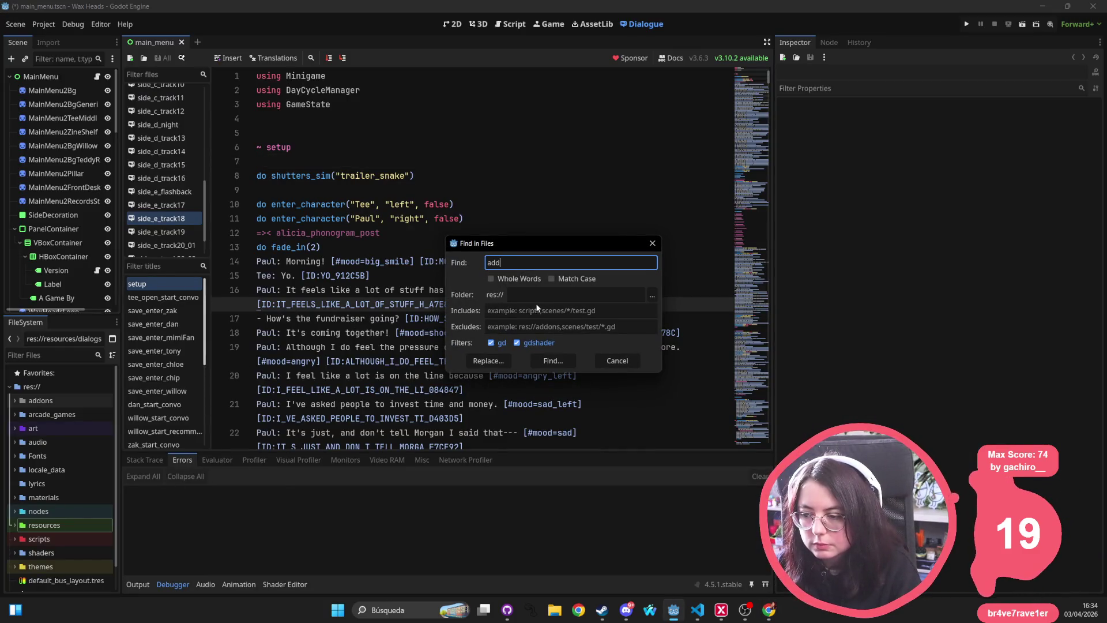
pyautogui.write('translation')
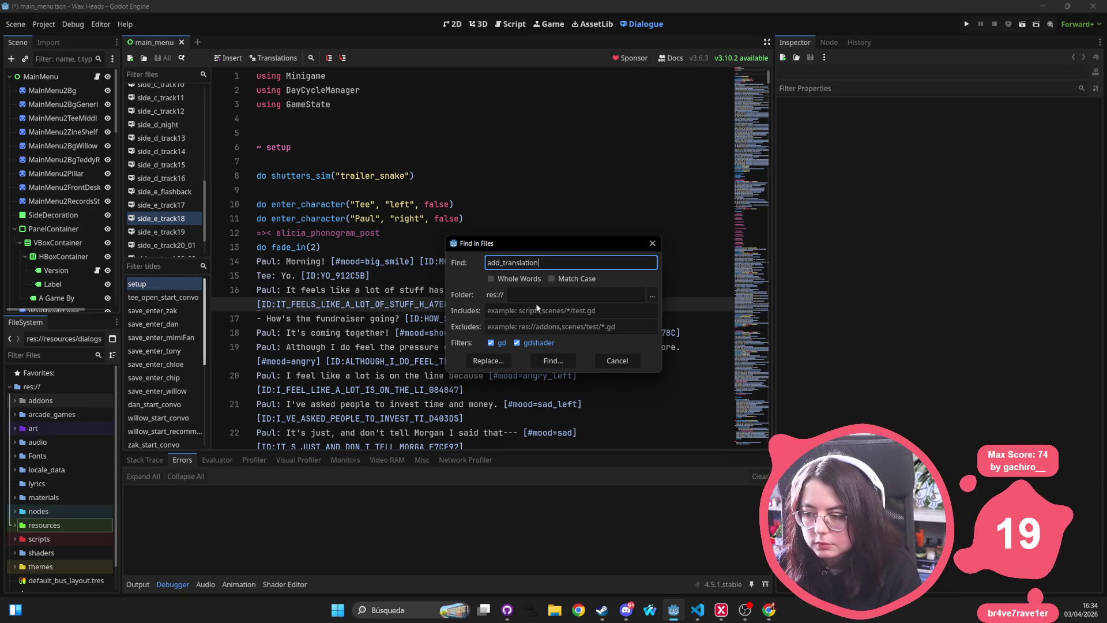
pyautogui.press('Return')
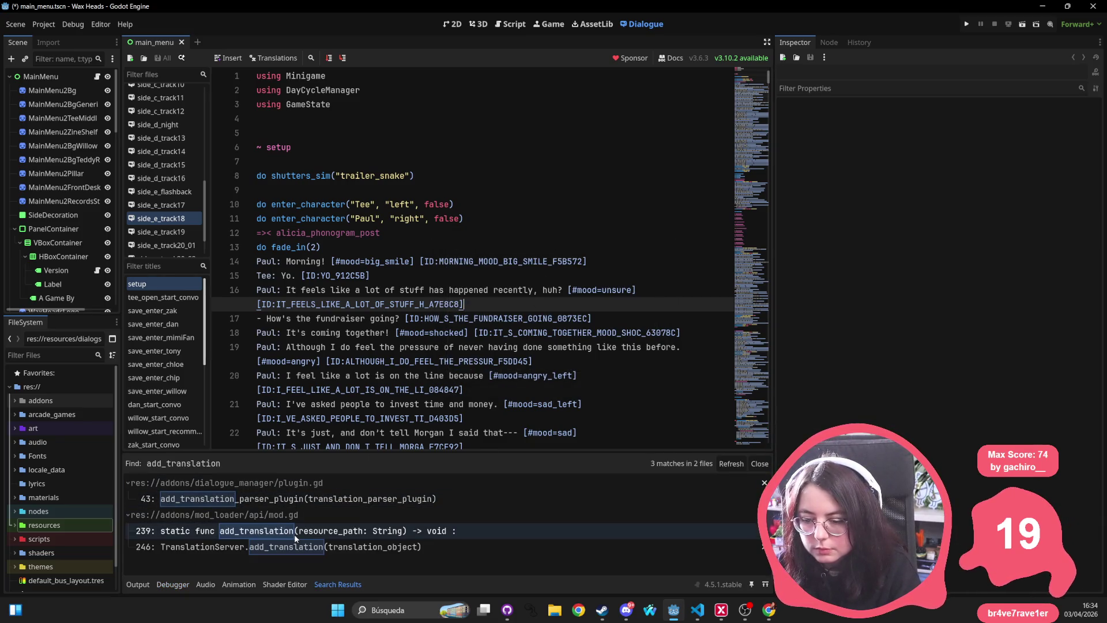
pyautogui.click(292, 534)
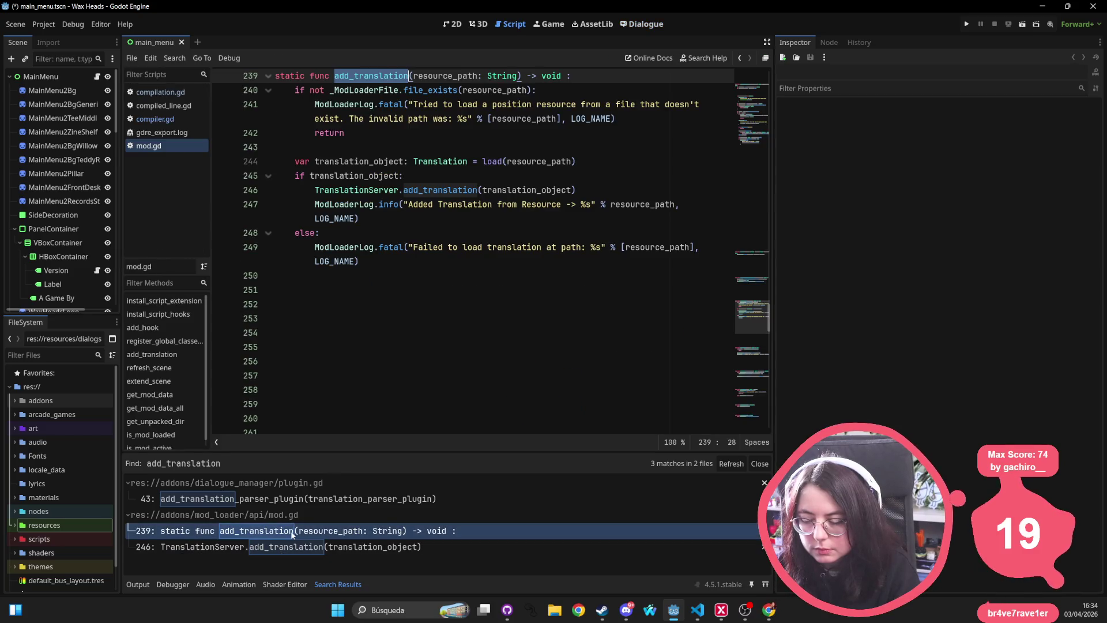
pyautogui.moveTo(390, 200)
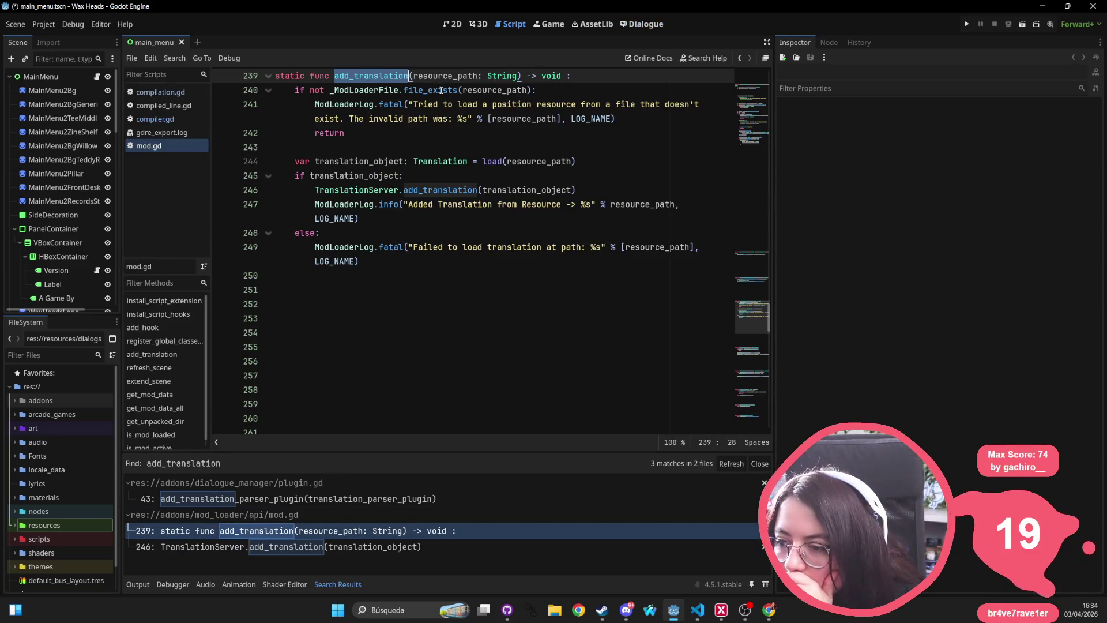
pyautogui.moveTo(384, 104)
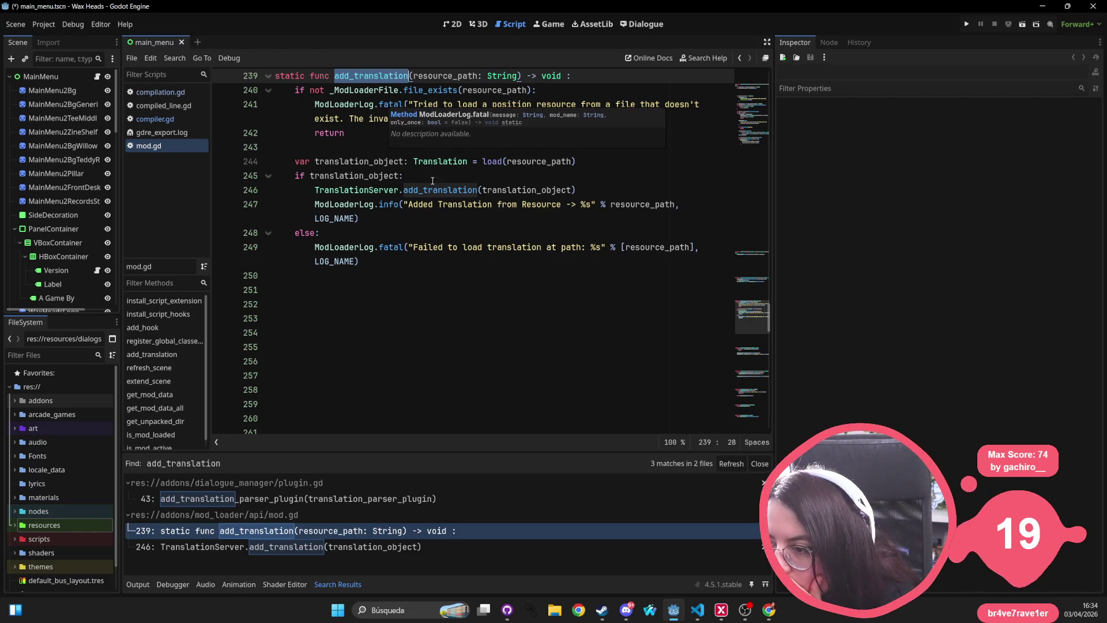
pyautogui.click(433, 181)
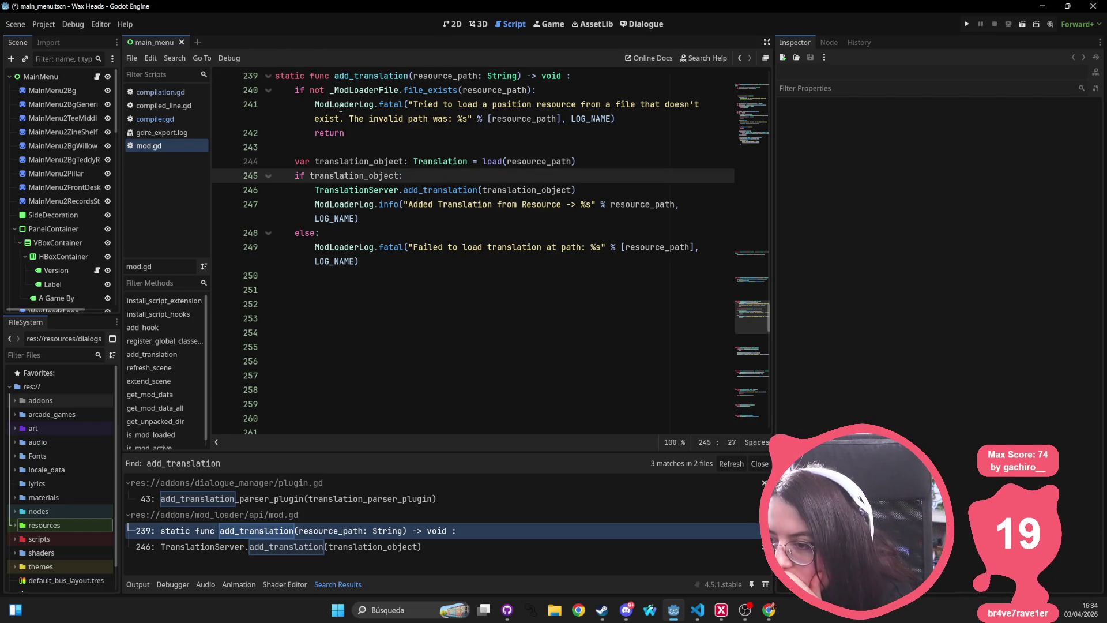
# Select file_exists on line 240 and Translation on line 244, then open the Translation class docs
pyautogui.doubleClick(430, 90)
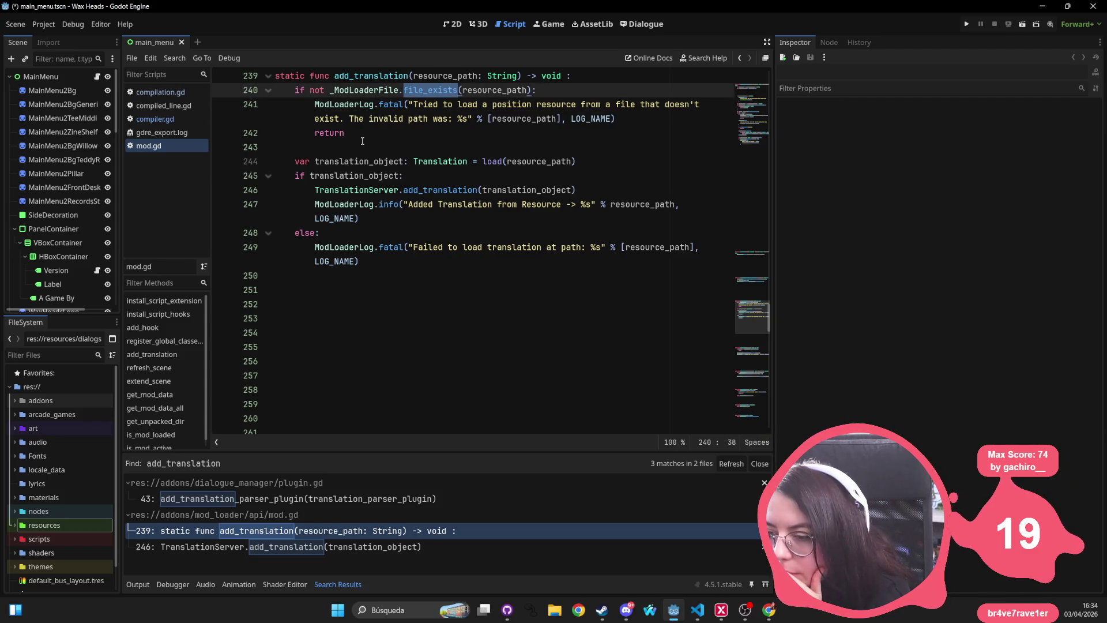
pyautogui.scroll(2, 362, 141)
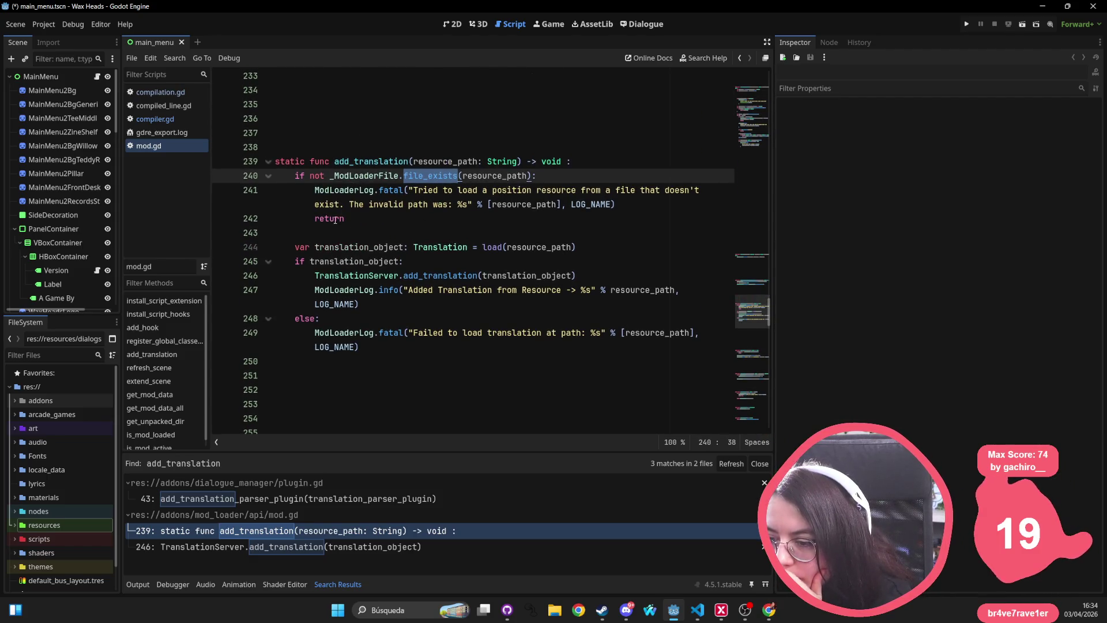
pyautogui.doubleClick(445, 246)
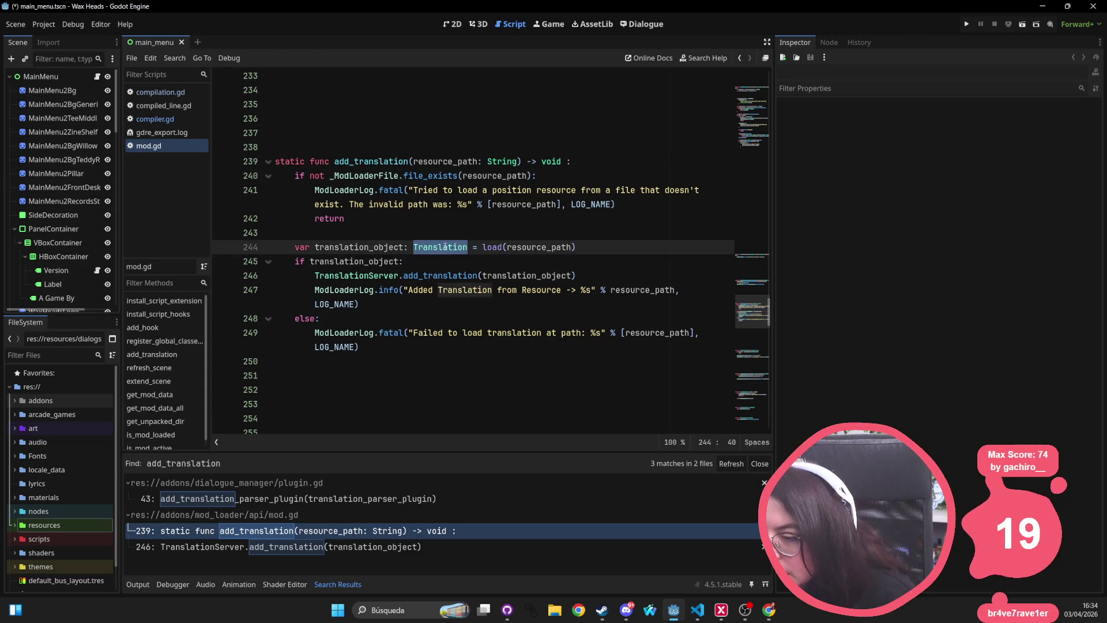
pyautogui.keyDown('ctrl'); pyautogui.click(447, 246); pyautogui.keyUp('ctrl')
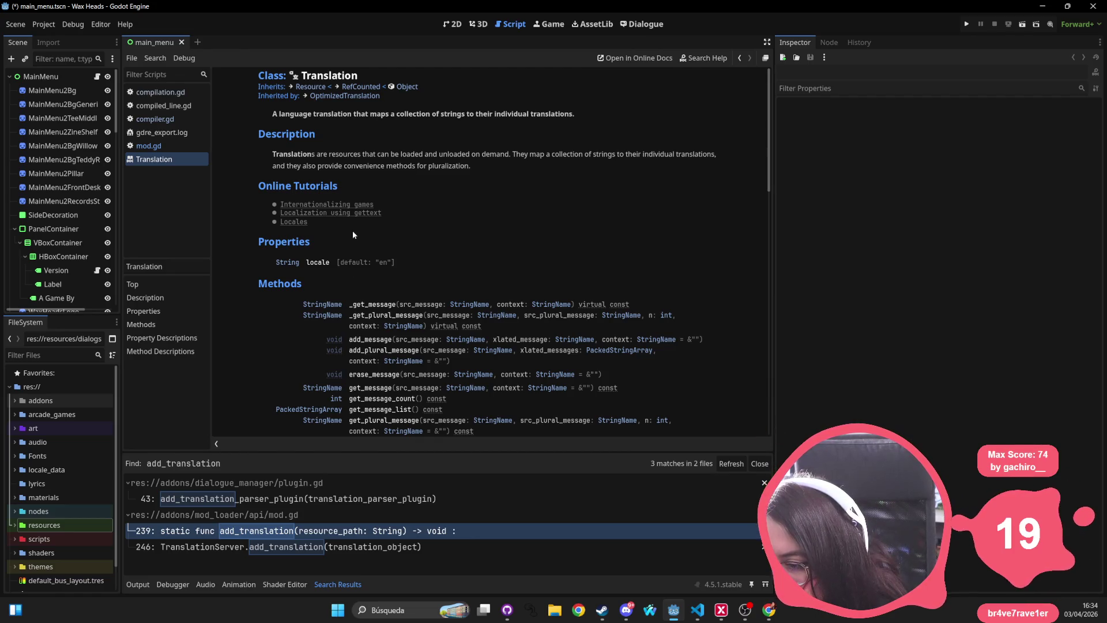
# Read the Translation docs, return to mod.gd, and switch over to the Mod Loader wiki
pyautogui.moveTo(380, 213); pyautogui.dragTo(271, 213)
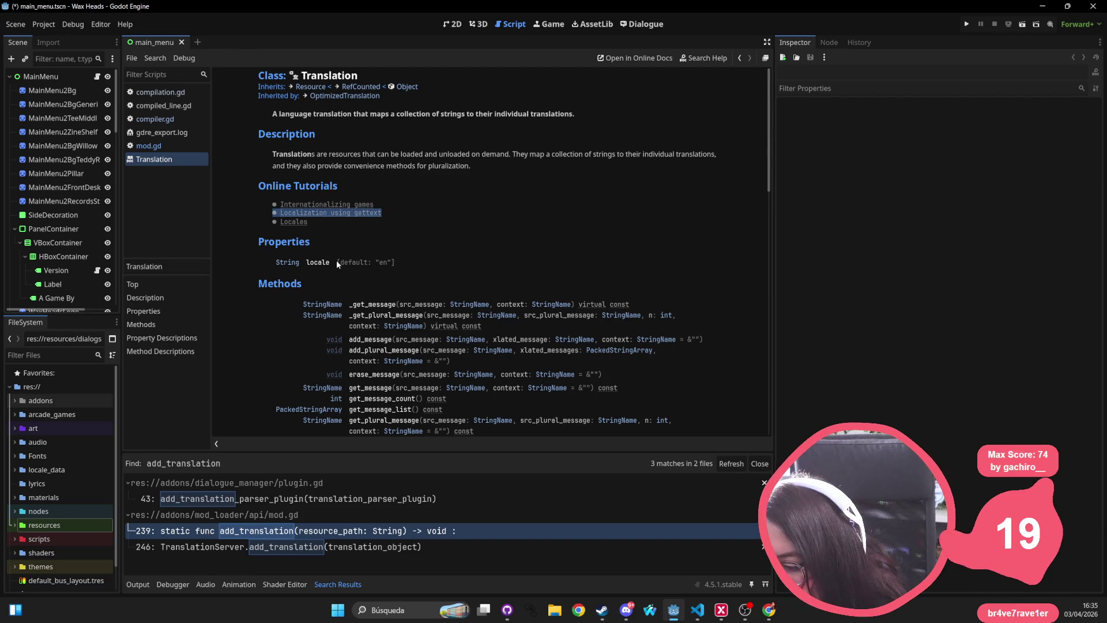
pyautogui.scroll(-5, 336, 260)
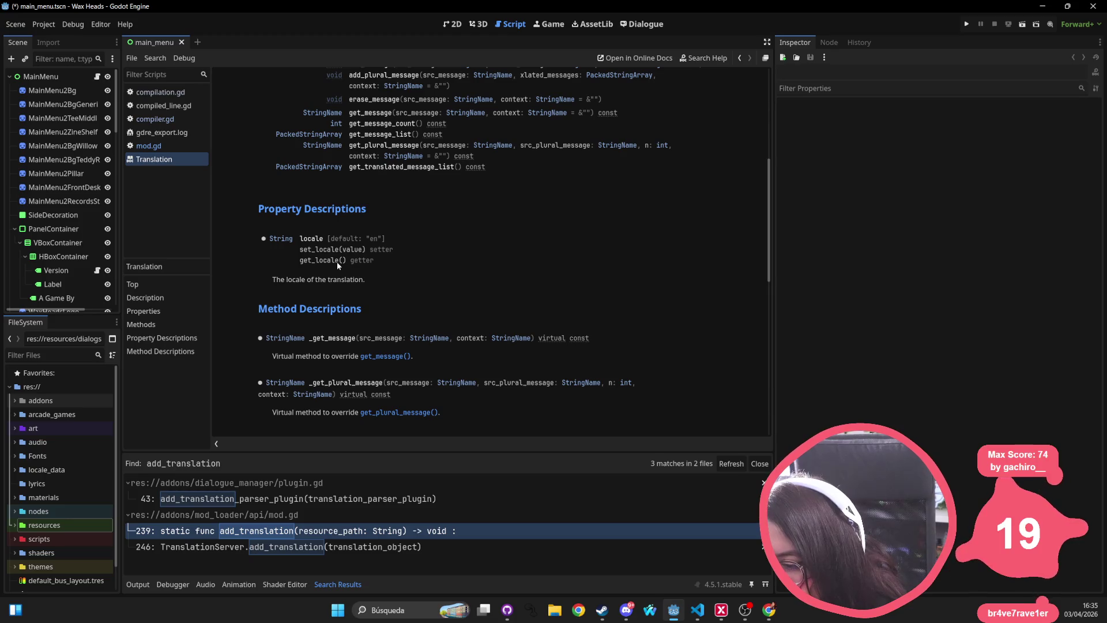
pyautogui.scroll(-5, 337, 263)
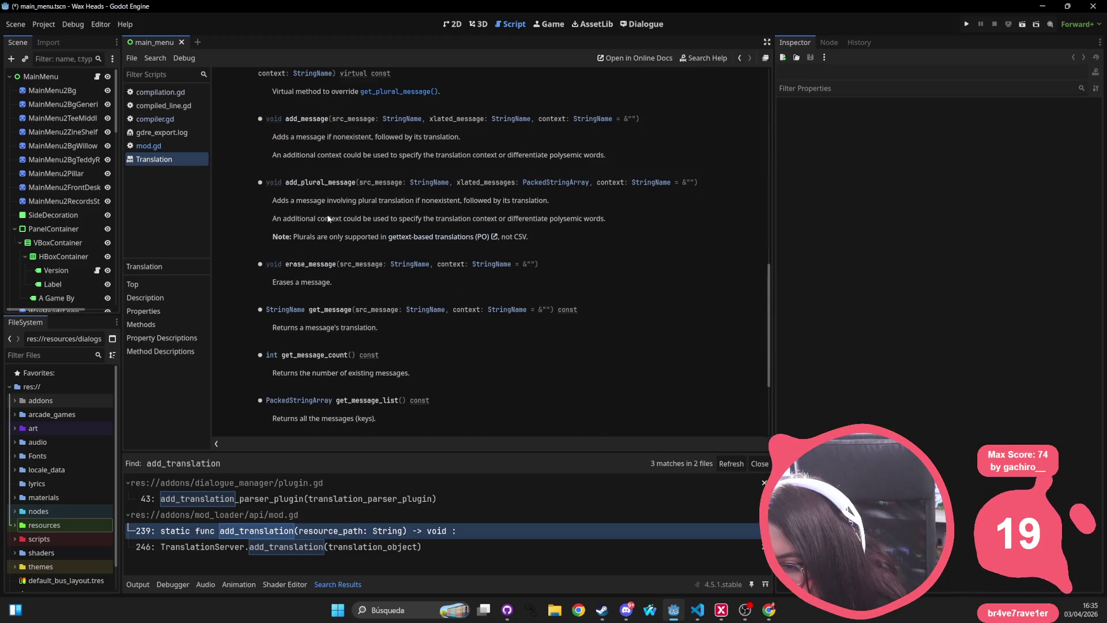
pyautogui.scroll(-2, 329, 360)
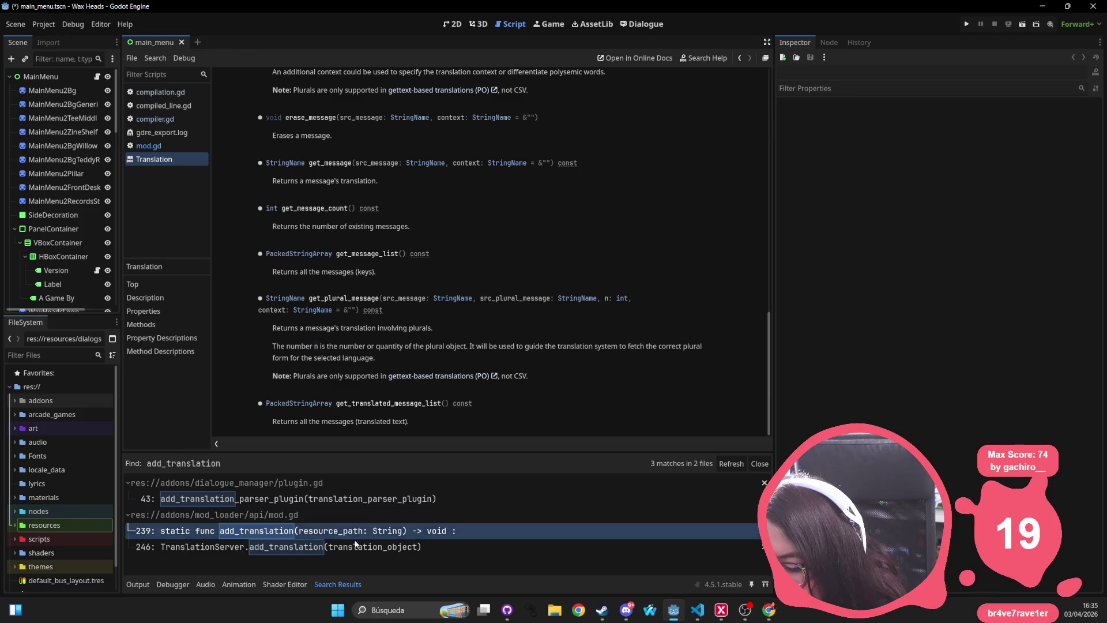
pyautogui.click(738, 59)
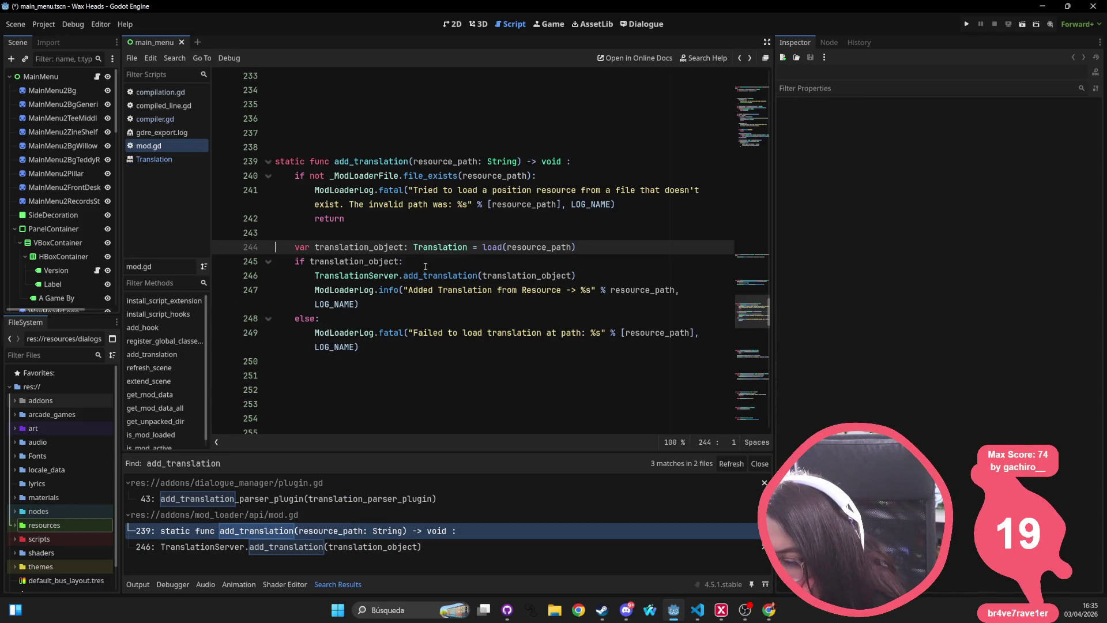
pyautogui.hotkey('alt', 'Tab')
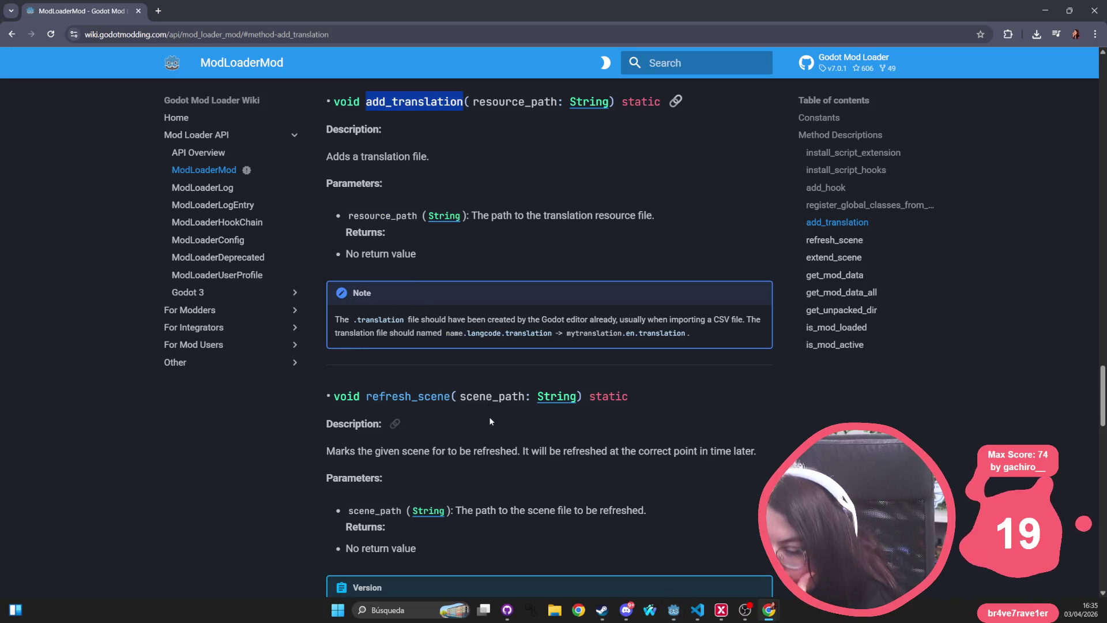
# Read the ModLoaderMod entries, selecting the refresh_scene paragraphs and the word extend_scene
pyautogui.scroll(-4, 489, 411)
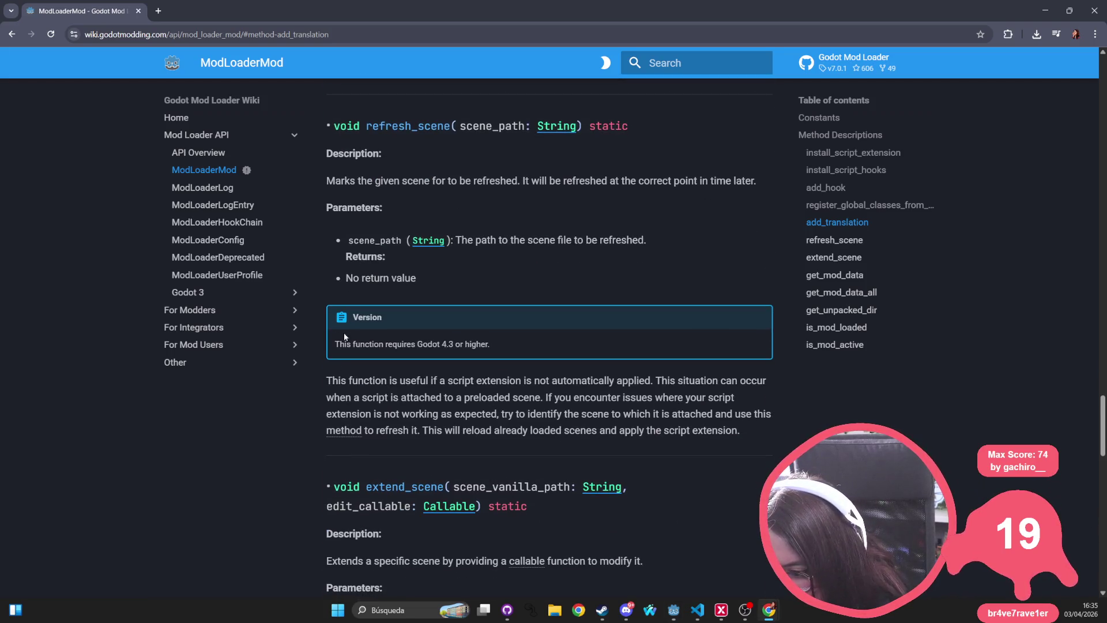
pyautogui.tripleClick(375, 342)
pyautogui.tripleClick(365, 379)
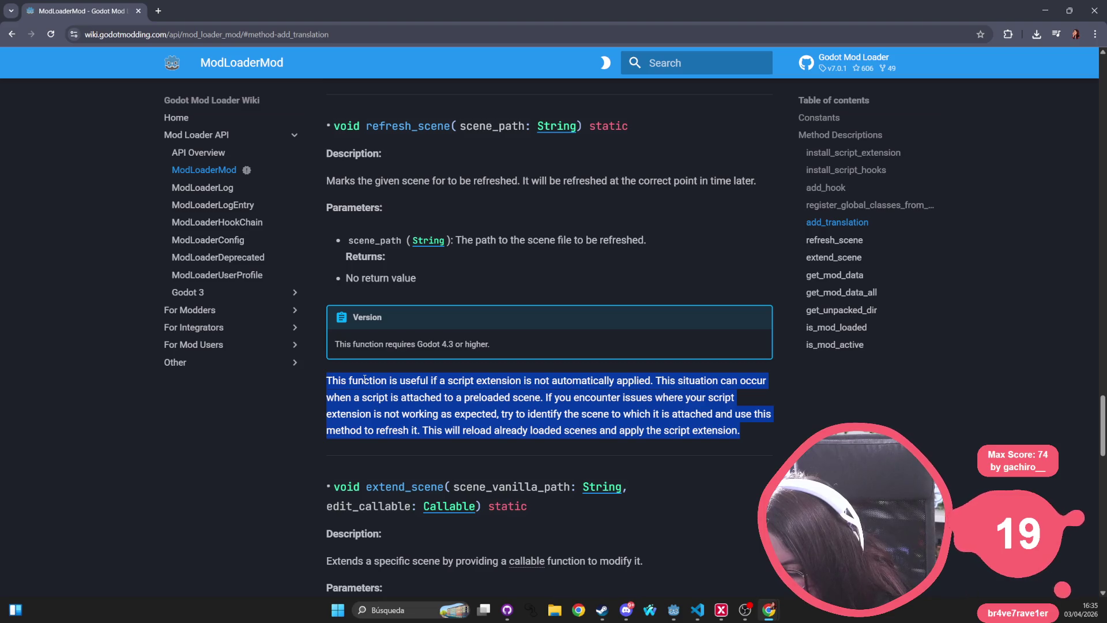
pyautogui.scroll(-2, 365, 379)
pyautogui.doubleClick(370, 379)
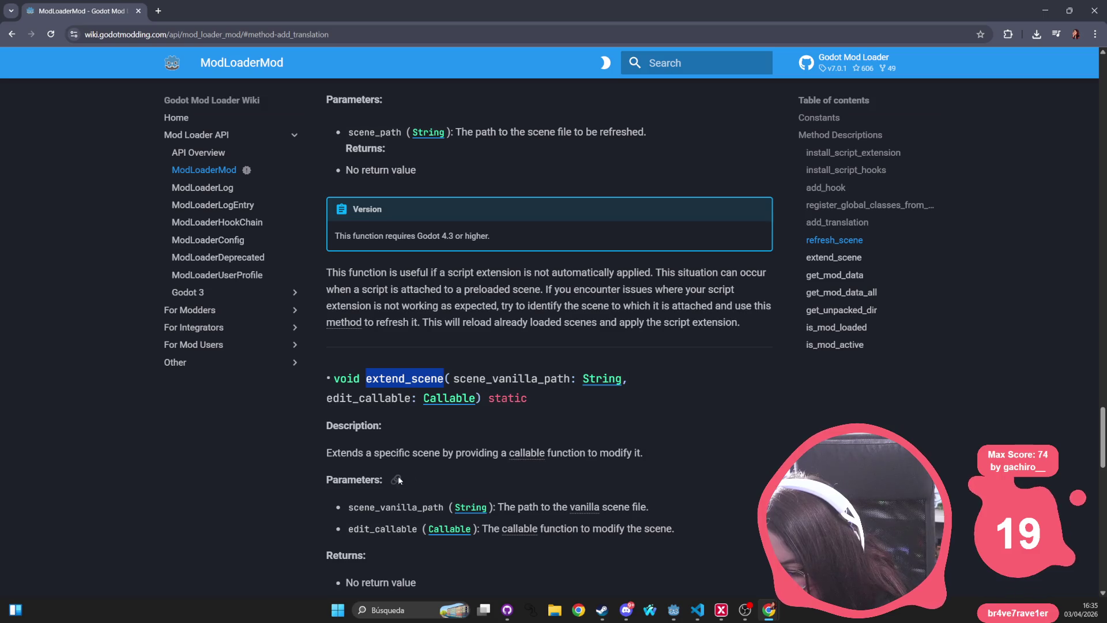
pyautogui.scroll(-10, 498, 500)
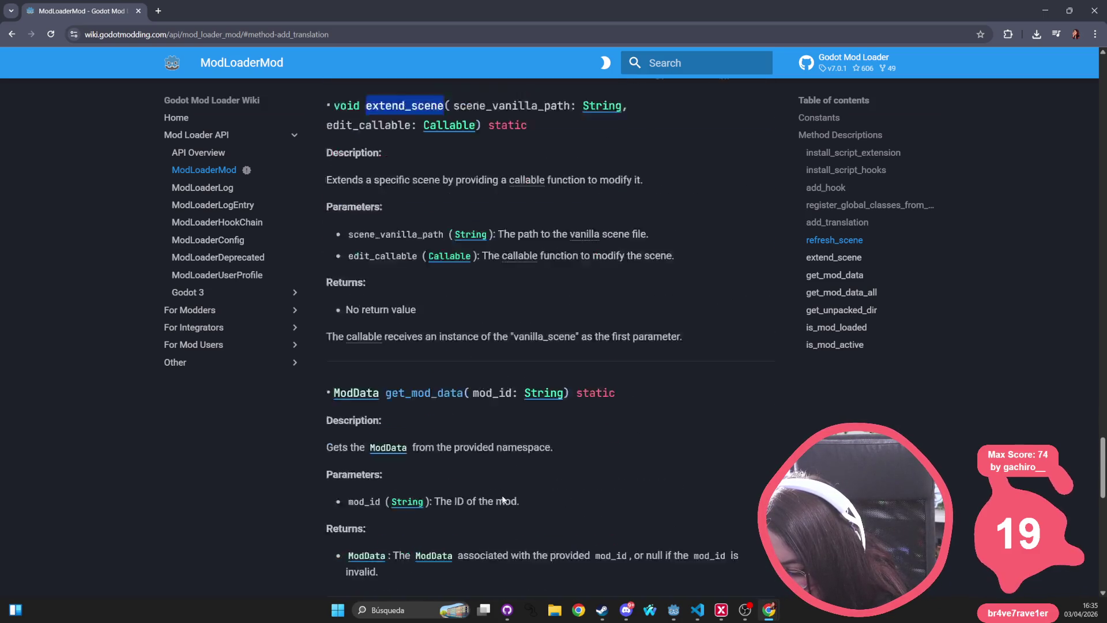
# Go back to Mod Files, expand Modding Tools, and show the Godot 4 example script
pyautogui.click(12, 34)
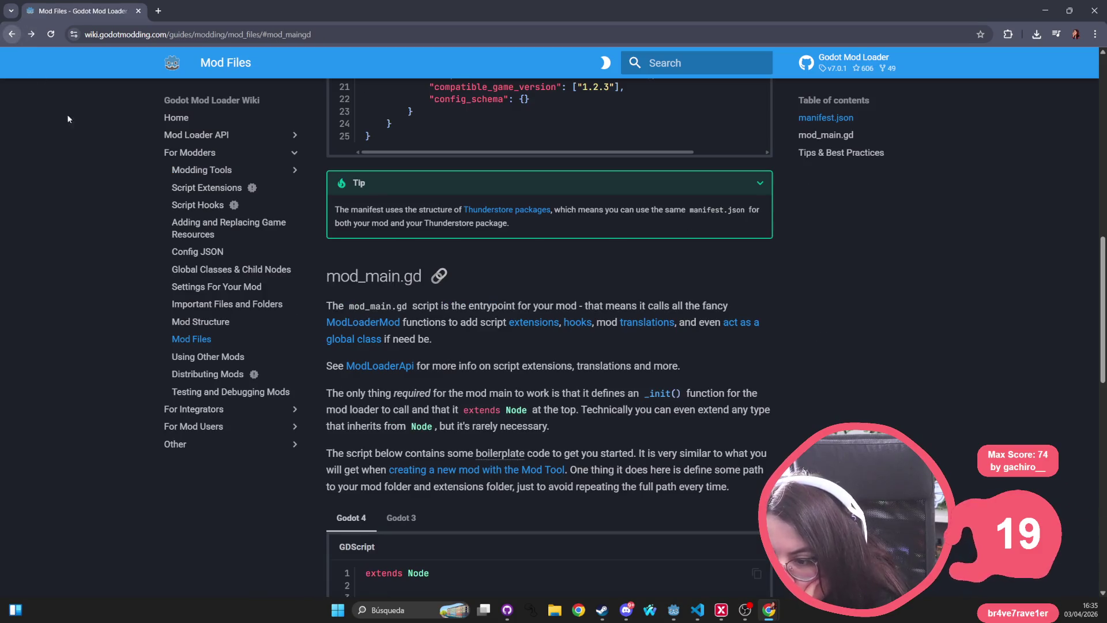
pyautogui.click(213, 171)
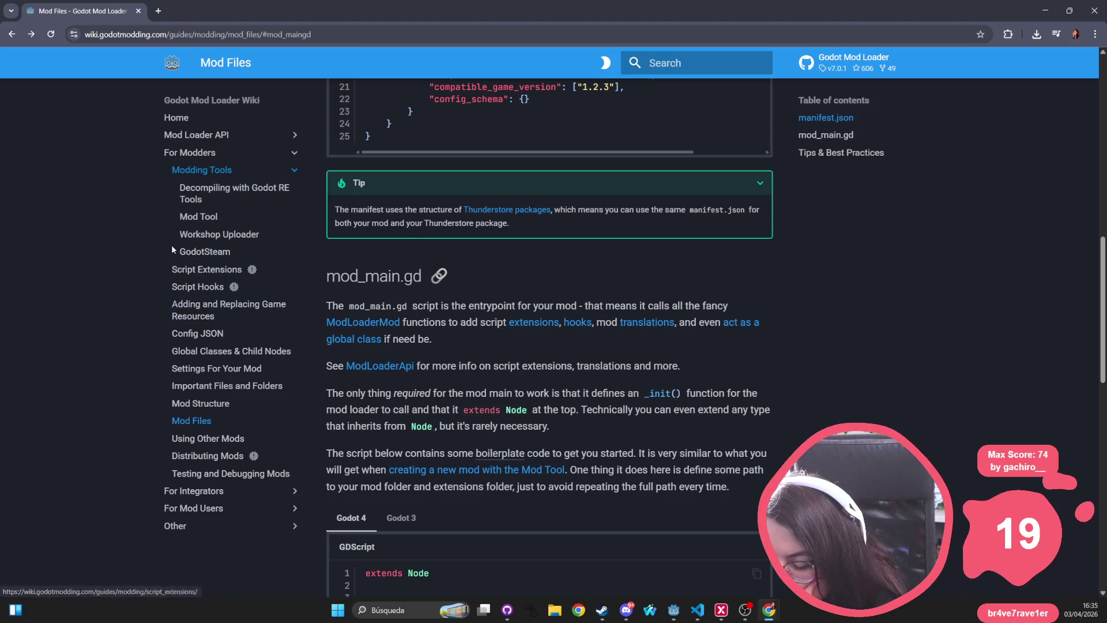
pyautogui.scroll(-3, 417, 494)
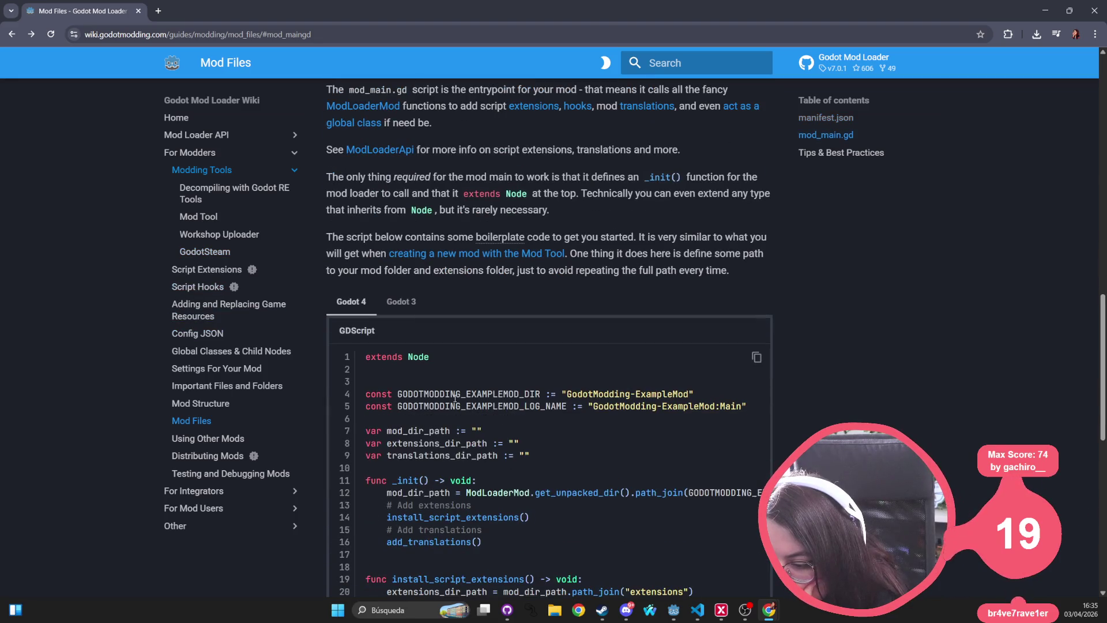
pyautogui.scroll(-1, 625, 338)
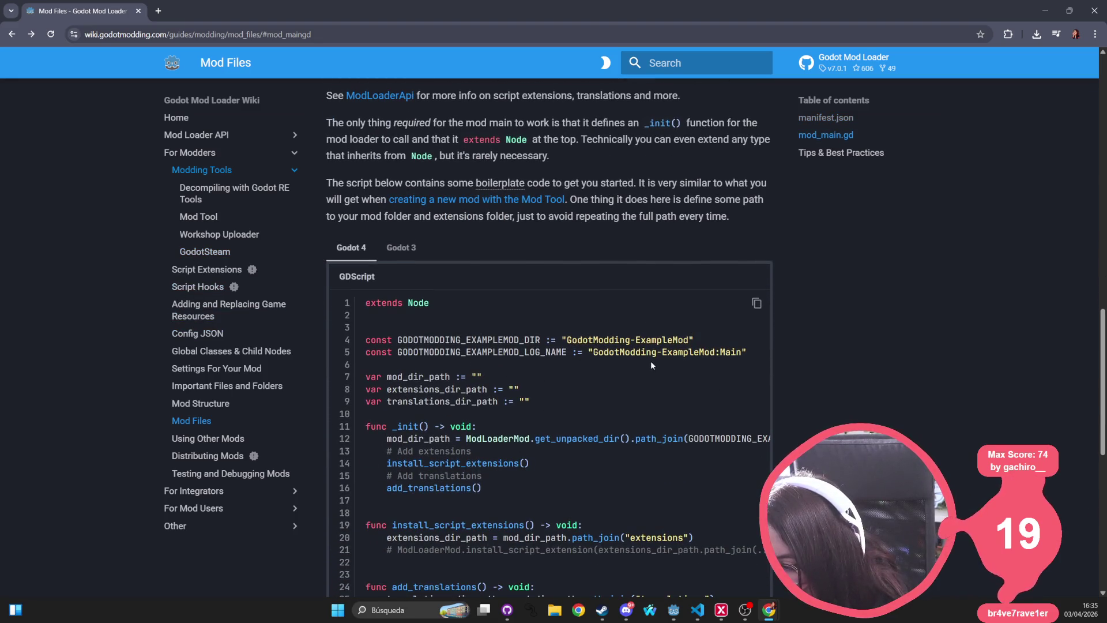
pyautogui.scroll(-3, 490, 389)
pyautogui.scroll(3, 490, 389)
pyautogui.click(351, 247)
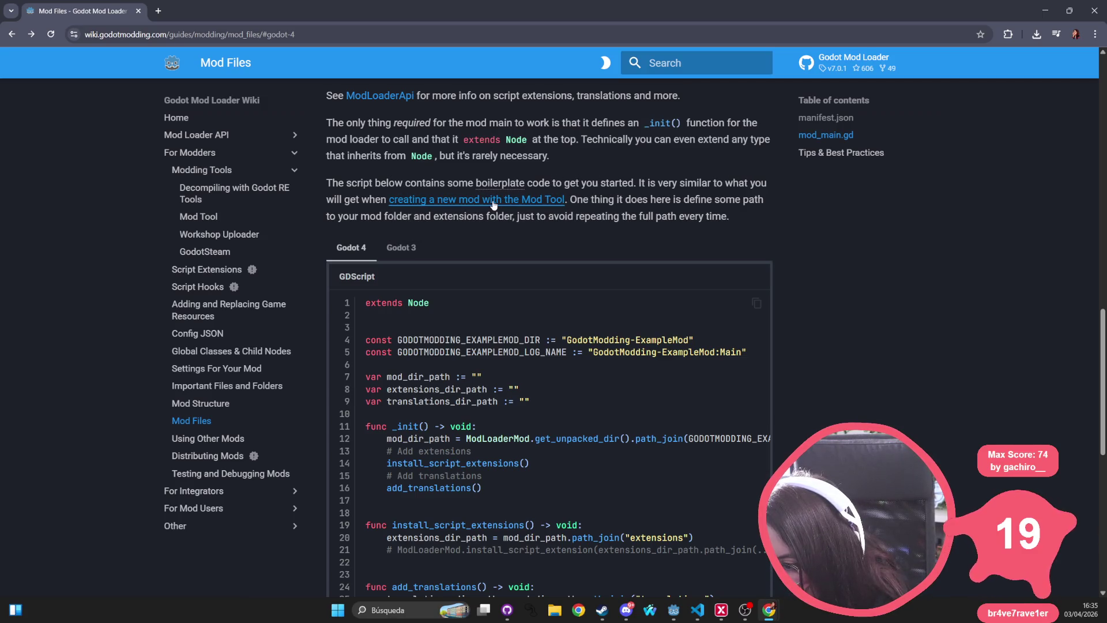
# Follow the 'creating a new mod with the Mod Tool' link and read down to Script Actions
pyautogui.click(404, 199)
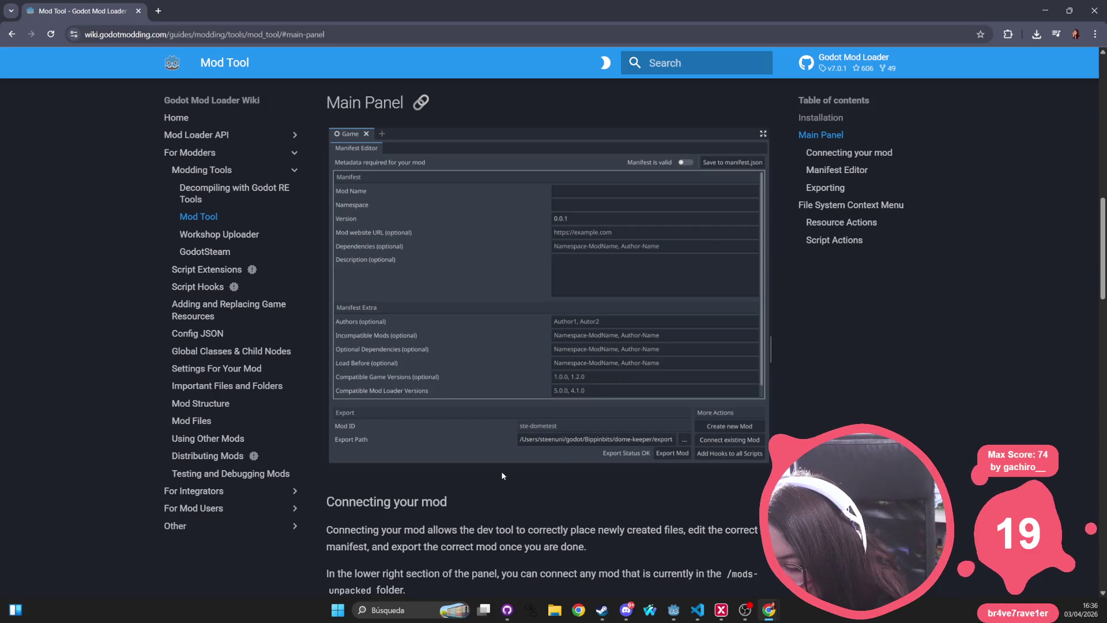
pyautogui.scroll(-5, 501, 476)
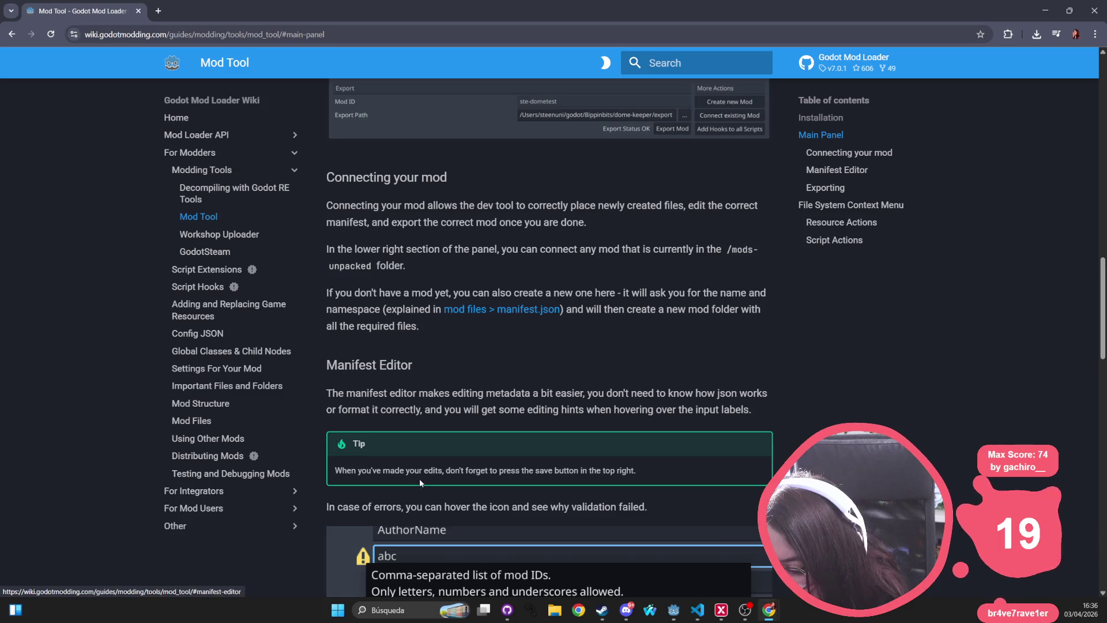
pyautogui.scroll(-3, 420, 478)
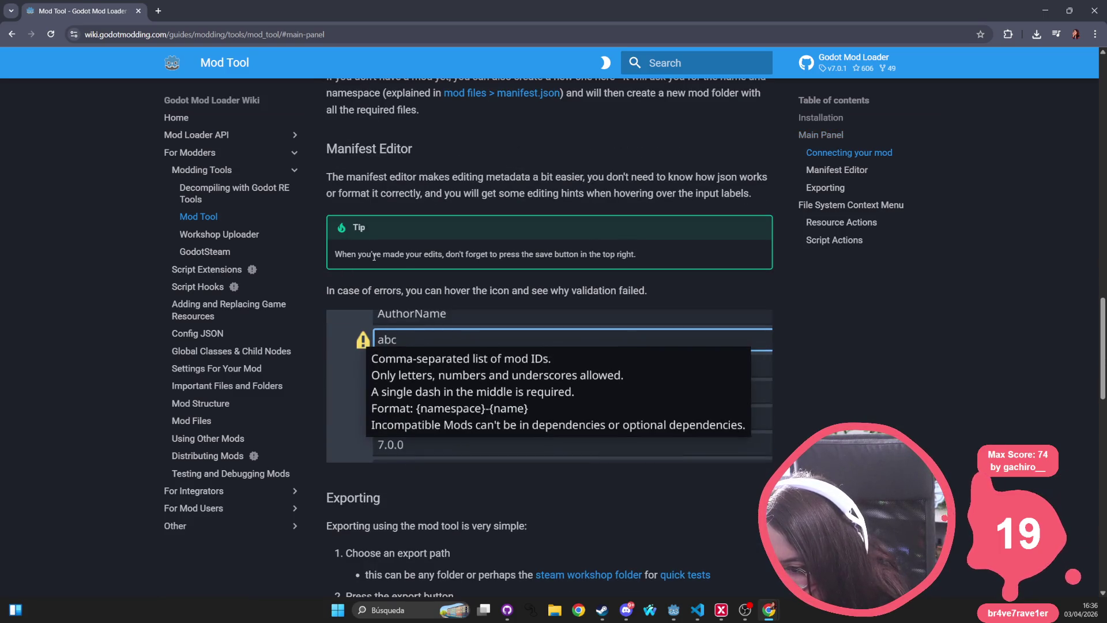
pyautogui.scroll(-3, 415, 292)
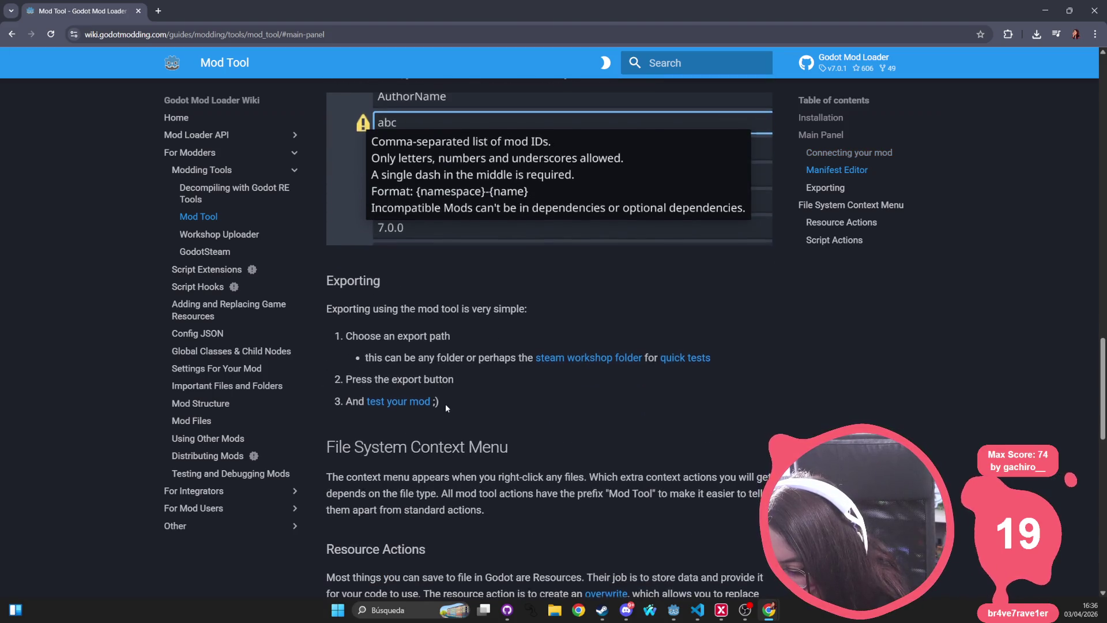
pyautogui.scroll(-3, 426, 407)
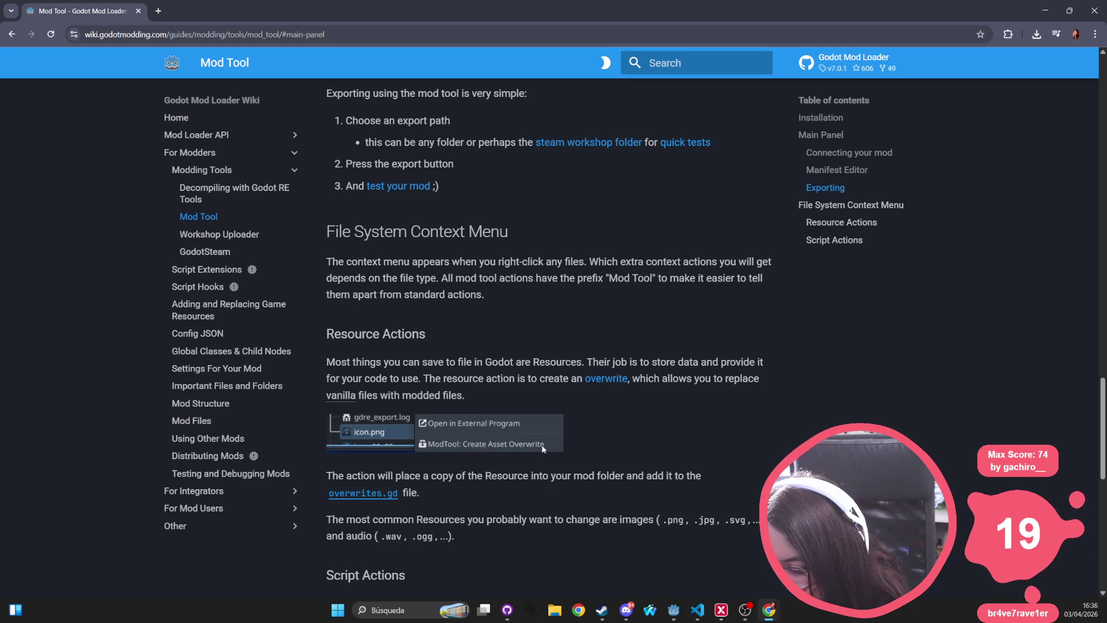
pyautogui.scroll(-2, 500, 450)
pyautogui.scroll(-2, 348, 393)
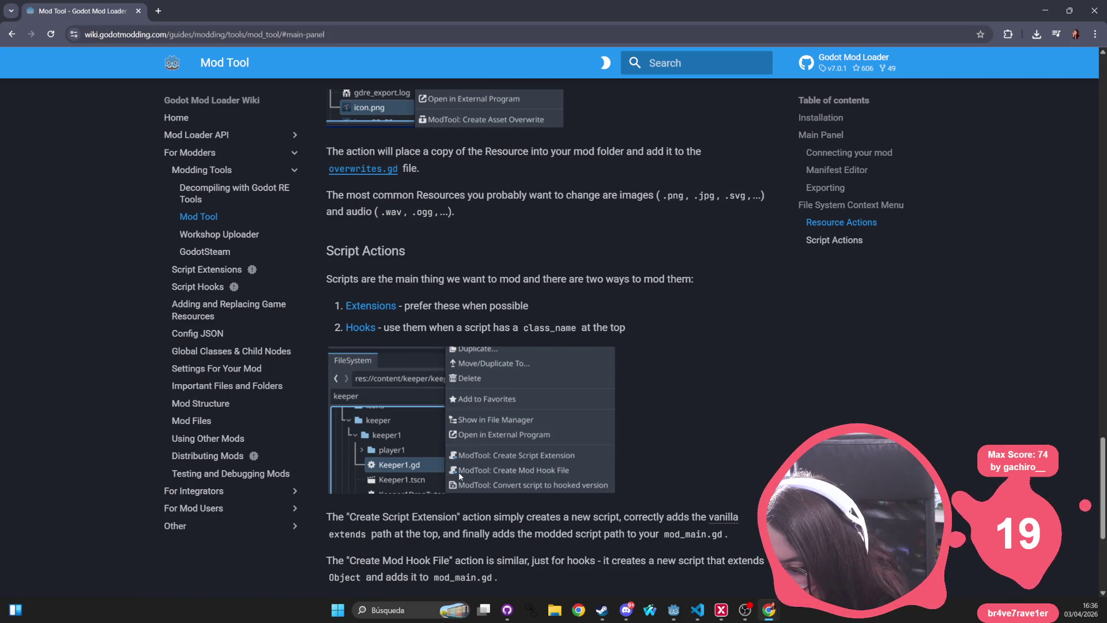
pyautogui.scroll(-4, 515, 455)
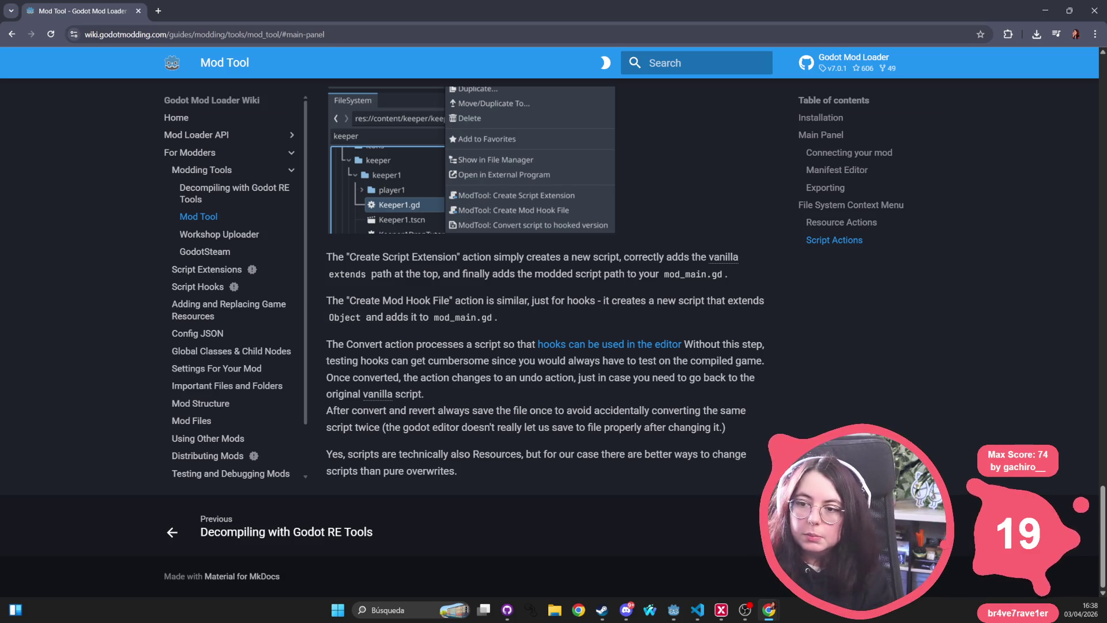
pyautogui.click(340, 33)
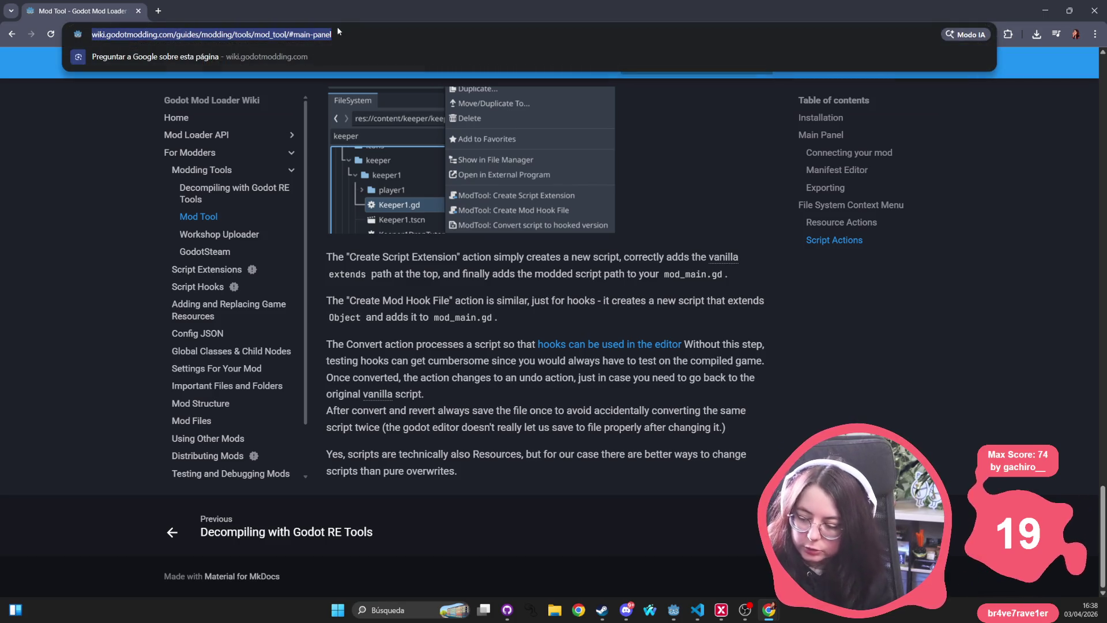
# Google 'mod disclaimer save data corruption' and scroll through the results
pyautogui.write('mod ')
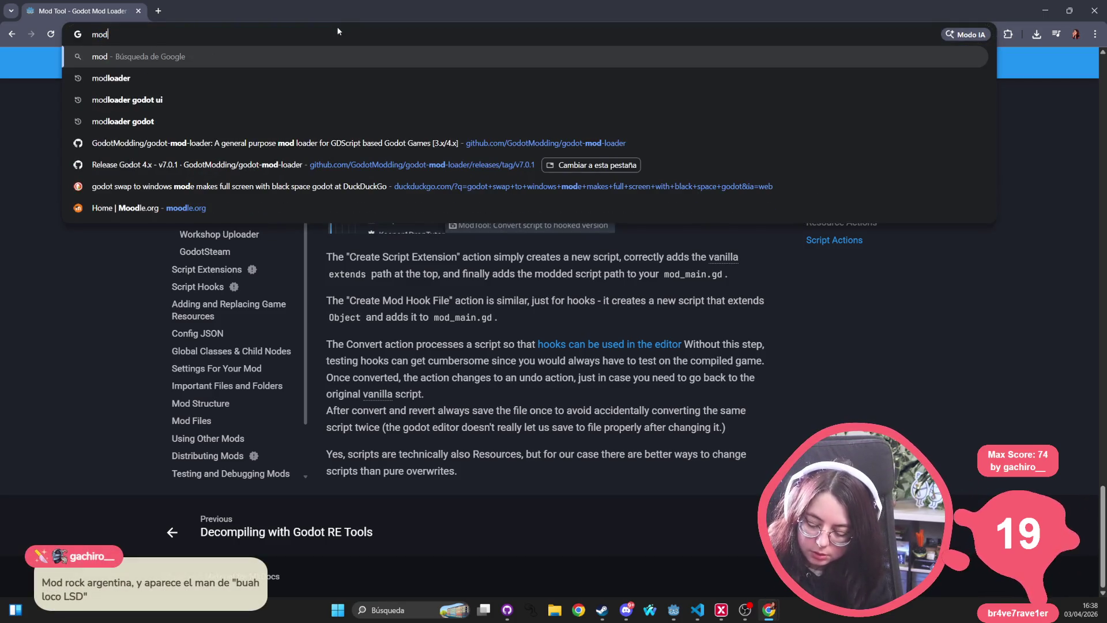
pyautogui.write('disclaime')
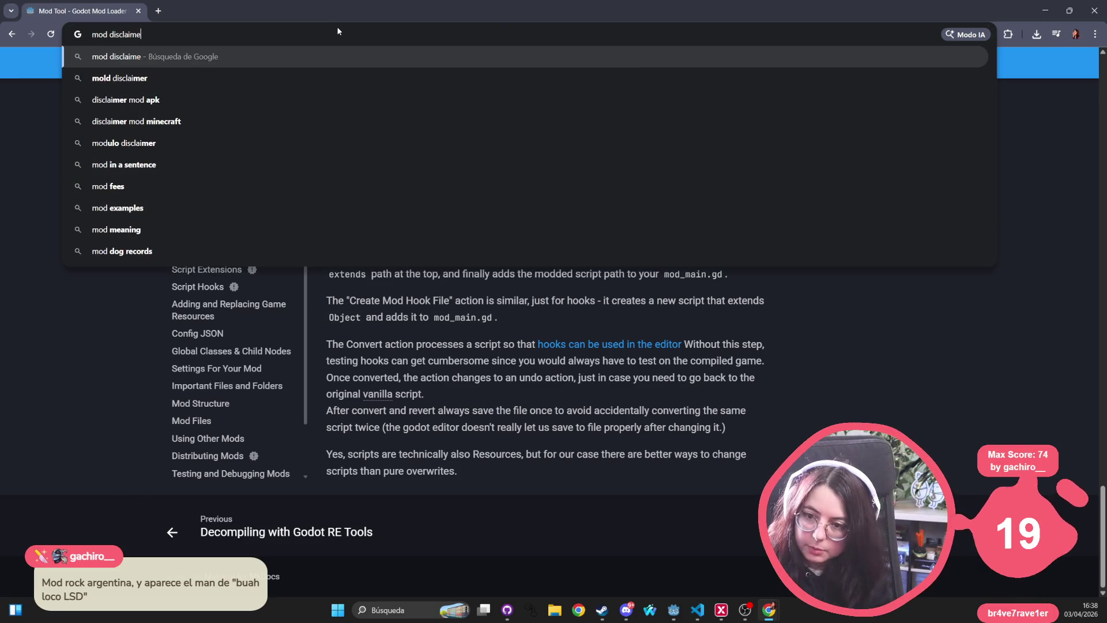
pyautogui.write('r save da')
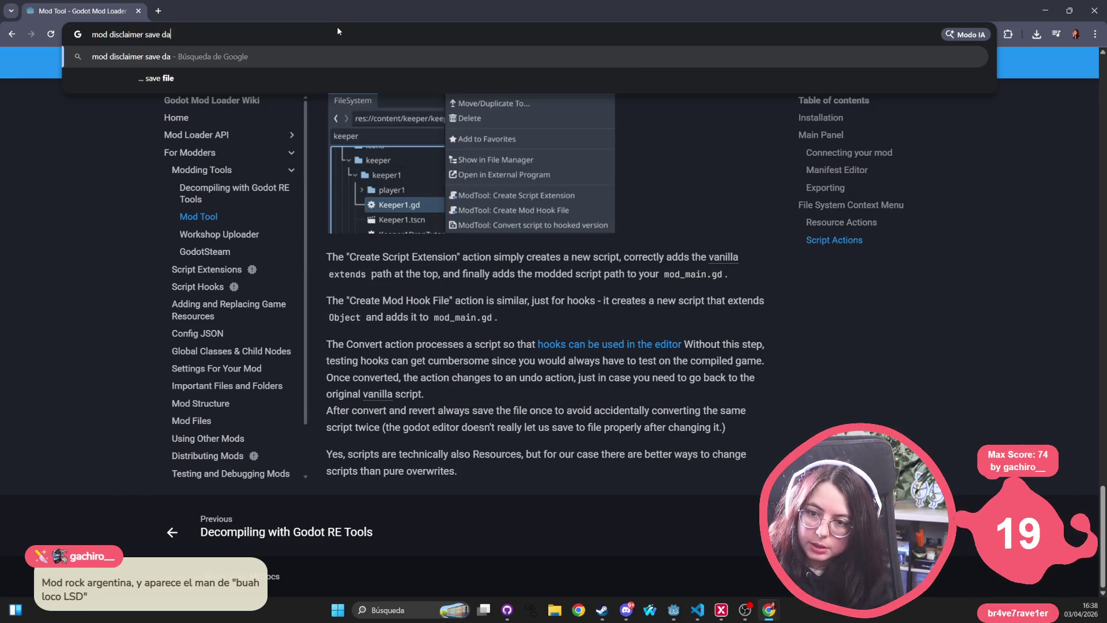
pyautogui.write('ta corruption')
pyautogui.press('Return')
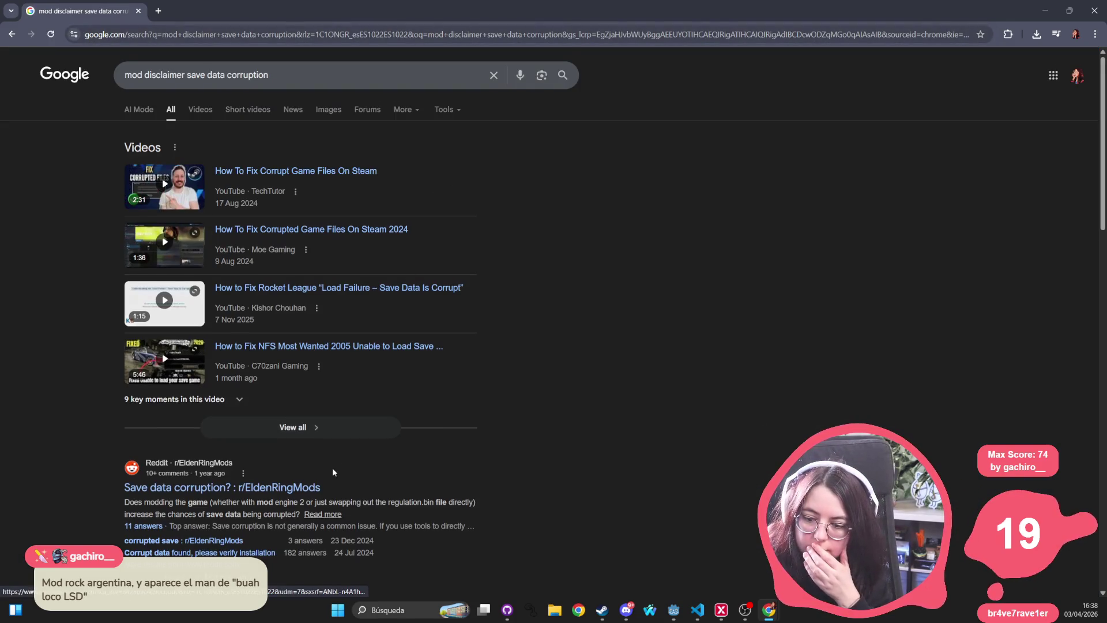
pyautogui.scroll(-1, 305, 439)
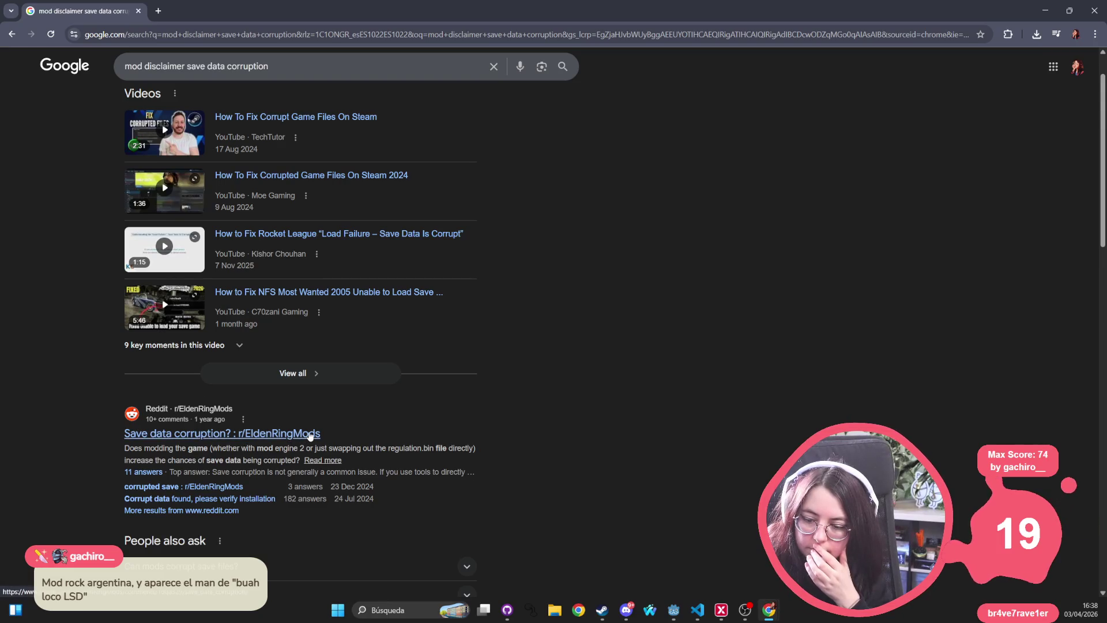
pyautogui.scroll(-3, 309, 437)
pyautogui.scroll(-3, 157, 465)
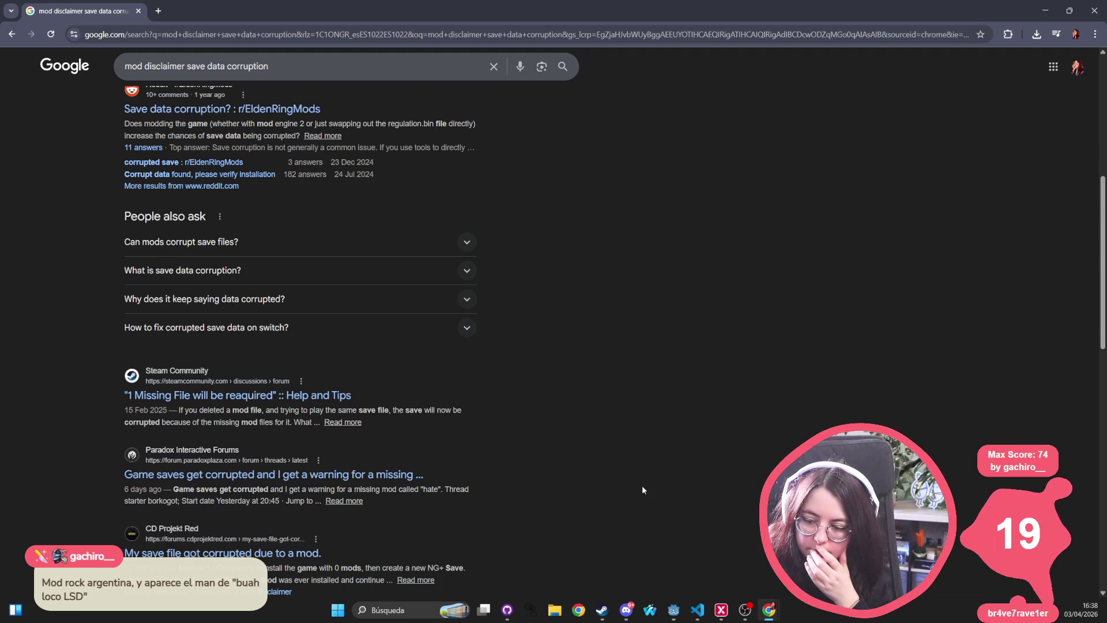
pyautogui.scroll(-1, 643, 490)
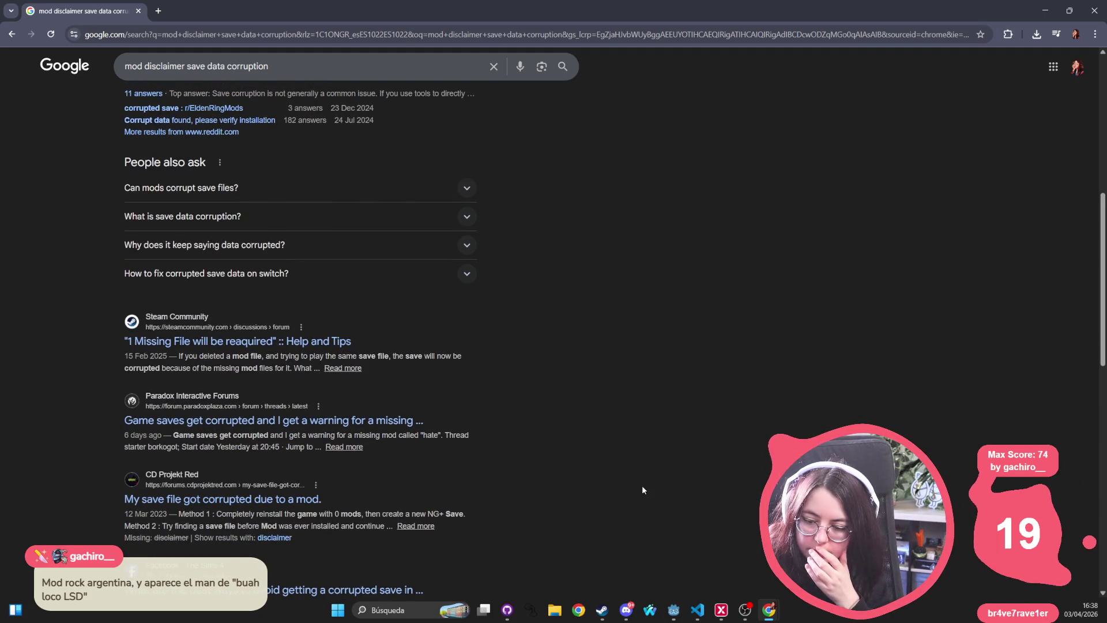
# Visit the CD Projekt Red result, return, select the Facebook advice snippet and query words
pyautogui.click(162, 500)
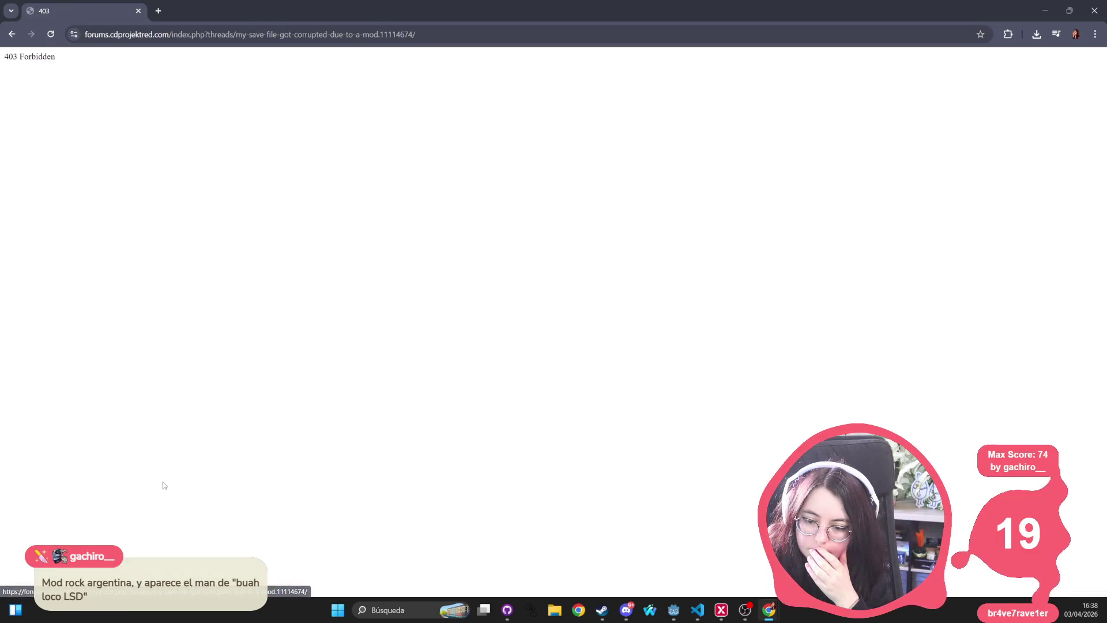
pyautogui.click(11, 34)
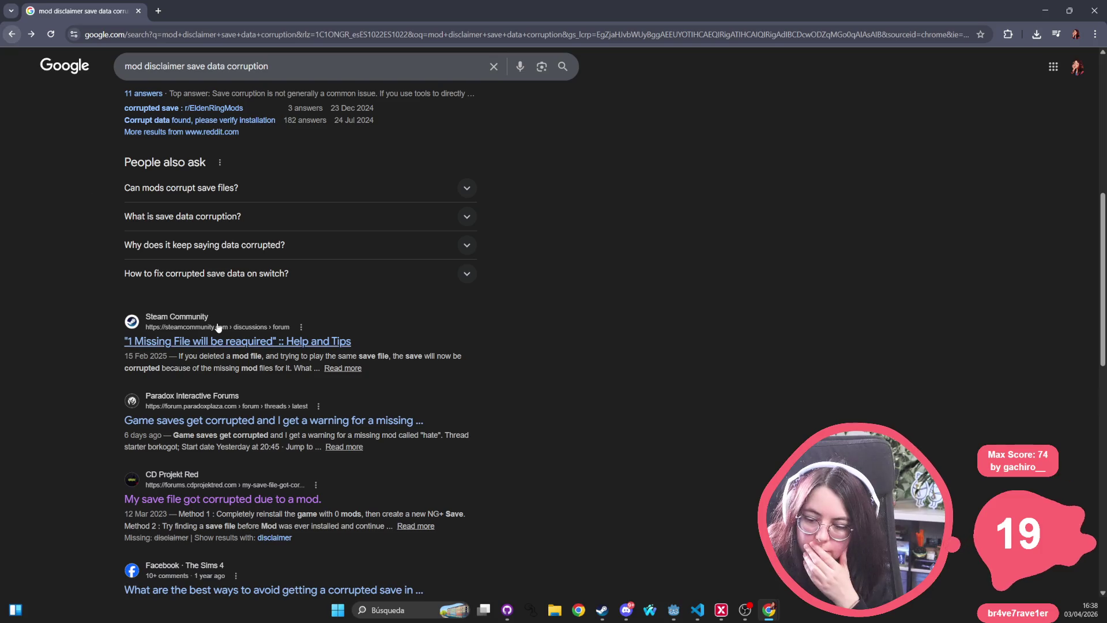
pyautogui.scroll(-5, 218, 328)
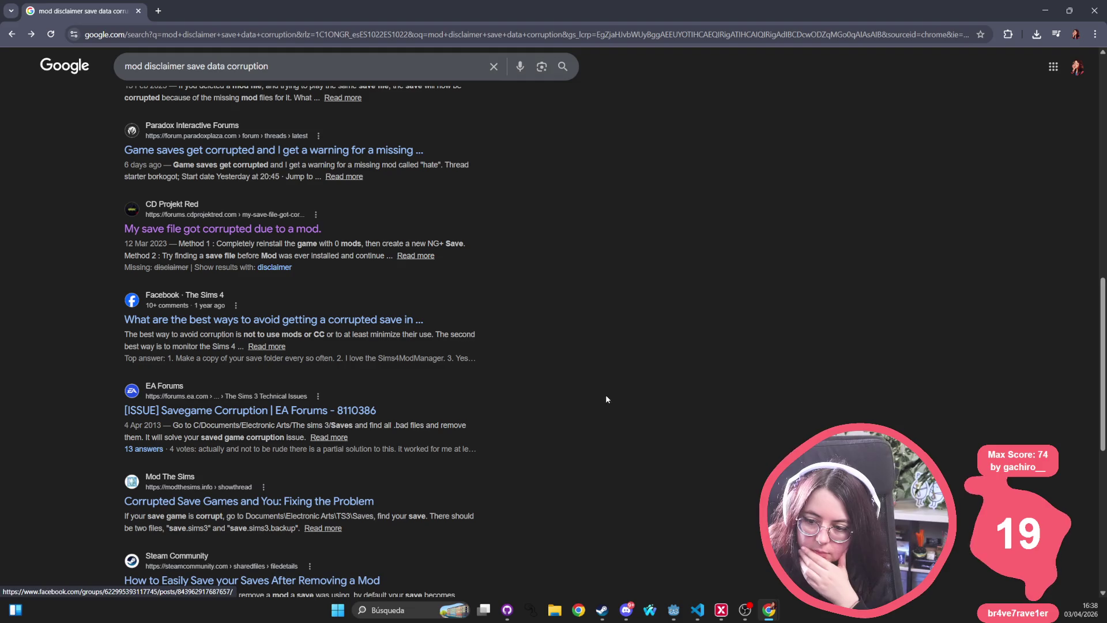
pyautogui.moveTo(136, 333)
pyautogui.mouseDown()
pyautogui.moveTo(467, 333)
pyautogui.moveTo(436, 335)
pyautogui.mouseUp()
pyautogui.scroll(-2, 538, 394)
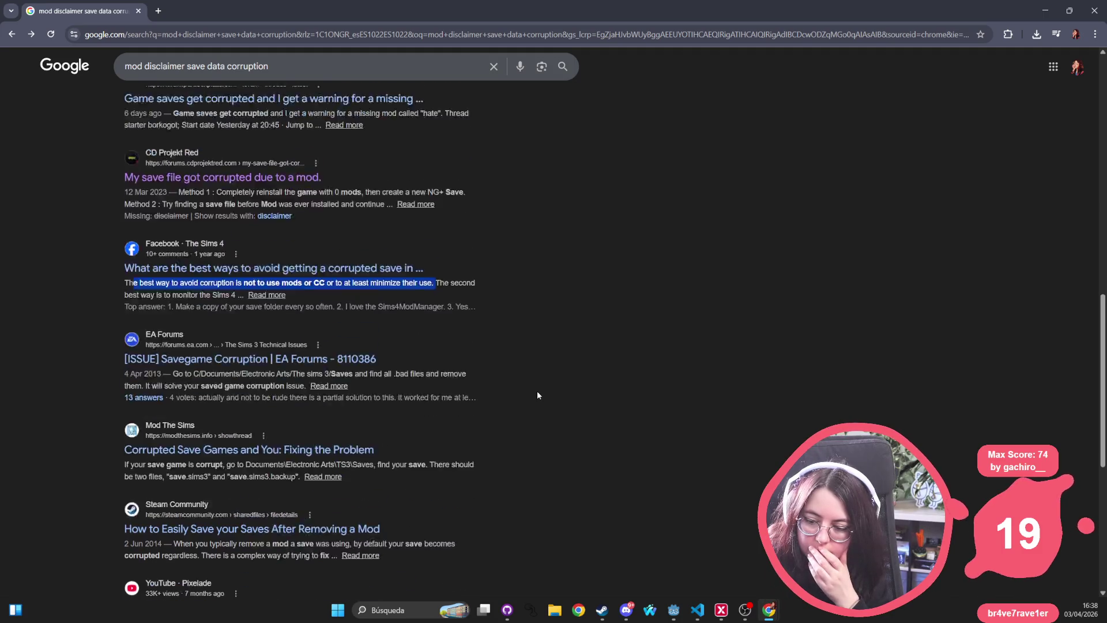
pyautogui.scroll(10, 450, 300)
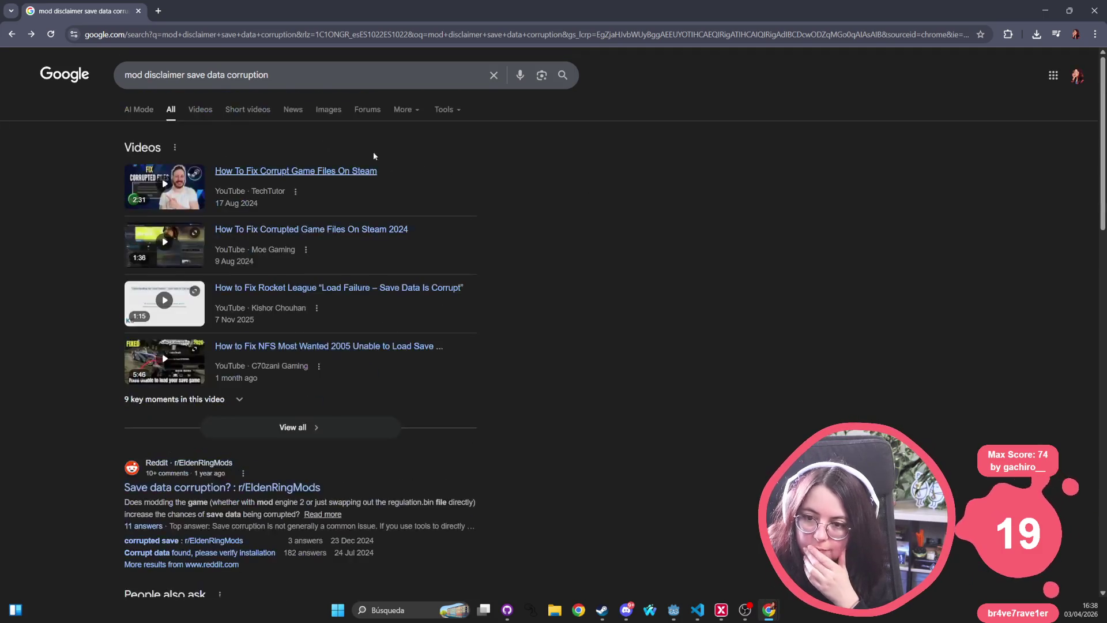
pyautogui.moveTo(280, 73); pyautogui.dragTo(188, 74)
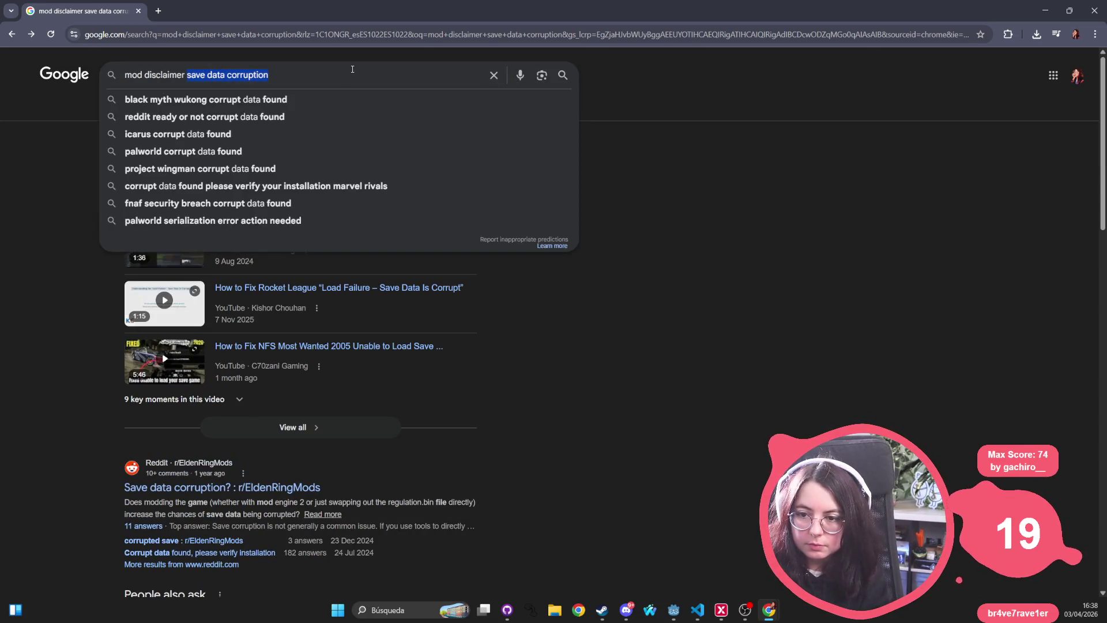
# Search 'mods can break your saved data' and open the r/anno 'Can a mod destroy a saved game?' thread
pyautogui.press('BackSpace')
pyautogui.press('BackSpace')
pyautogui.press('BackSpace')
pyautogui.write('mods can break ')
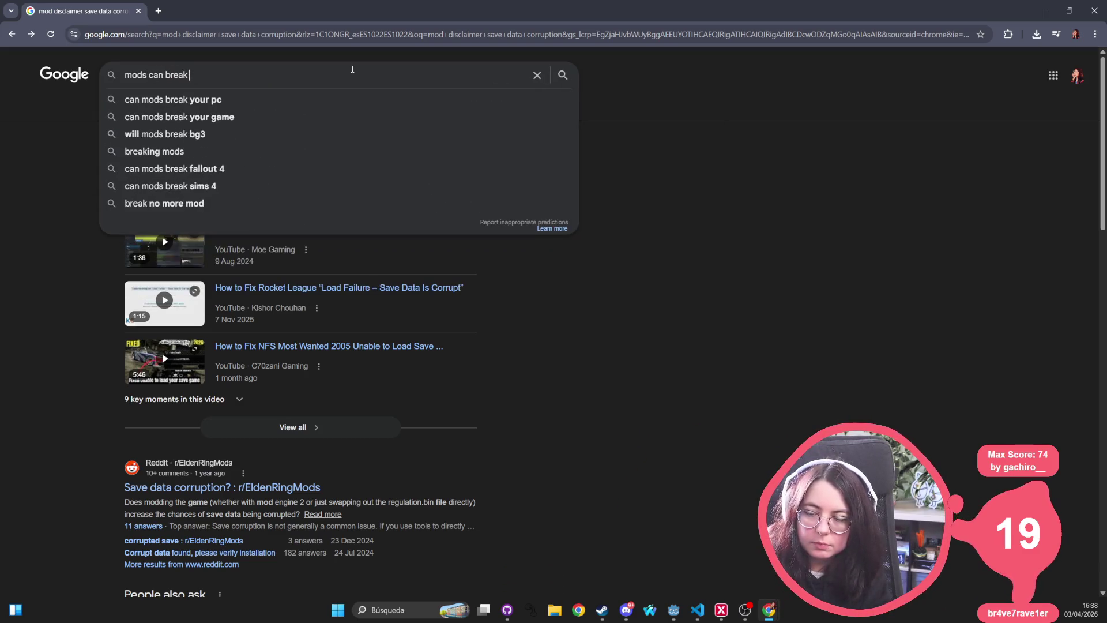
pyautogui.write('your saved data')
pyautogui.press('Return')
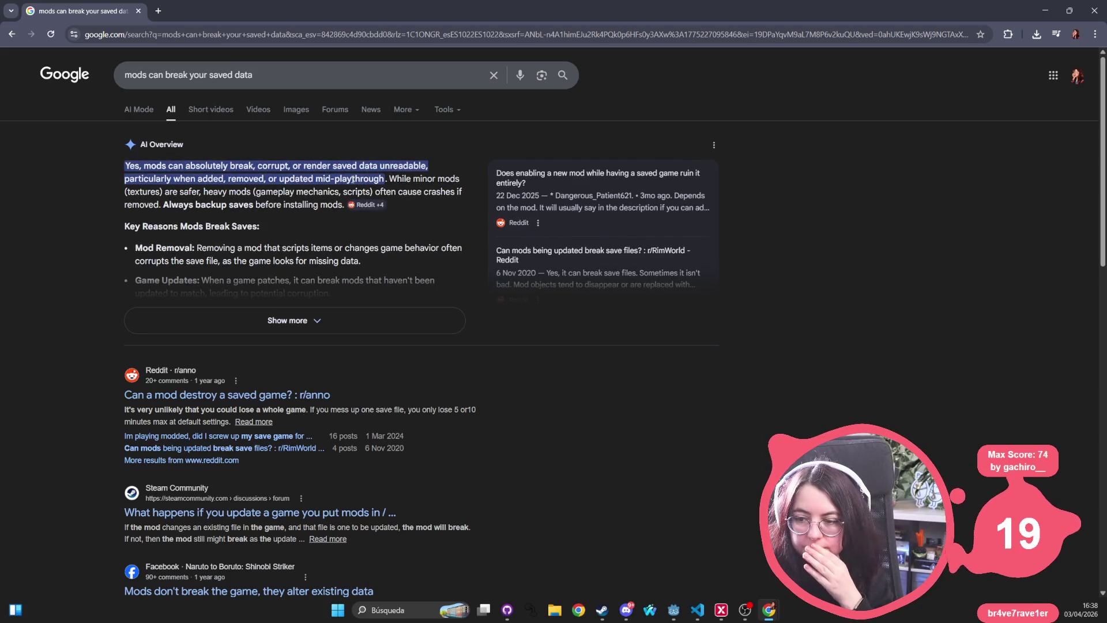
pyautogui.click(224, 396)
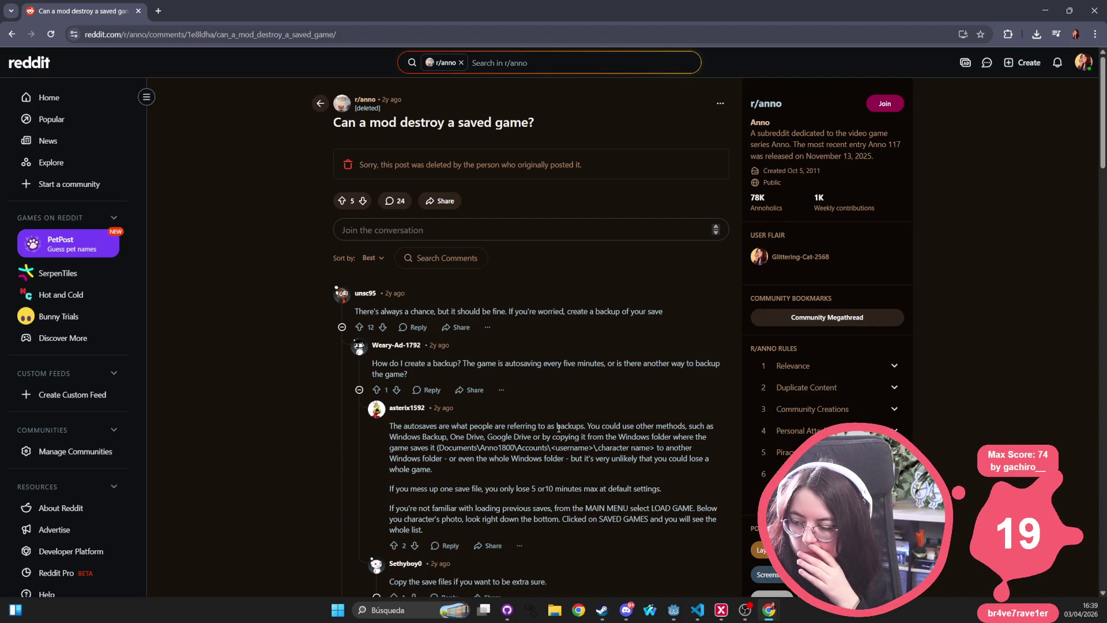
# Read the r/anno replies, selecting a comment's first paragraph, then return to the search results
pyautogui.scroll(-3, 558, 428)
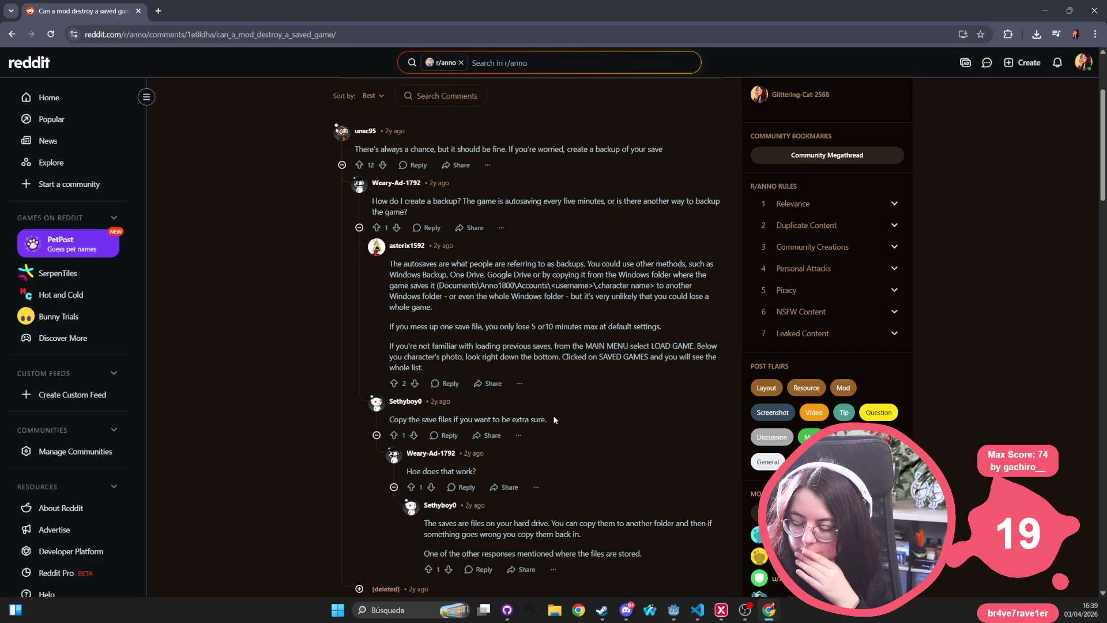
pyautogui.scroll(-3, 554, 420)
pyautogui.scroll(-2, 489, 393)
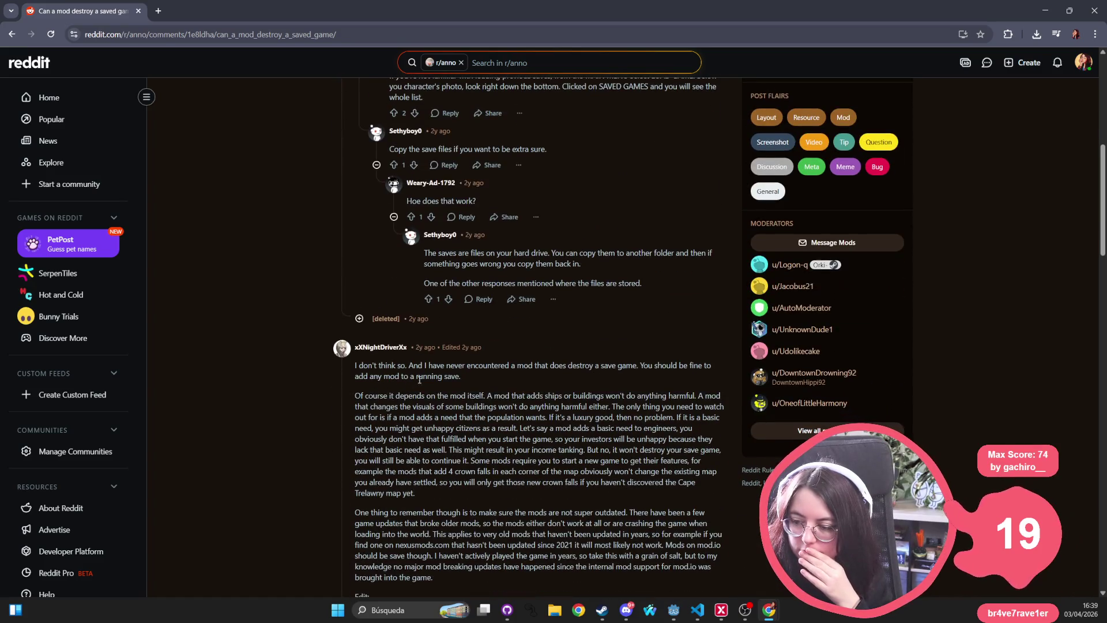
pyautogui.tripleClick(505, 374)
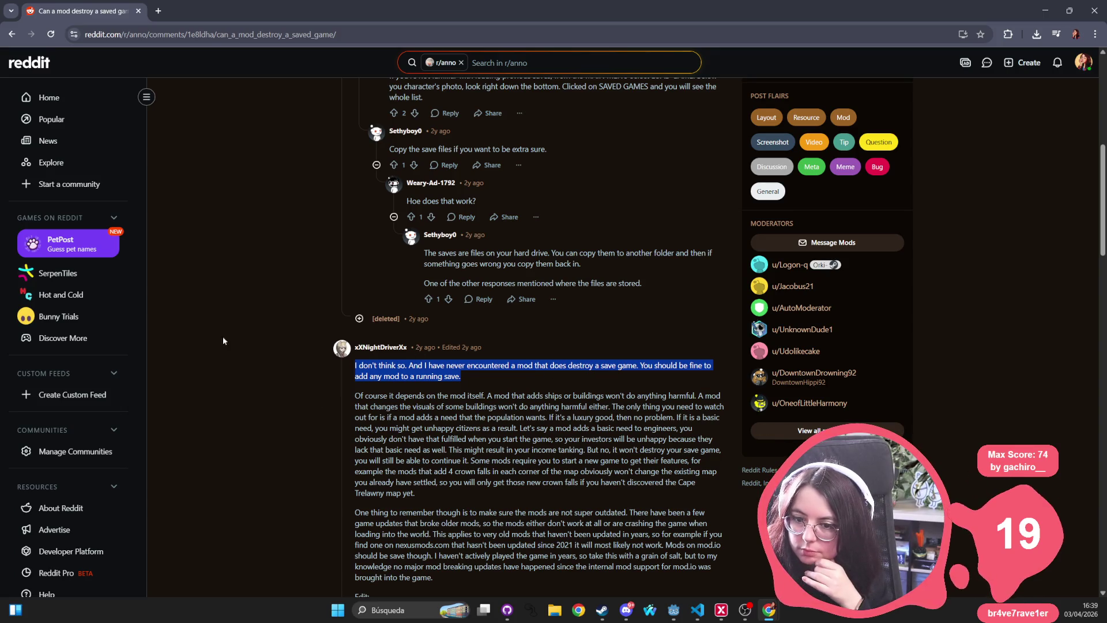
pyautogui.click(11, 35)
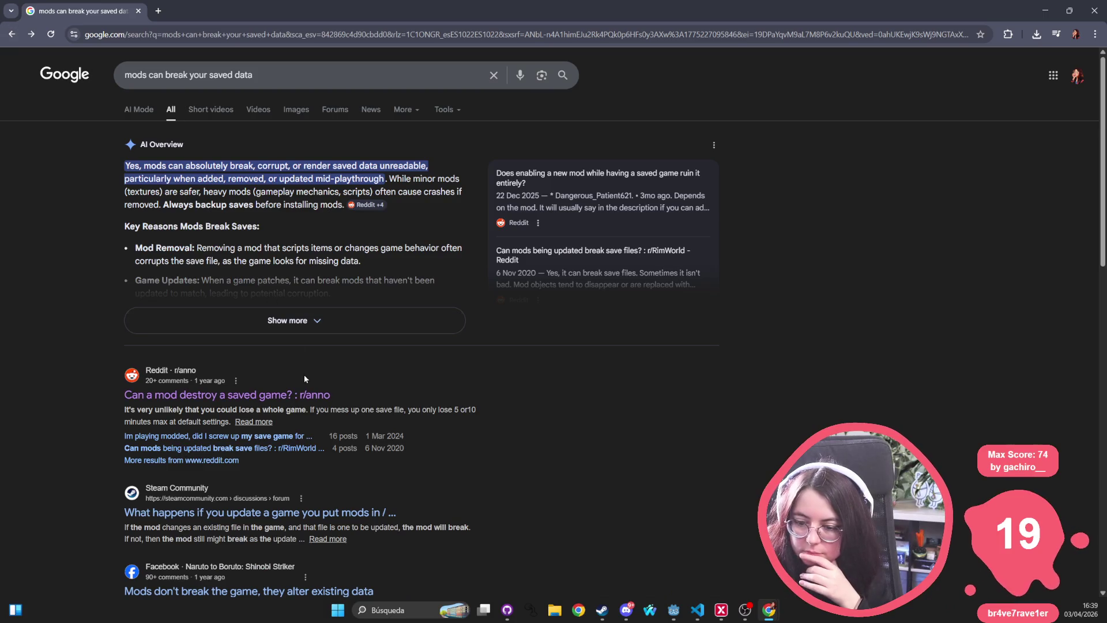
# Scroll through the Google results for 'mods can break your saved data'
pyautogui.scroll(-2, 294, 412)
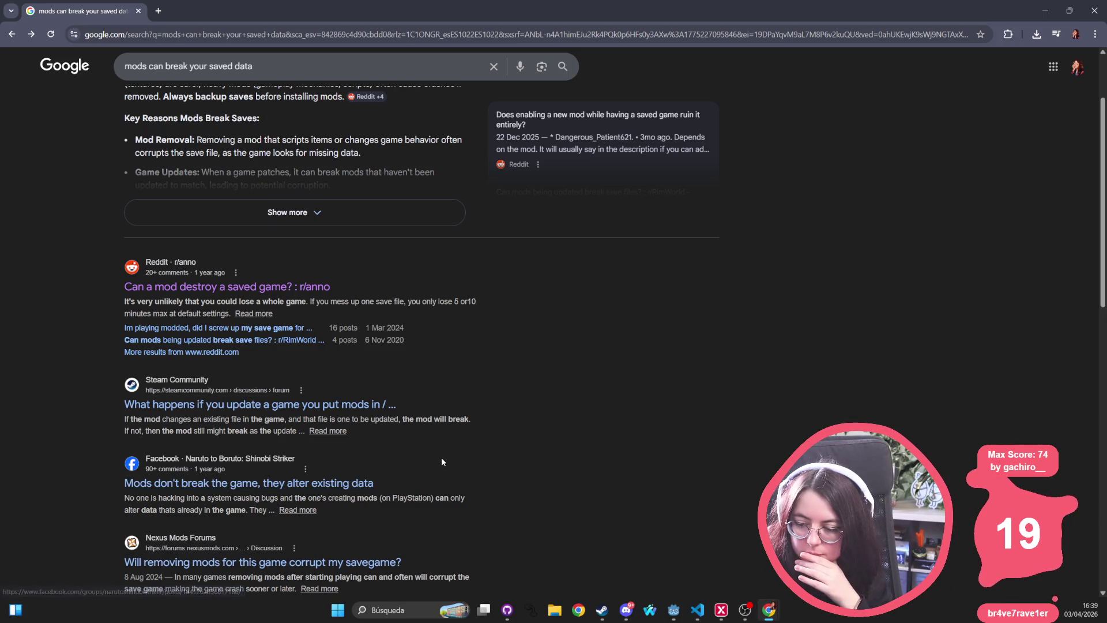
pyautogui.scroll(-2, 442, 461)
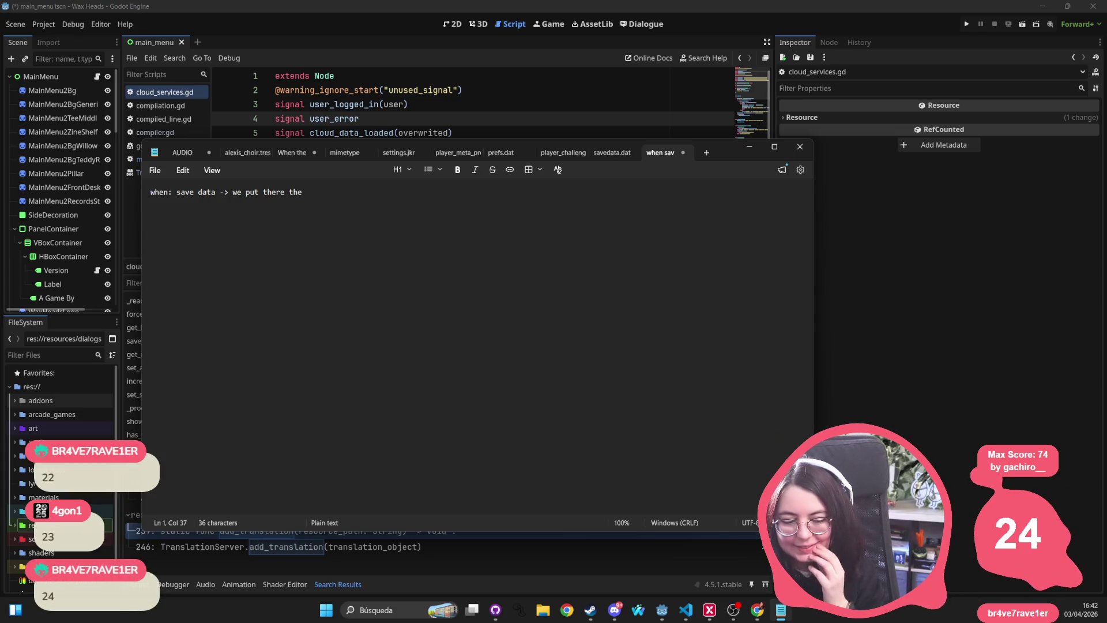
# Finish the save-data note about installed and enabled mods, and start the 'when: load data' note
pyautogui.write('module')
pyautogui.press('BackSpace')
pyautogui.press('BackSpace')
pyautogui.press('BackSpace')
pyautogui.write('active and ena')
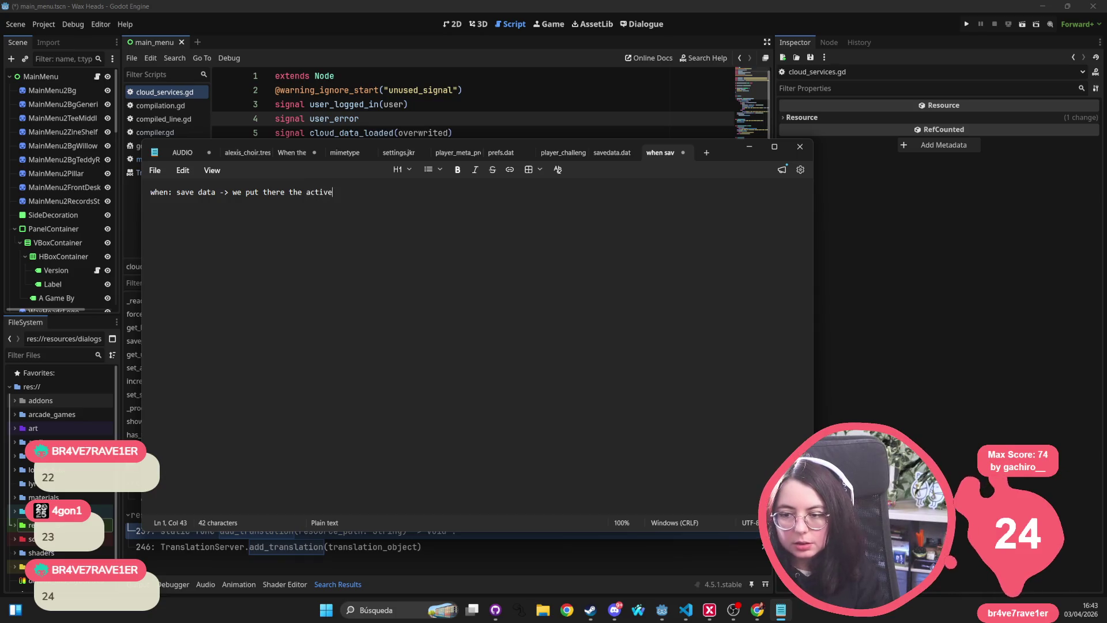
pyautogui.press('BackSpace')
pyautogui.press('BackSpace')
pyautogui.press('BackSpace')
pyautogui.write('installed and enabled mods ')
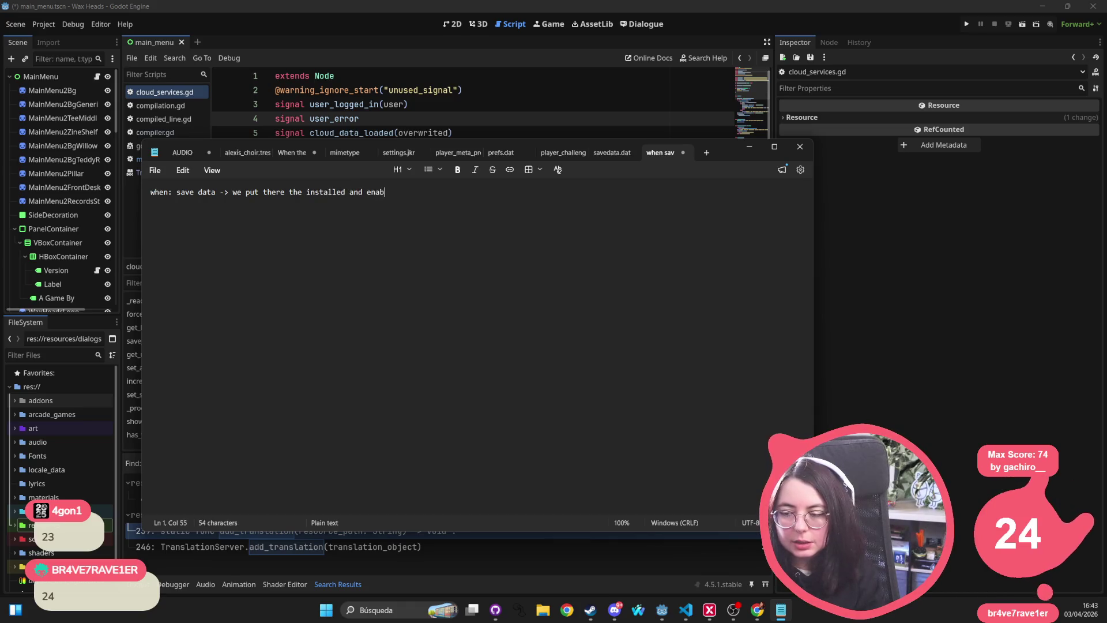
pyautogui.write('if')
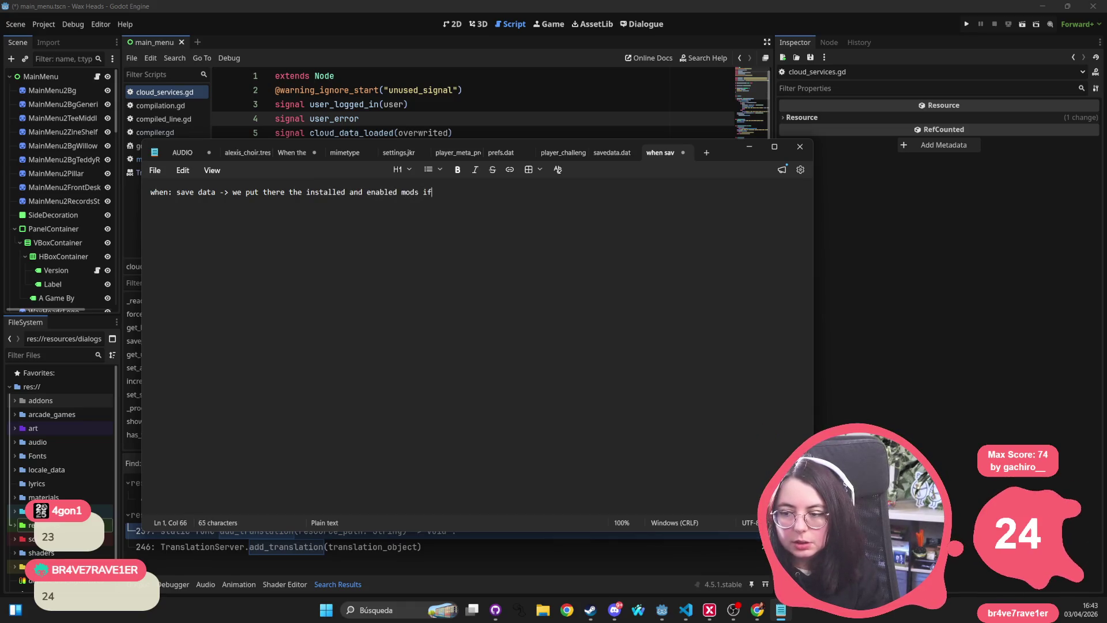
pyautogui.write(' any when: load data -> ')
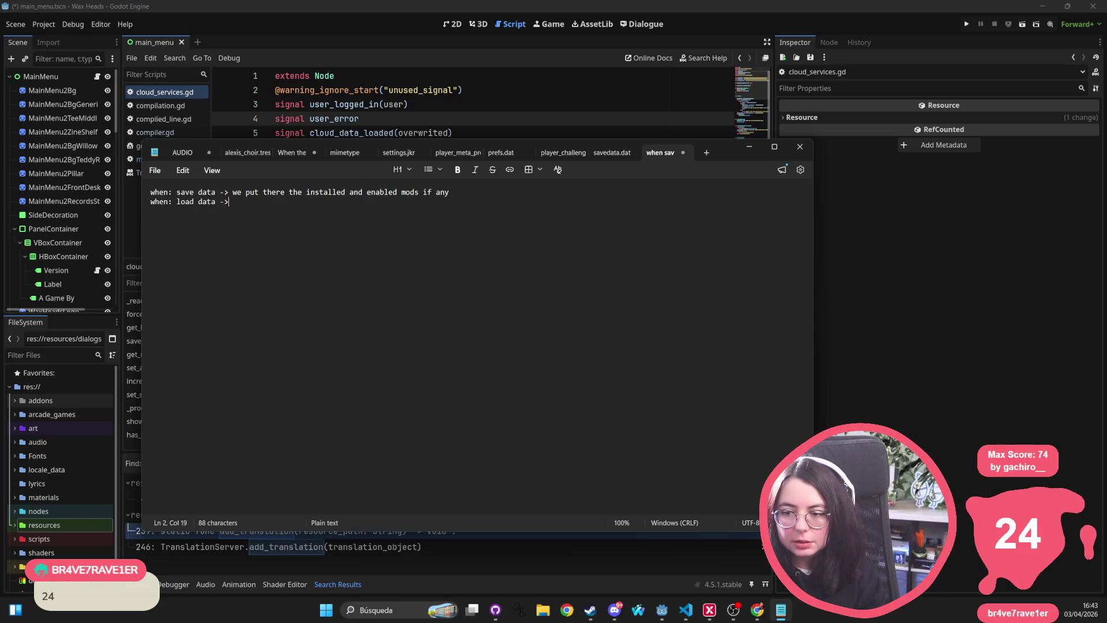
pyautogui.write('we read the')
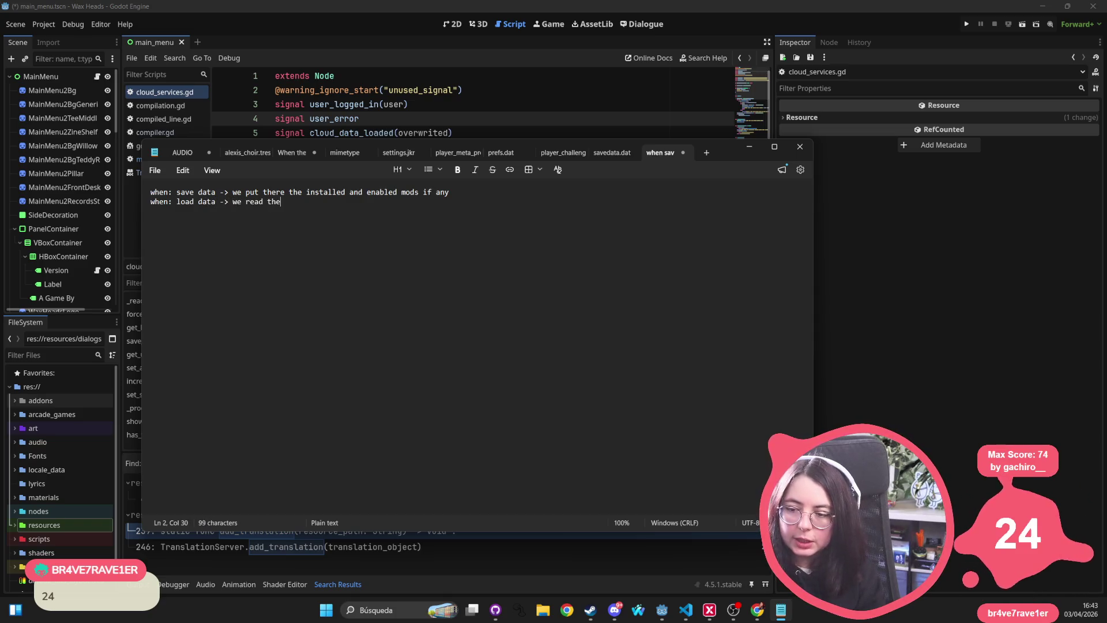
pyautogui.write(' insta')
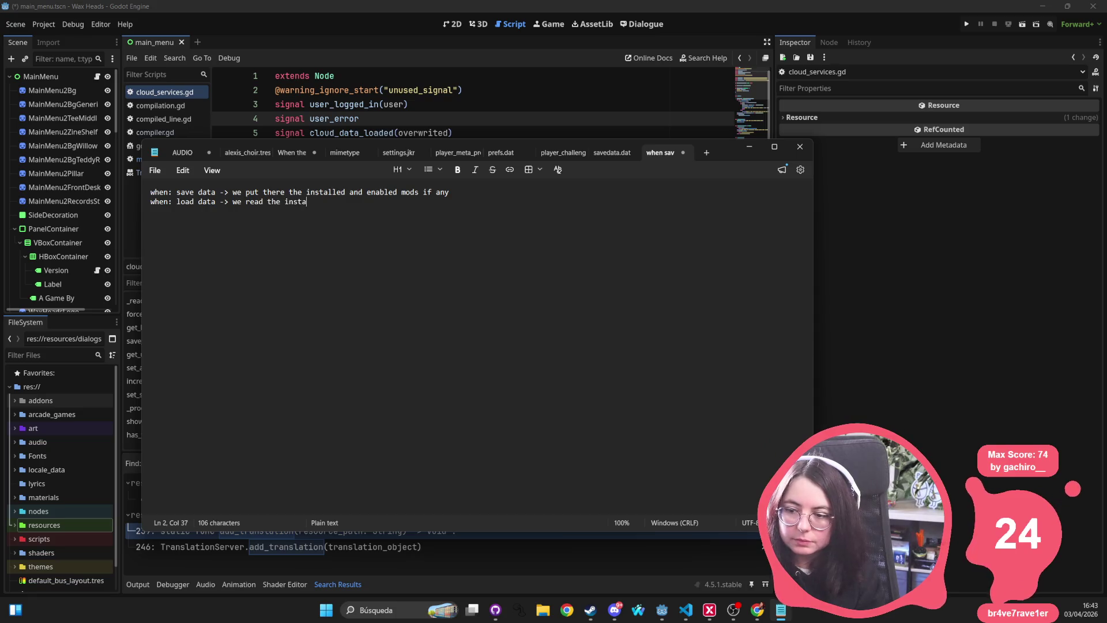
pyautogui.write('lled and enabled mod')
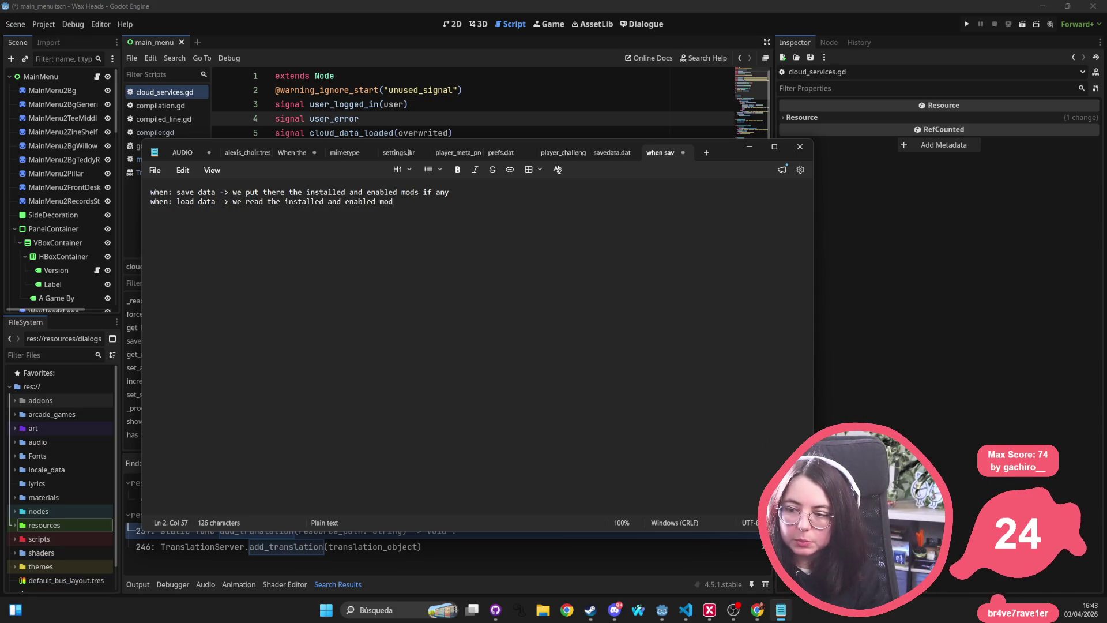
pyautogui.write('s if any')
pyautogui.press('Return')
pyautogui.press('Return')
# Add the condition line 'if current mods != saved mods' with a blank line below
pyautogui.write('if ')
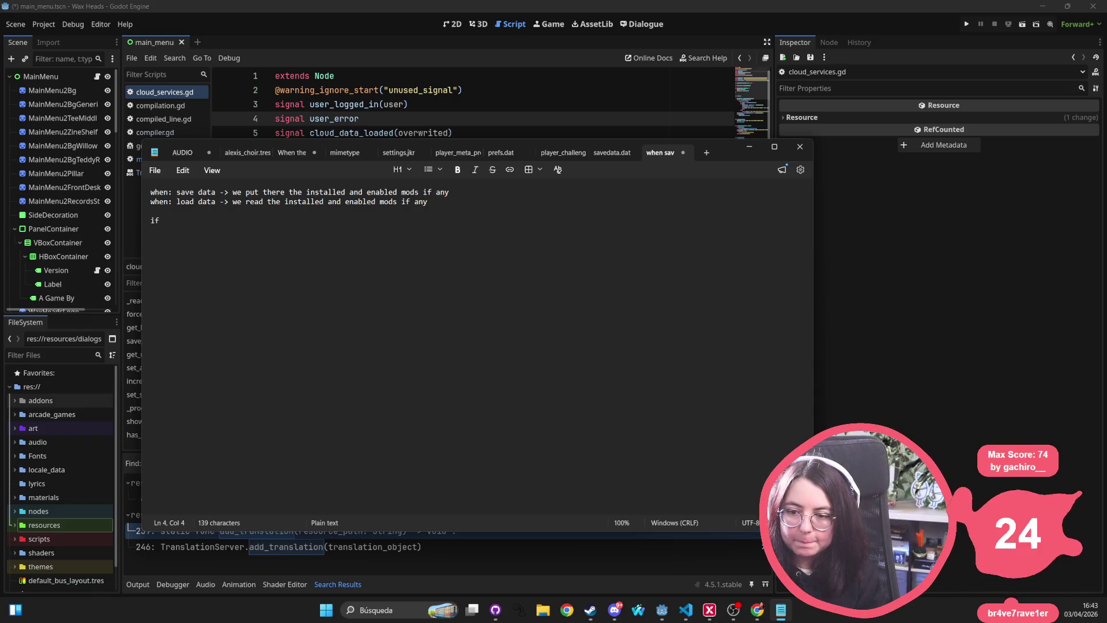
pyautogui.write('cu')
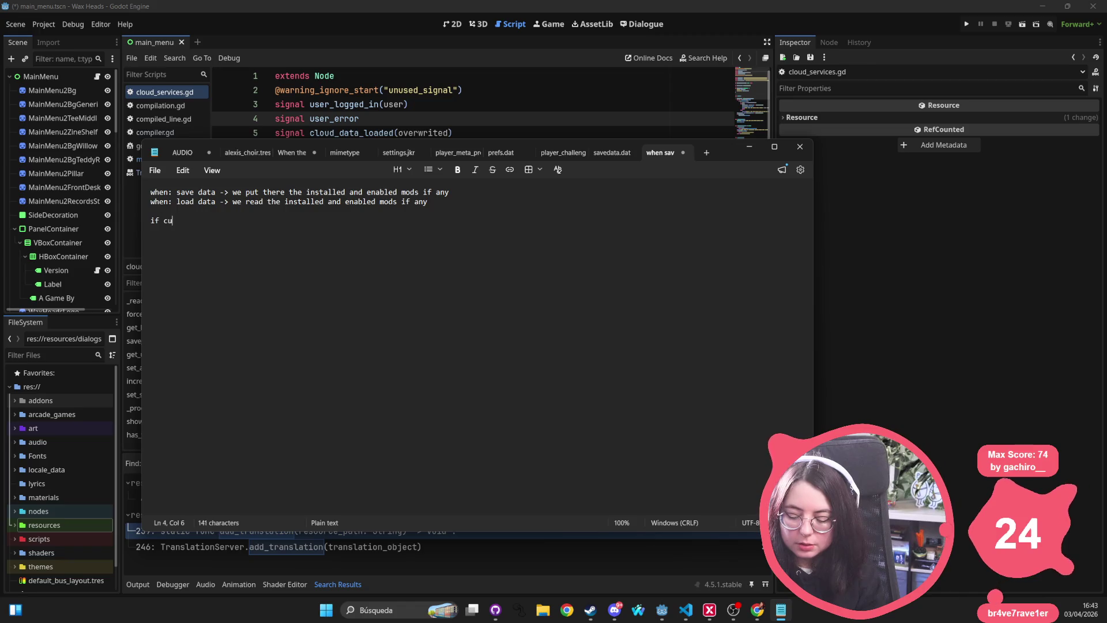
pyautogui.write('rrent mods >')
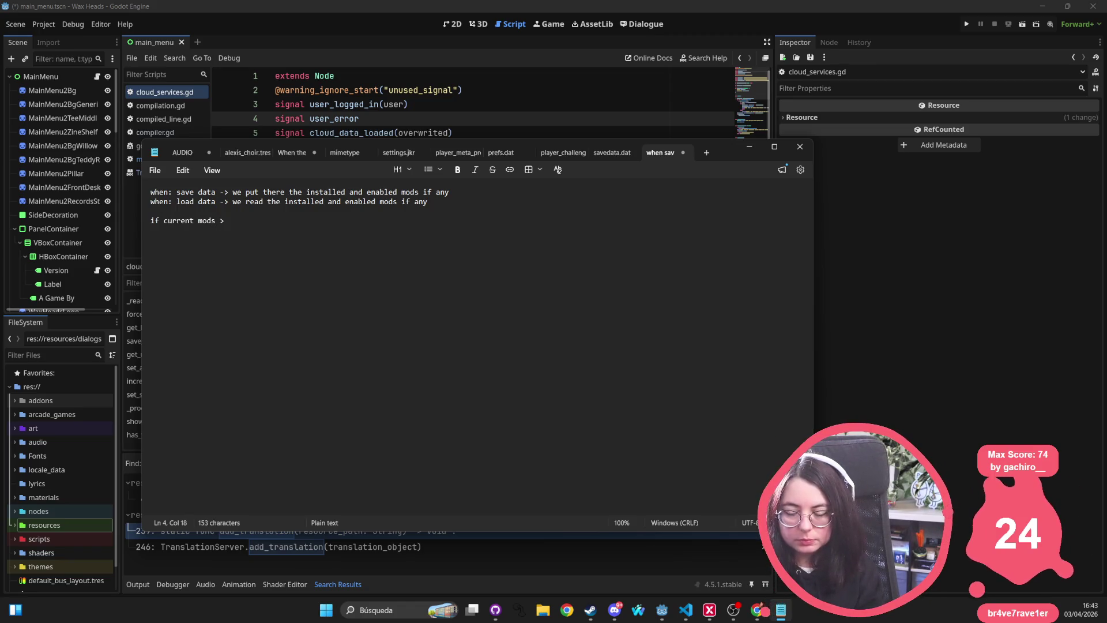
pyautogui.press('BackSpace')
pyautogui.write('!= ')
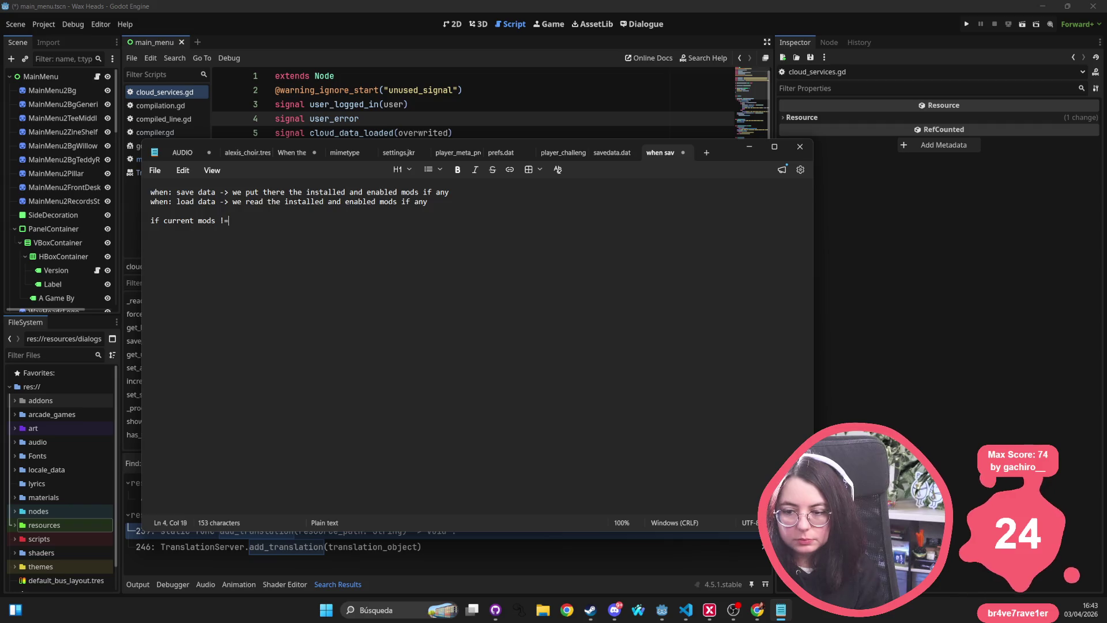
pyautogui.write('saved mods:')
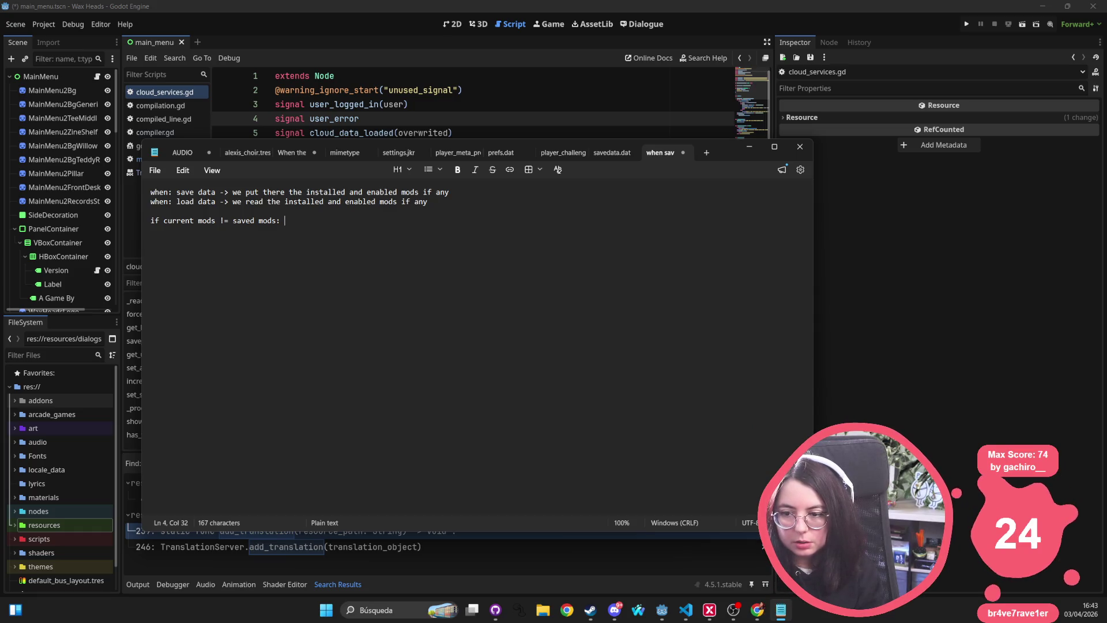
pyautogui.press('Return')
pyautogui.write('T')
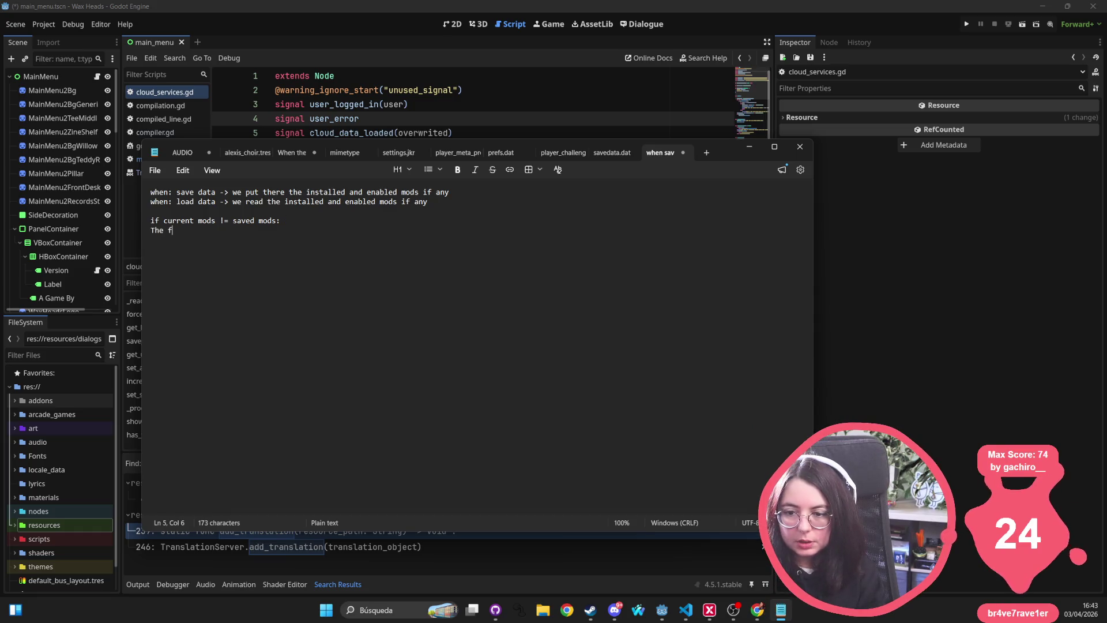
pyautogui.press('BackSpace')
pyautogui.press('Return')
# Type the quoted warning about mods enabled/disabled when saved, possible data loss, and proceeding
pyautogui.write('"T')
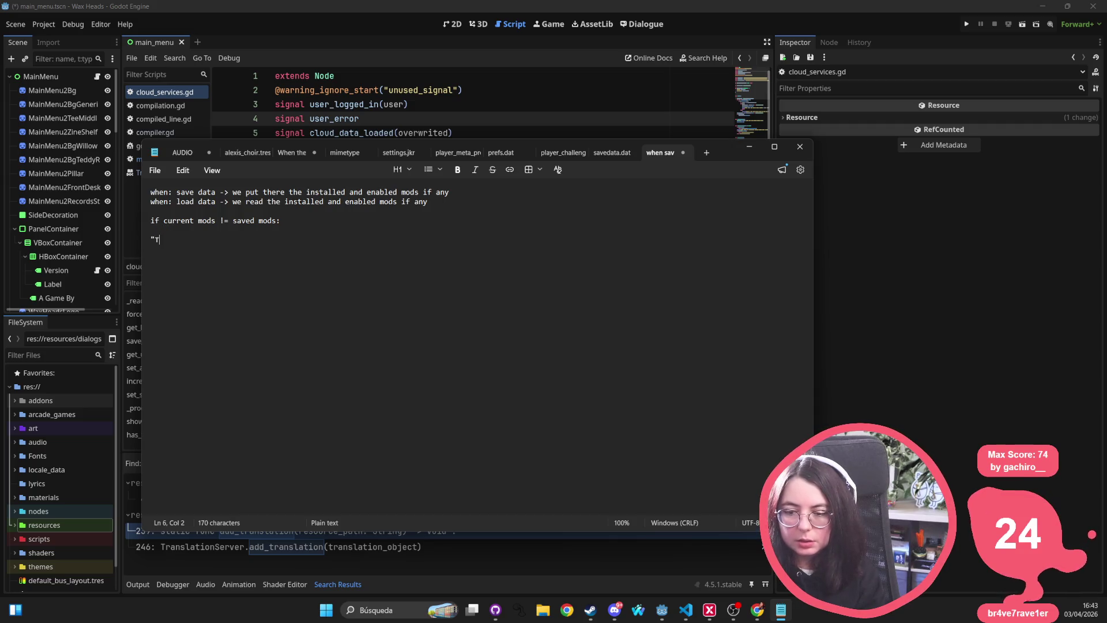
pyautogui.write('he following mo')
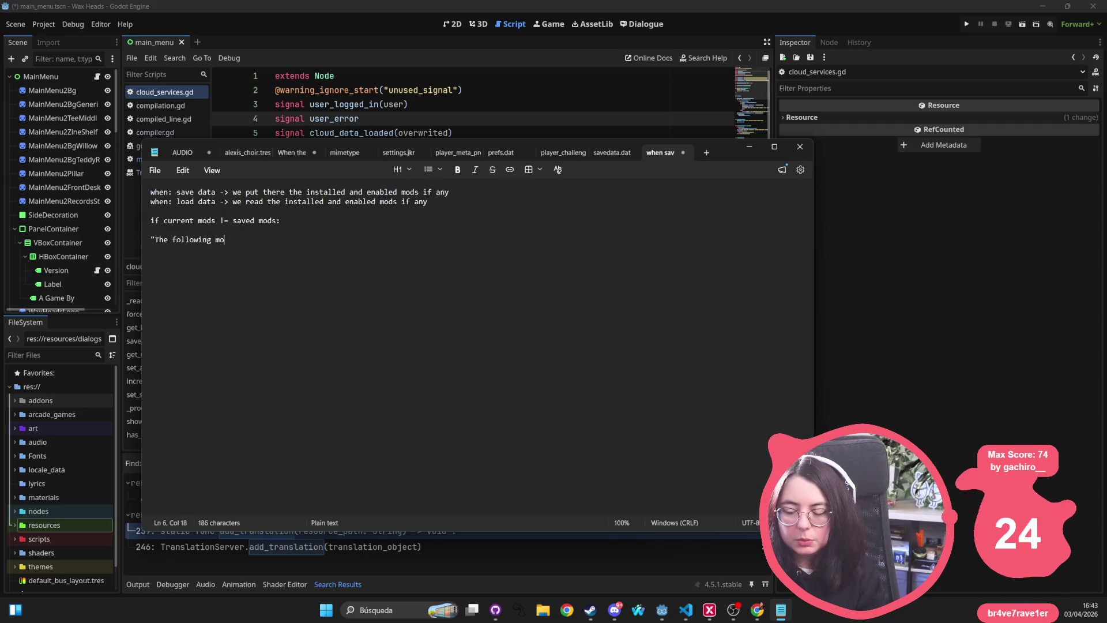
pyautogui.write('ds were')
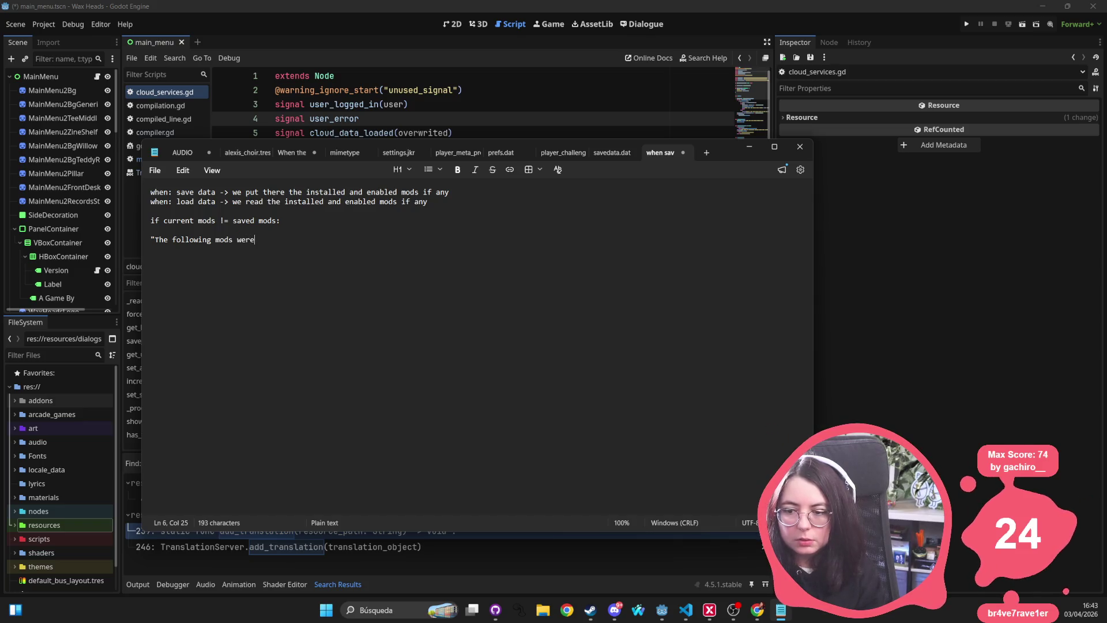
pyautogui.write(' enabled wh')
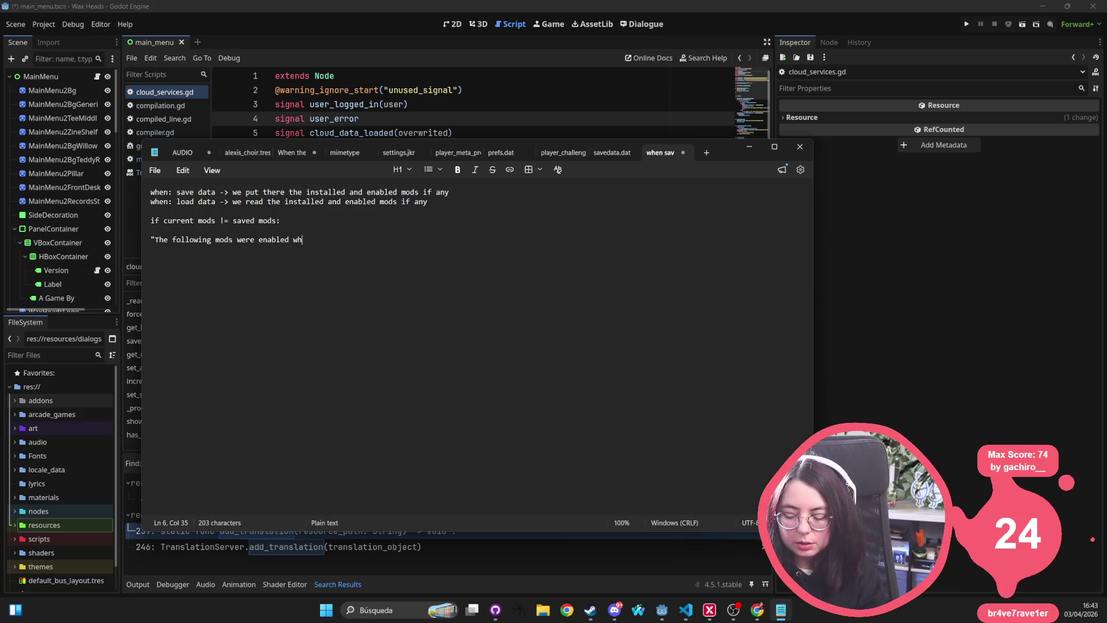
pyautogui.write('en the game')
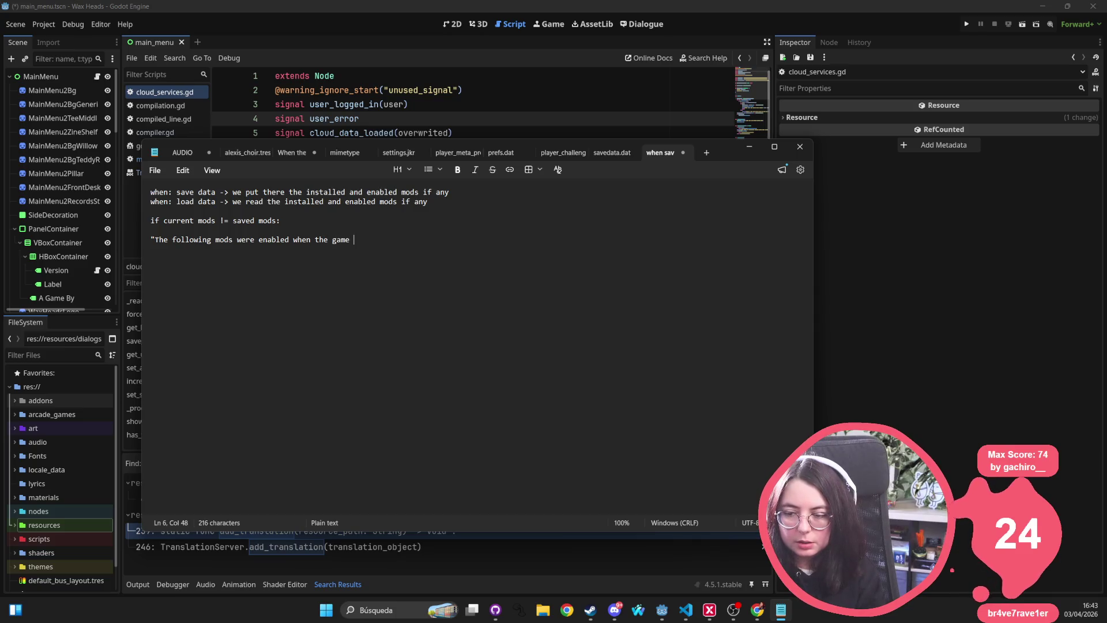
pyautogui.hotkey('ctrl', 'BackSpace')
pyautogui.hotkey('ctrl', 'BackSpace')
pyautogui.hotkey('ctrl', 'BackSpace')
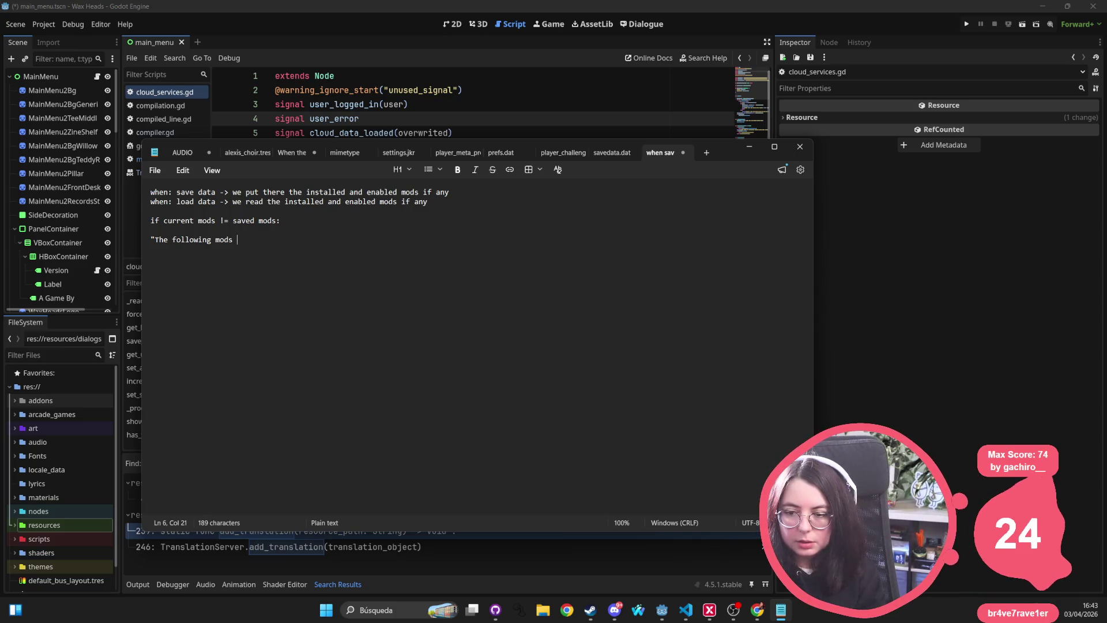
pyautogui.write('mods')
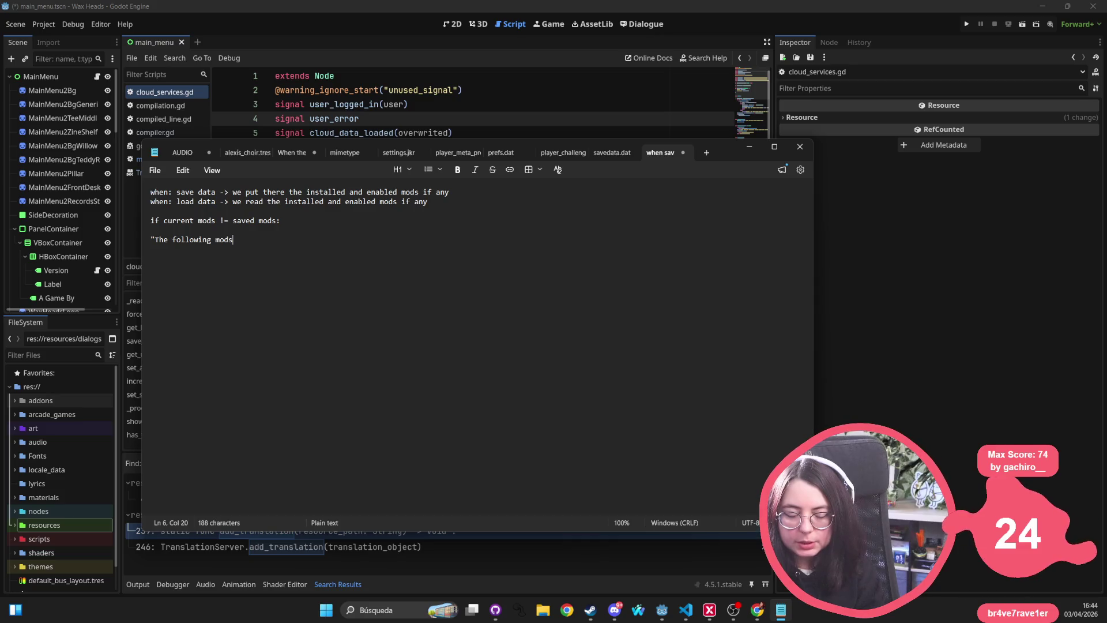
pyautogui.write(' w')
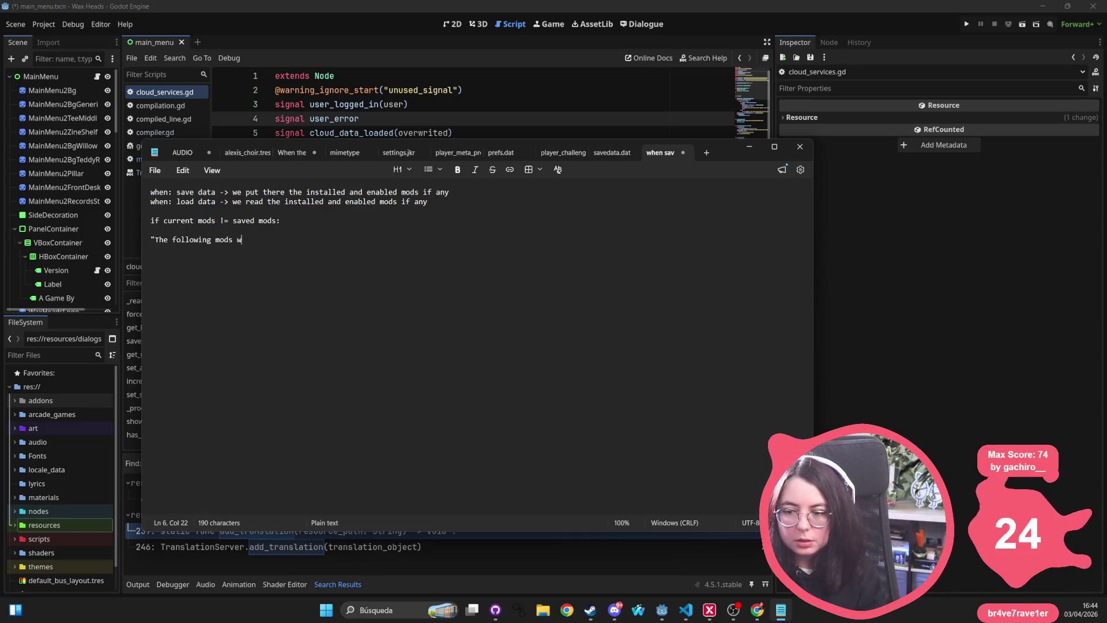
pyautogui.write('here enabled when t')
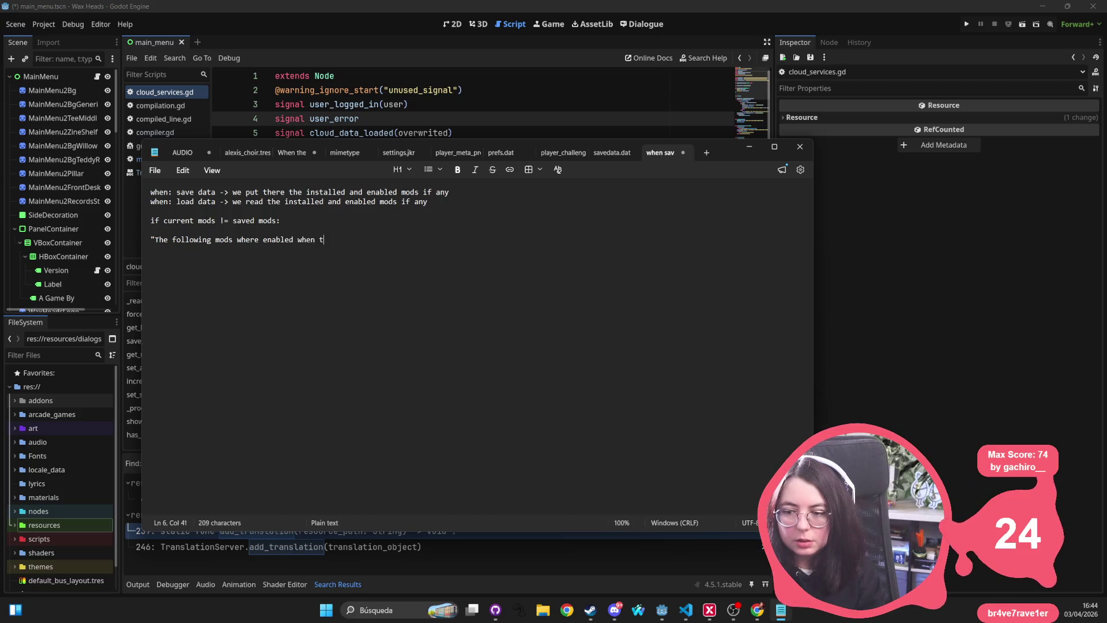
pyautogui.write('he data was saved: ')
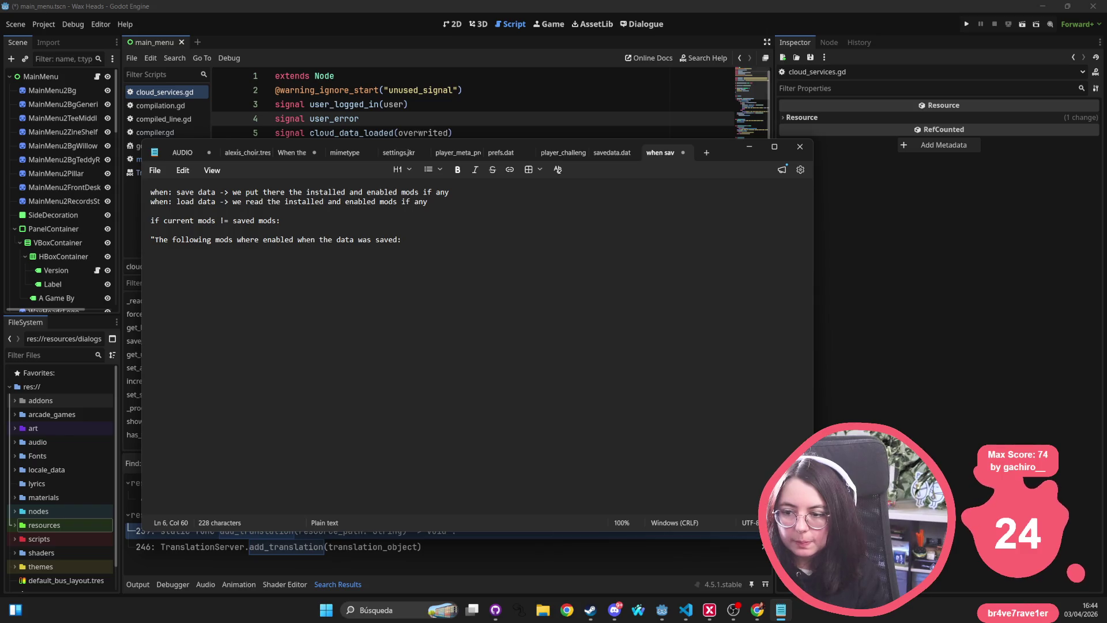
pyautogui.write(', the fo,l')
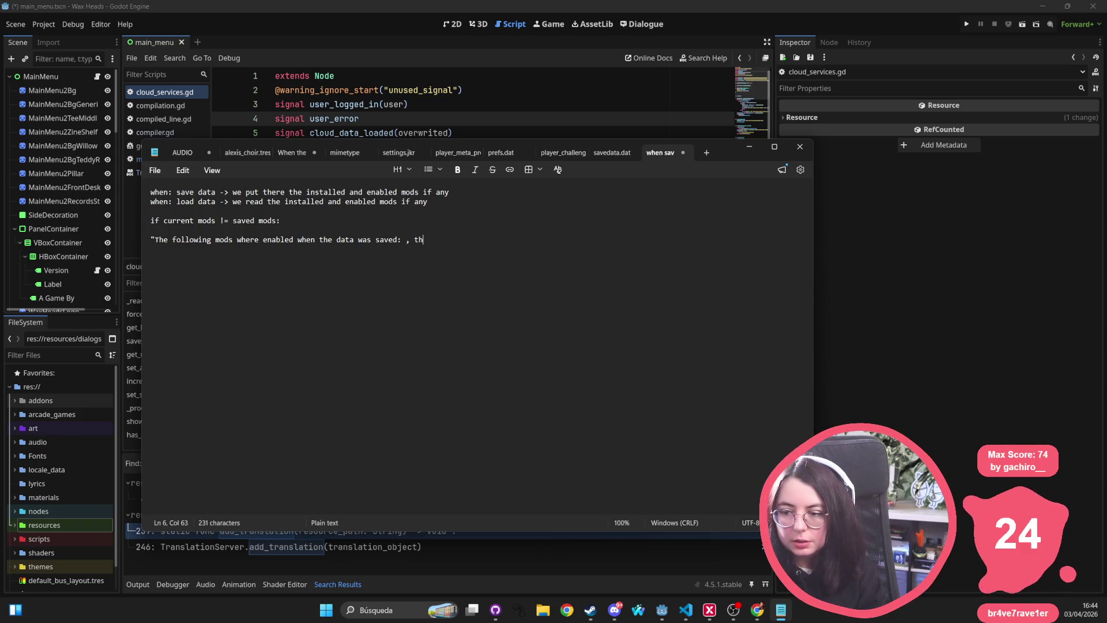
pyautogui.press('BackSpace')
pyautogui.press('BackSpace')
pyautogui.write('llowing mod')
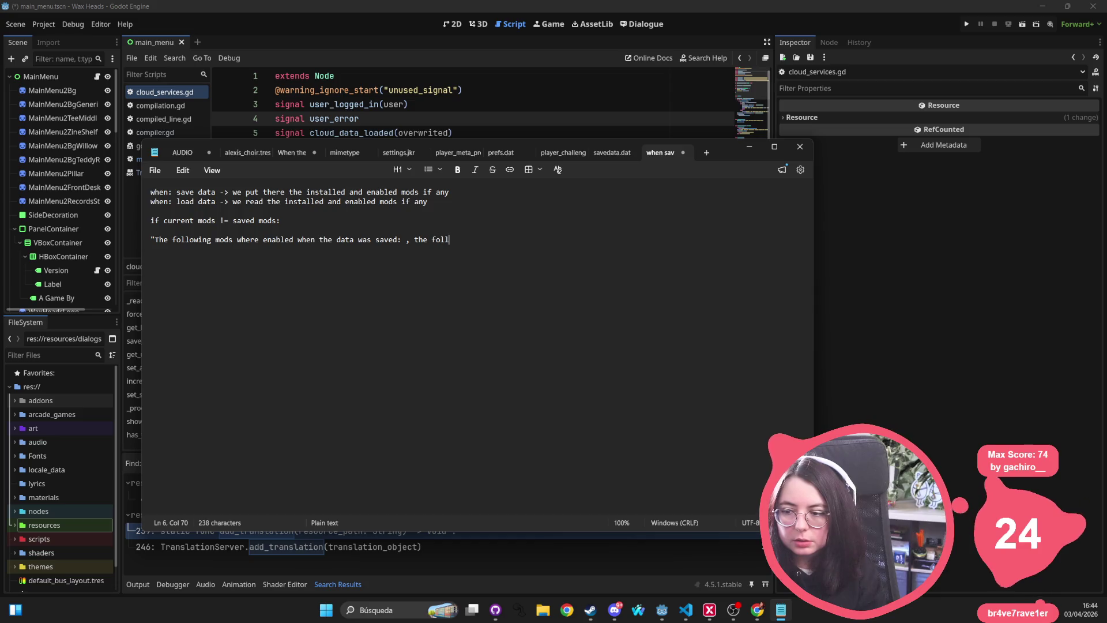
pyautogui.write('s wh')
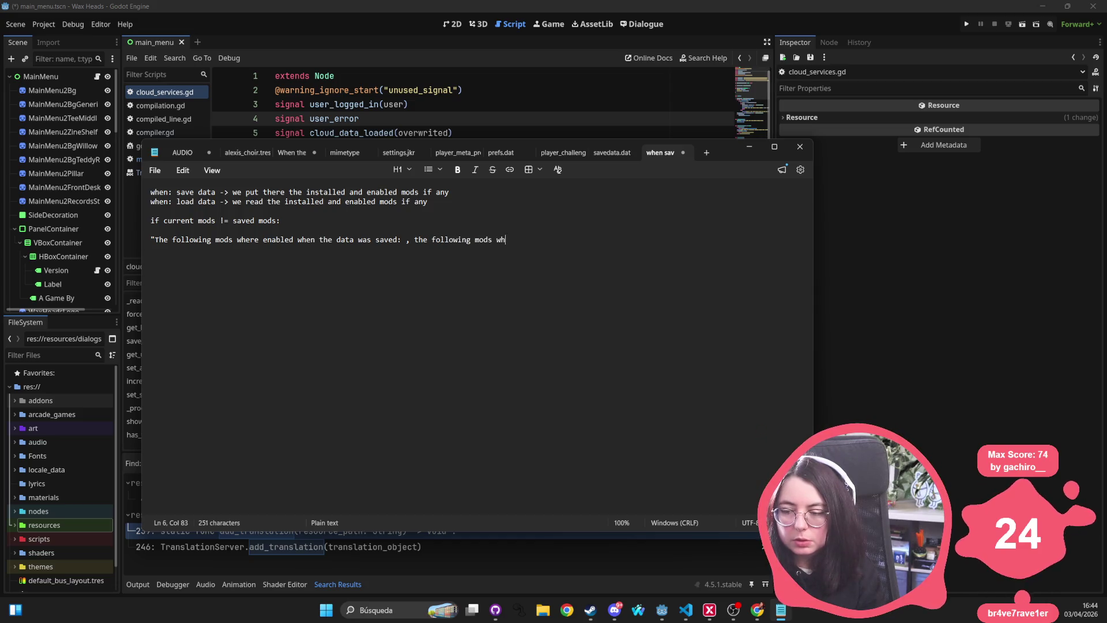
pyautogui.write('ere disab')
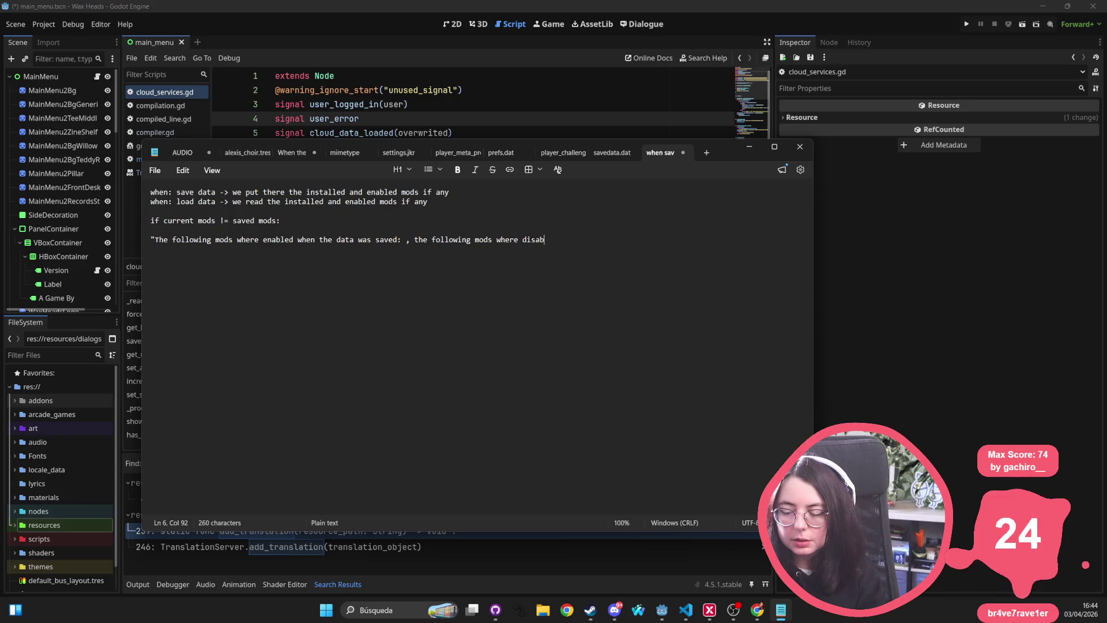
pyautogui.write('led when the data was savb')
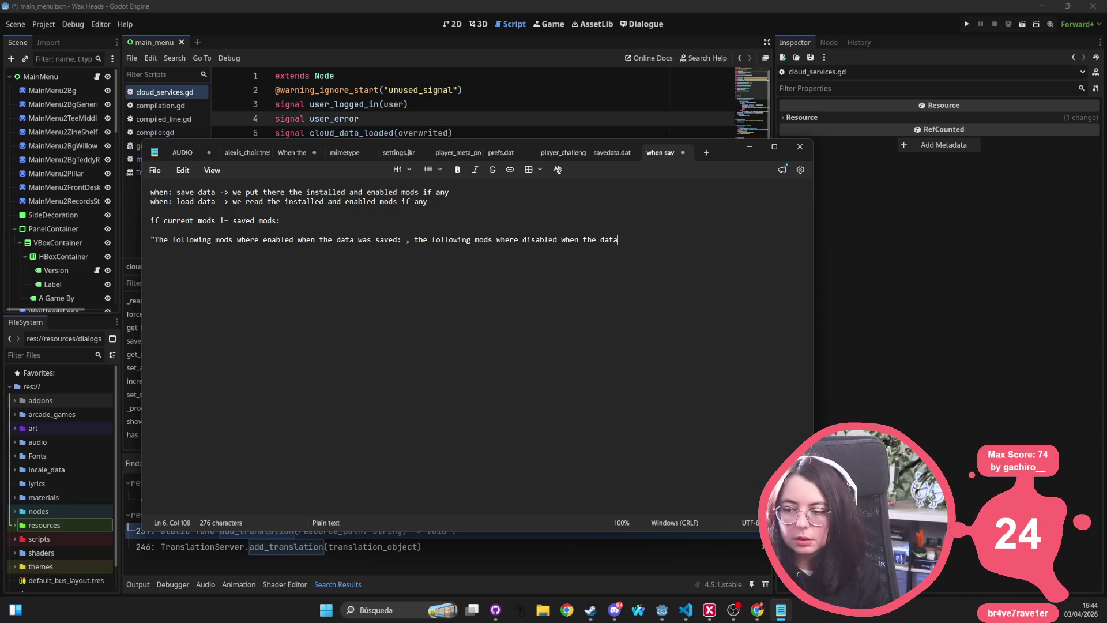
pyautogui.press('BackSpace')
pyautogui.write('ed')
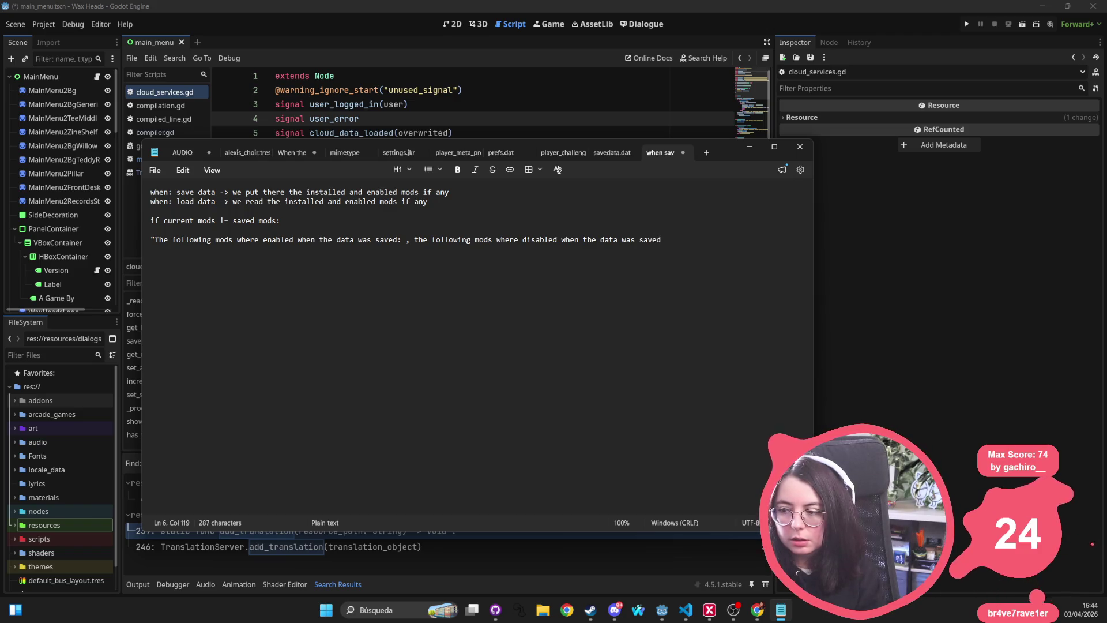
pyautogui.write('. Loading this game may result in da')
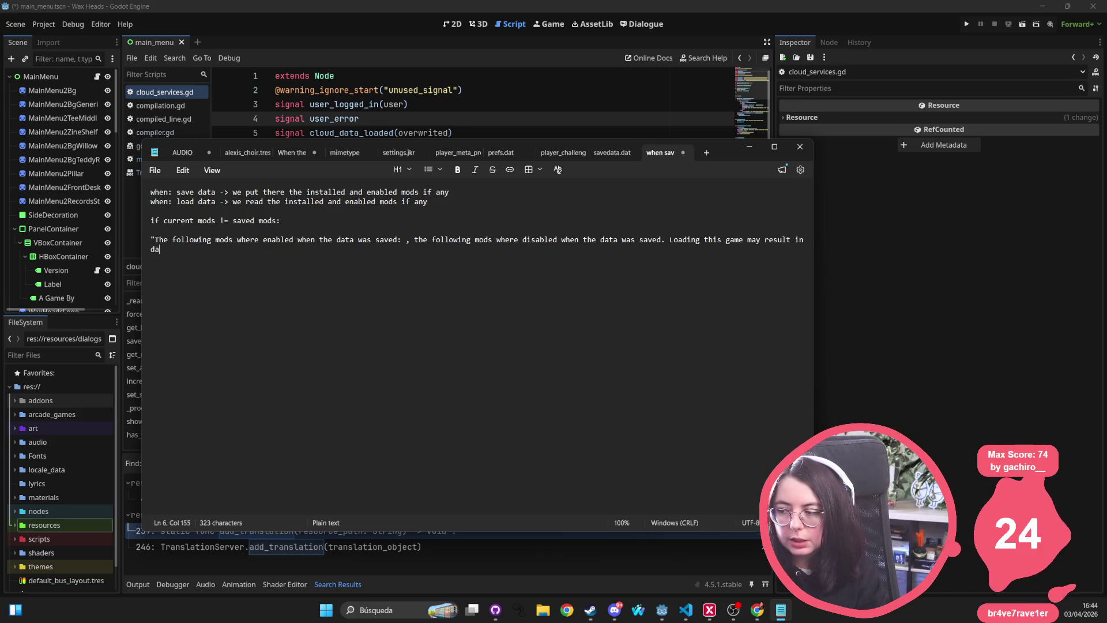
pyautogui.write('ta loss, are you sure you want to proceed?"')
# Insert a %s placeholder after each 'saved:' in the warning
pyautogui.moveTo(479, 253)
pyautogui.mouseDown()
pyautogui.moveTo(149, 238)
pyautogui.moveTo(151, 248)
pyautogui.moveTo(346, 250)
pyautogui.moveTo(148, 232)
pyautogui.mouseUp()
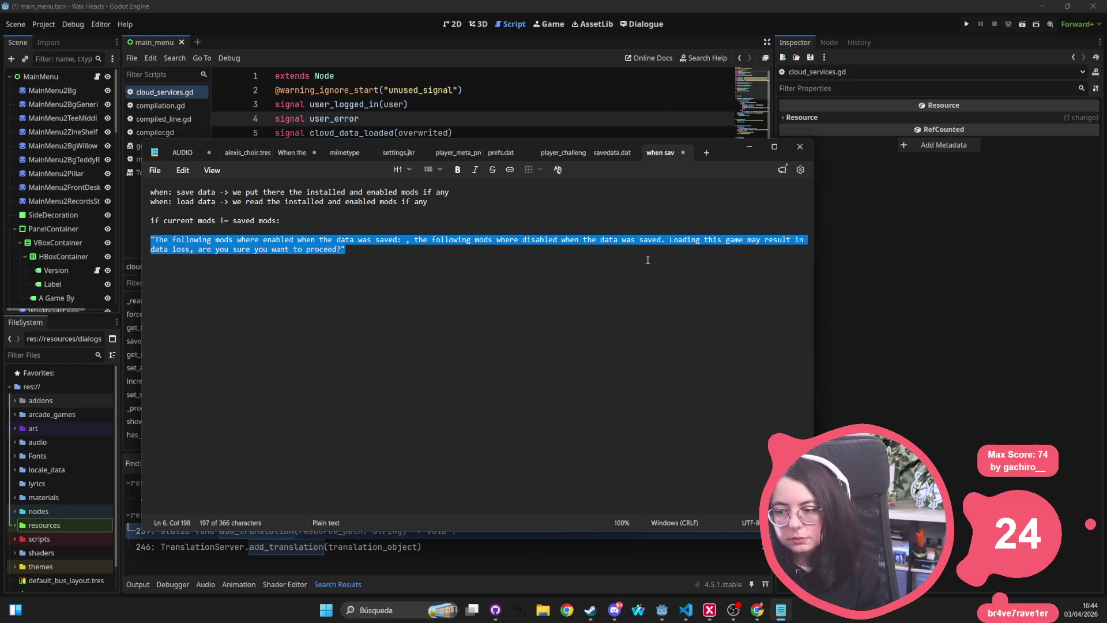
pyautogui.press('Right')
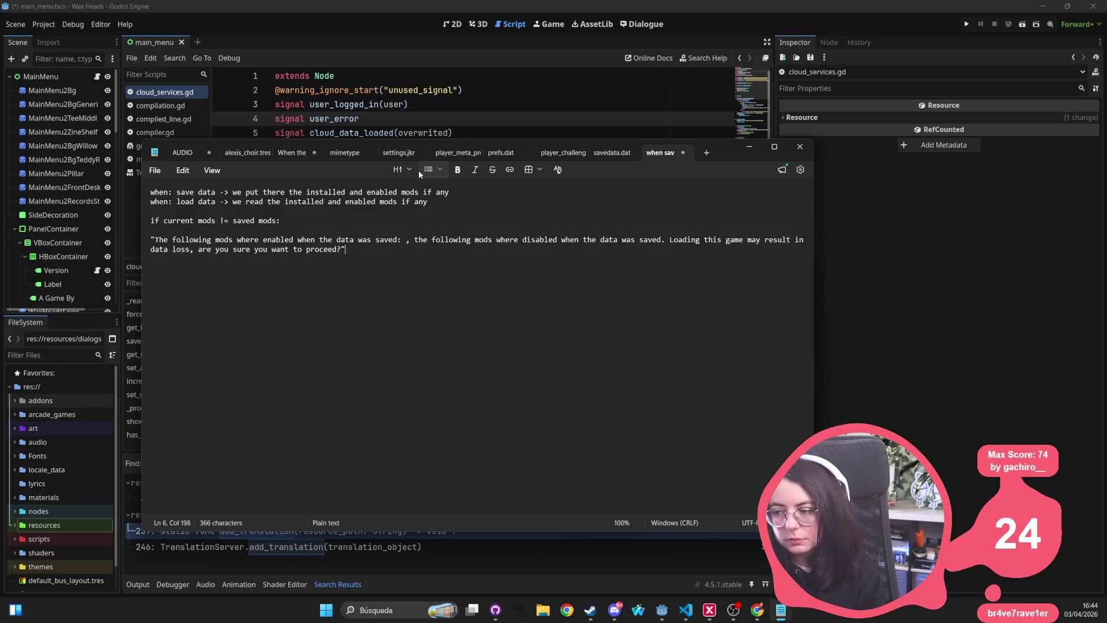
pyautogui.click(662, 240)
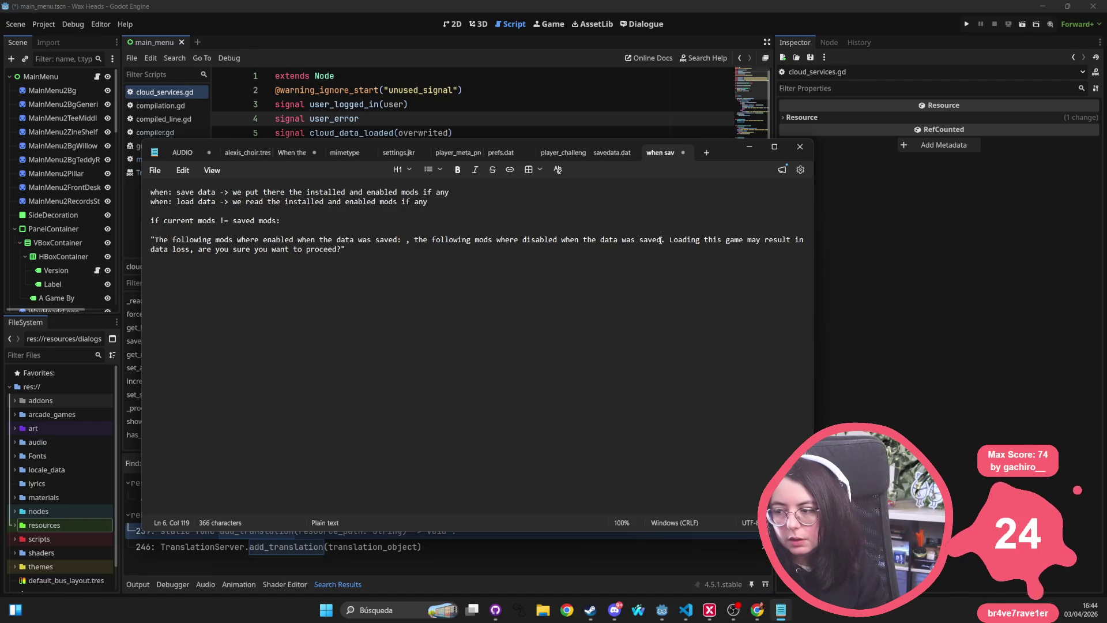
pyautogui.write(';')
pyautogui.press('BackSpace')
pyautogui.press('BackSpace')
pyautogui.write(': %s')
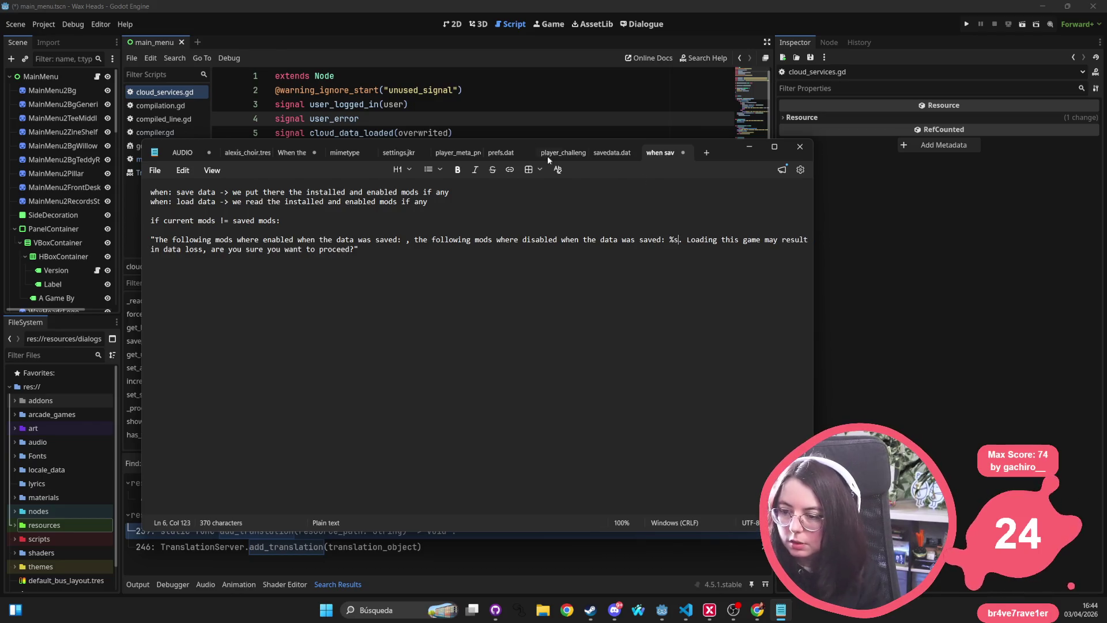
pyautogui.click(408, 243)
pyautogui.write('%s')
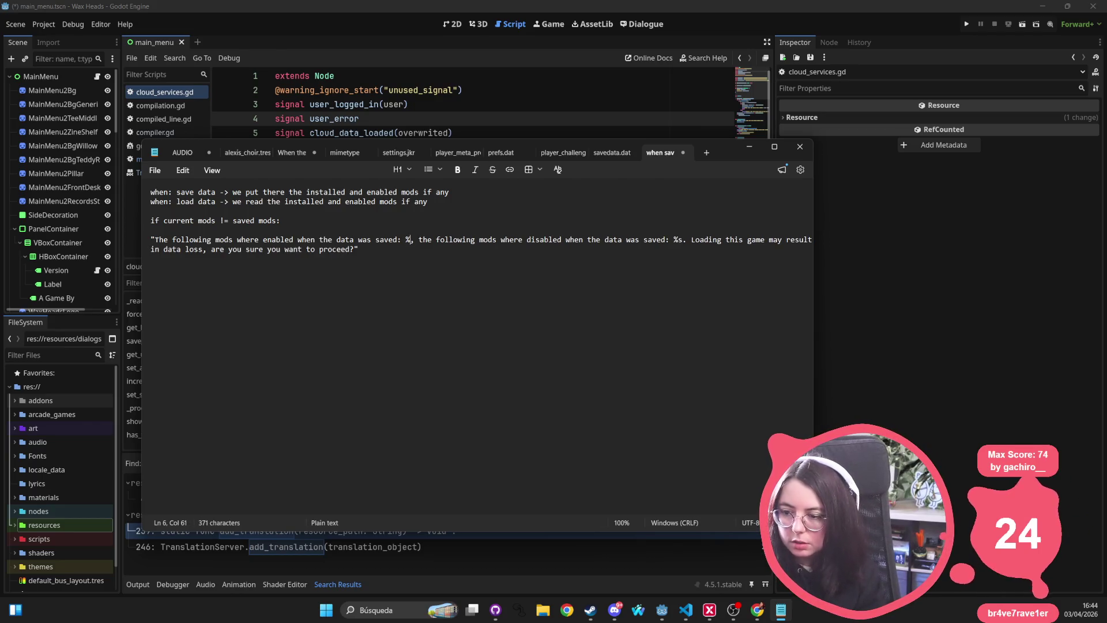
# Reword the ending to 'may result in corrupted games or data loss'
pyautogui.click(413, 267)
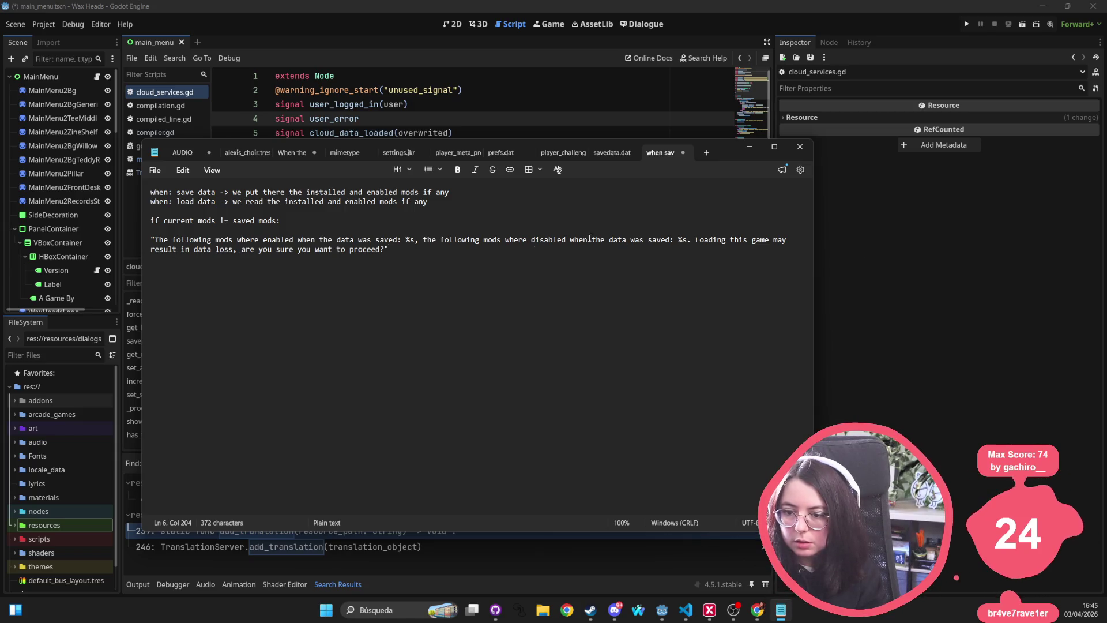
pyautogui.moveTo(774, 240); pyautogui.dragTo(234, 254)
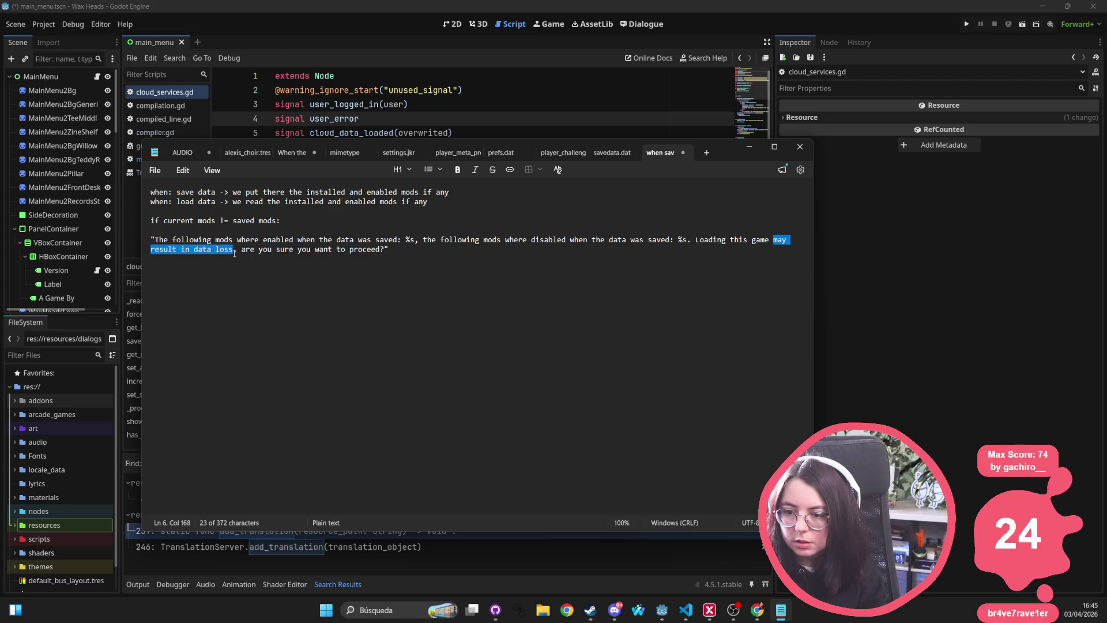
pyautogui.write('MAY RFESUL')
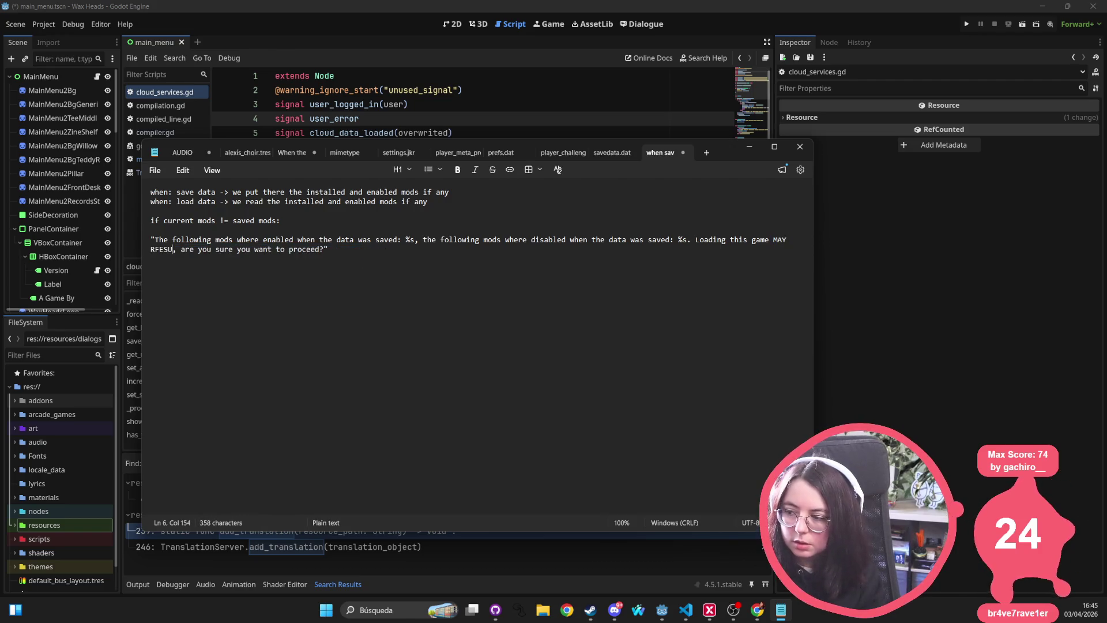
pyautogui.press('BackSpace')
pyautogui.press('BackSpace')
pyautogui.press('BackSpace')
pyautogui.write('ESU')
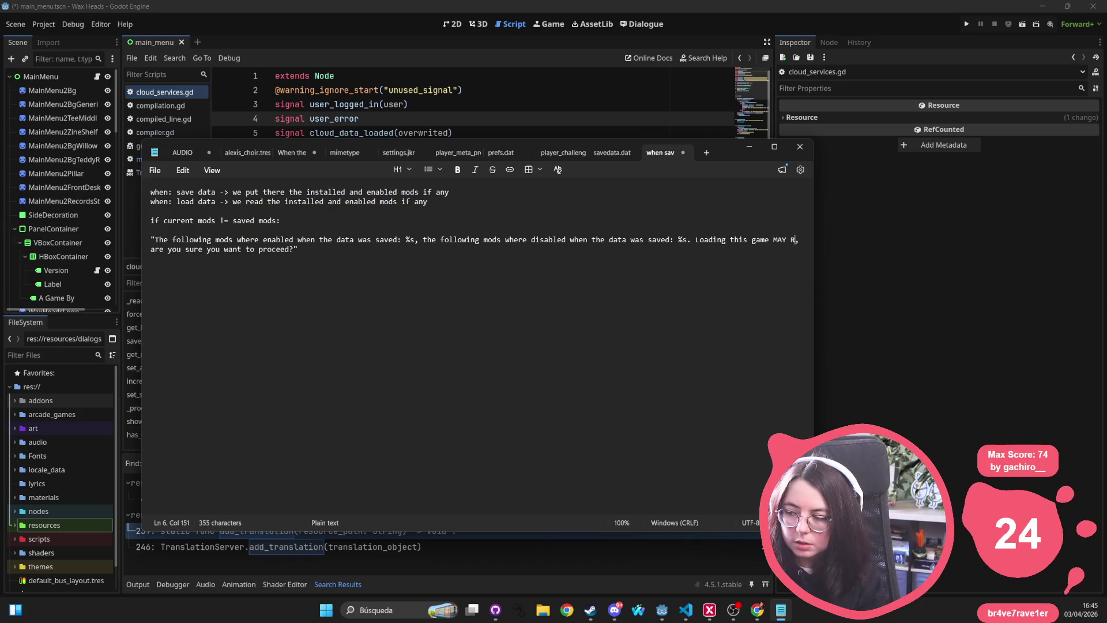
pyautogui.write('LT IN CORRUPTE')
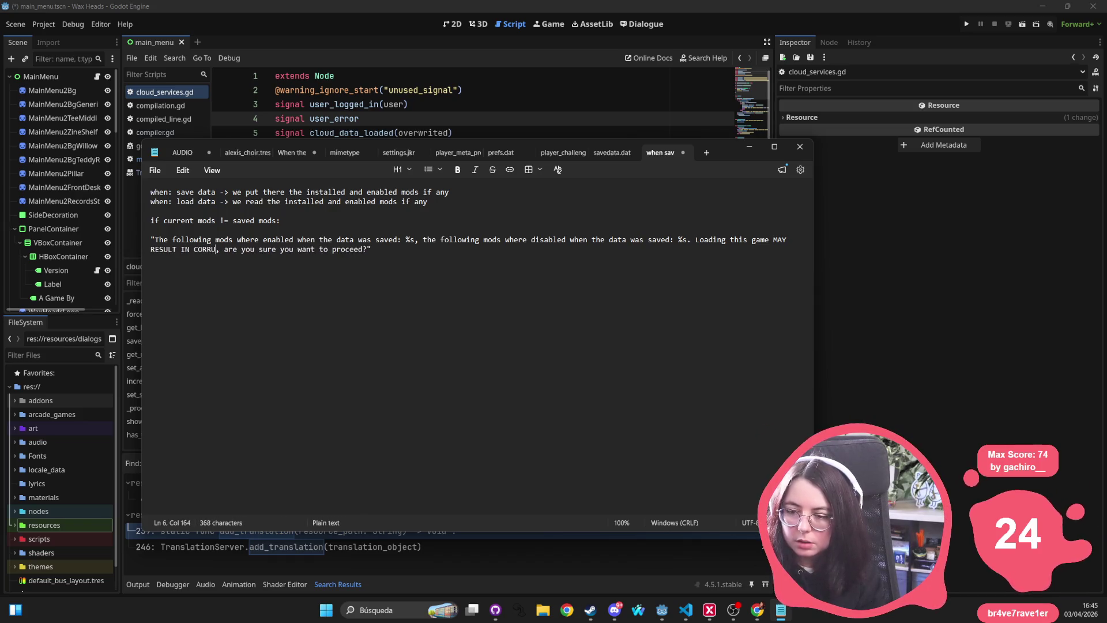
pyautogui.write('D GAMES AND DA')
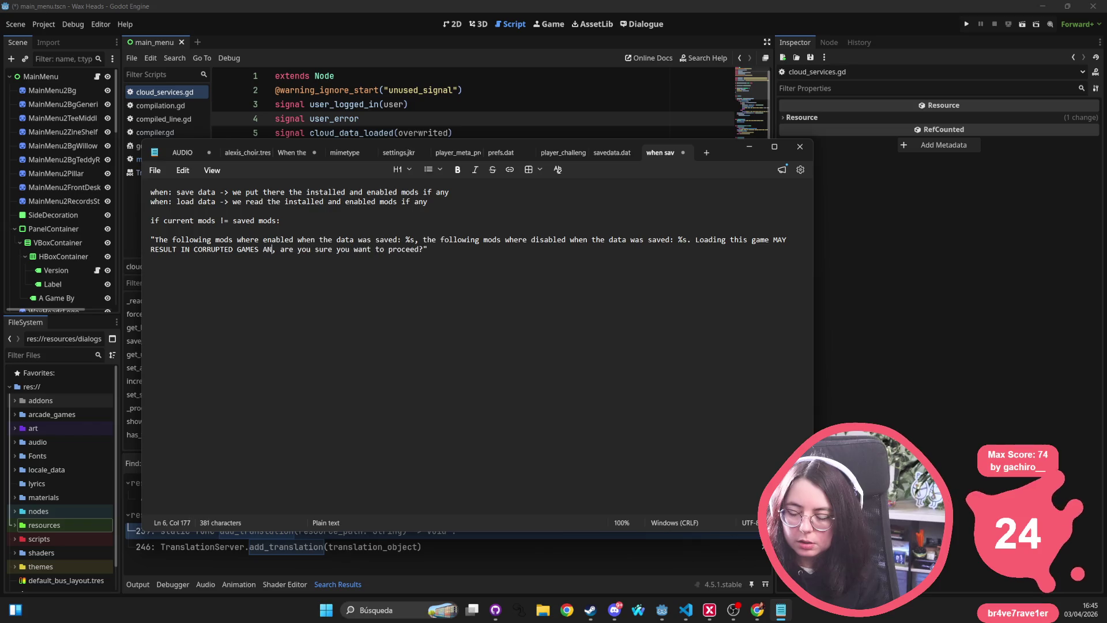
pyautogui.press('BackSpace')
pyautogui.press('BackSpace')
pyautogui.press('BackSpace')
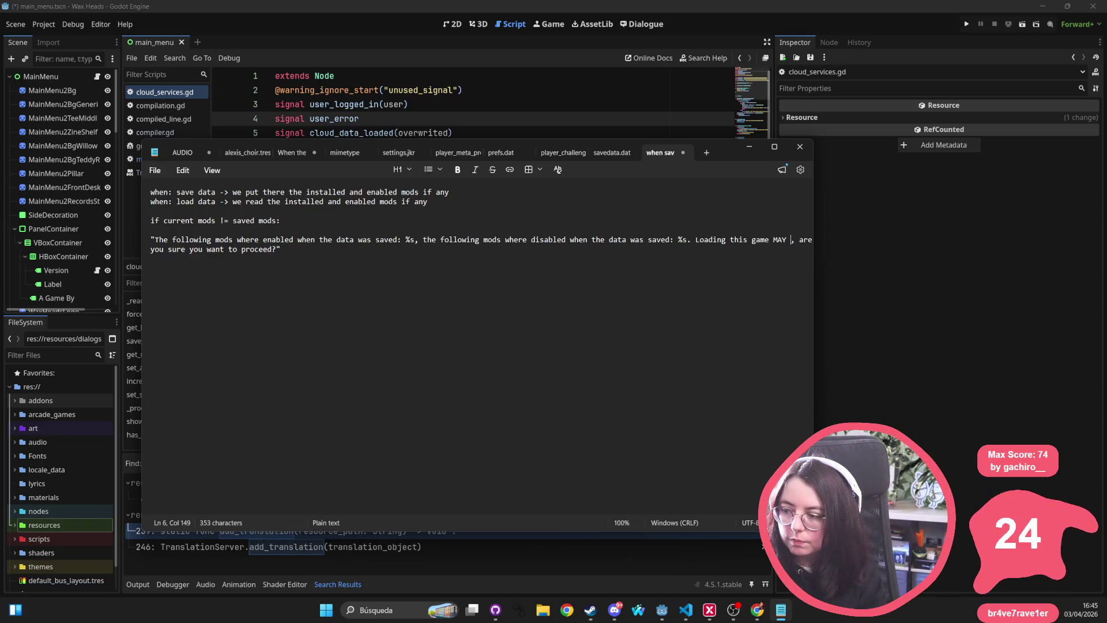
pyautogui.write('may result in con')
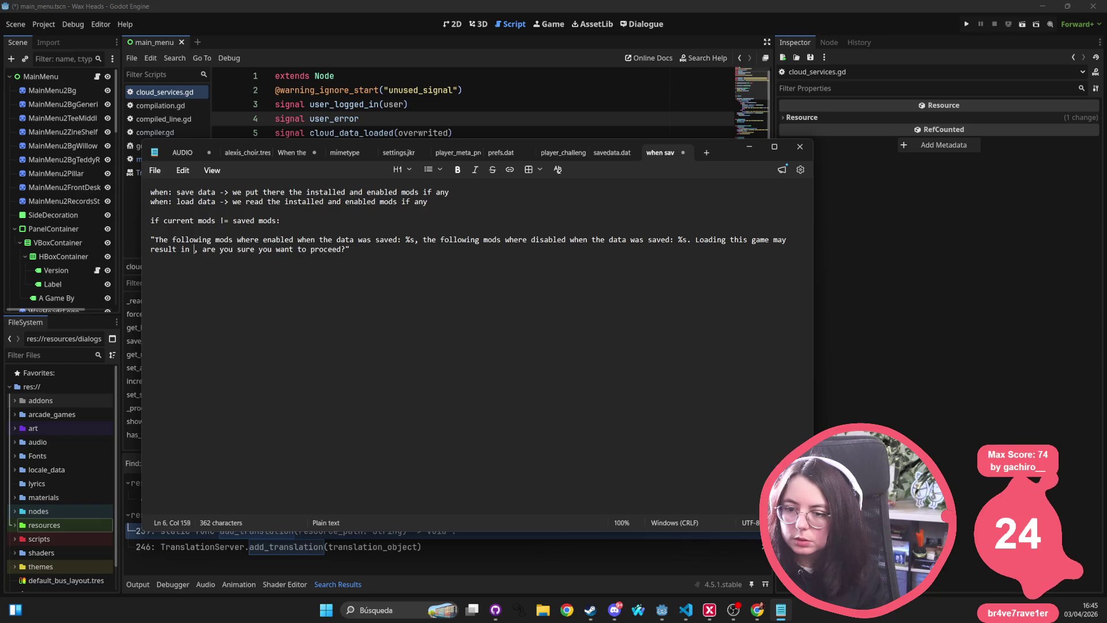
pyautogui.write('rupted')
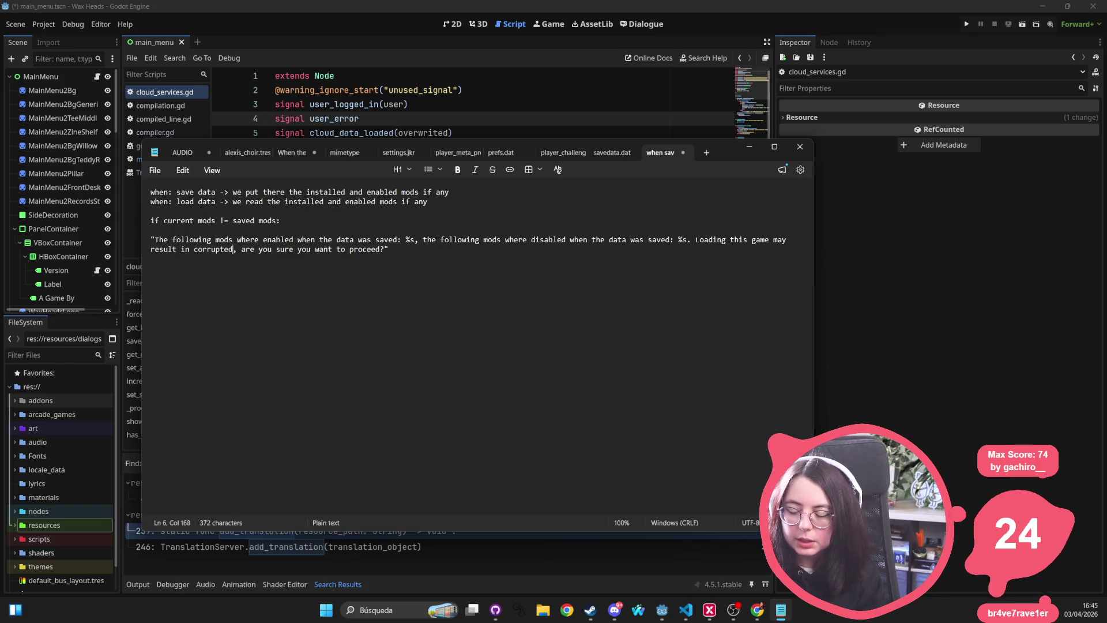
pyautogui.write(' games or data l')
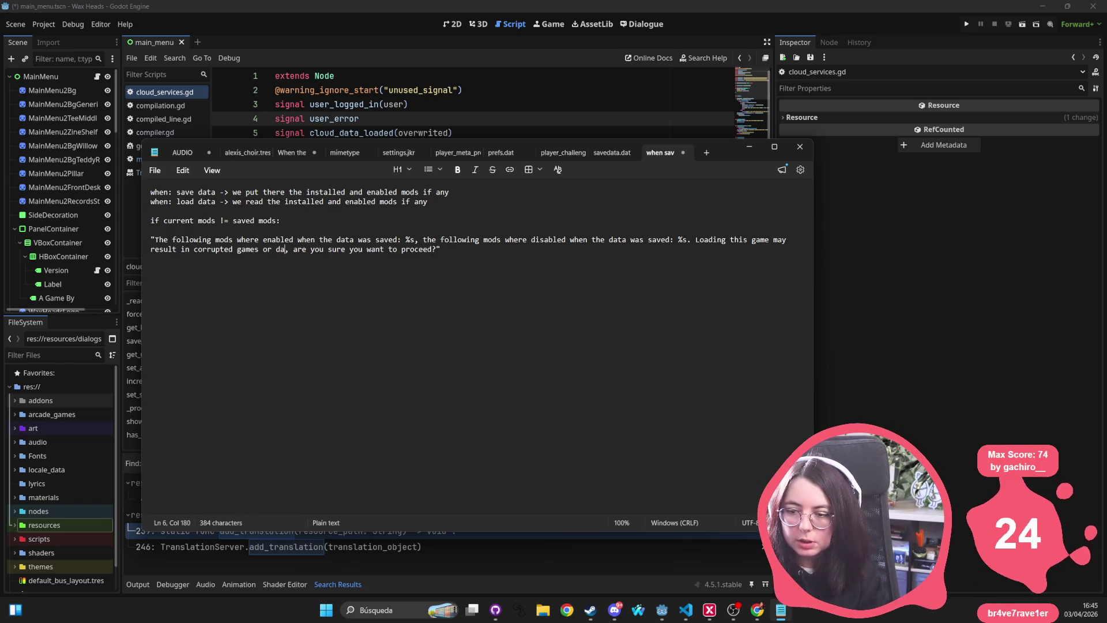
pyautogui.write('oss')
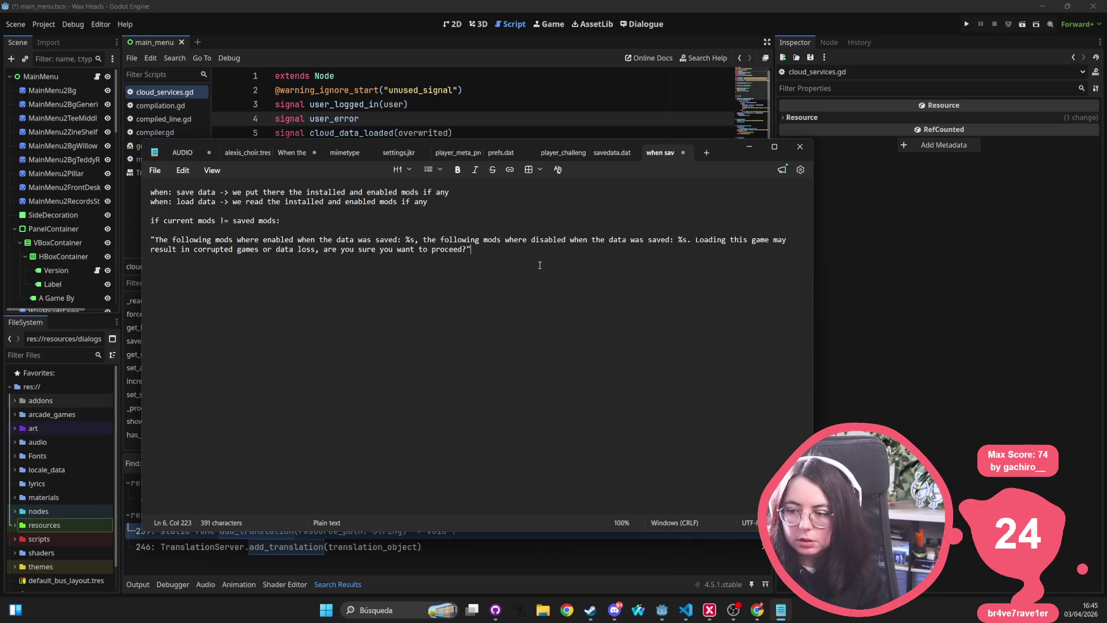
pyautogui.moveTo(472, 250); pyautogui.dragTo(151, 240)
pyautogui.click(434, 249)
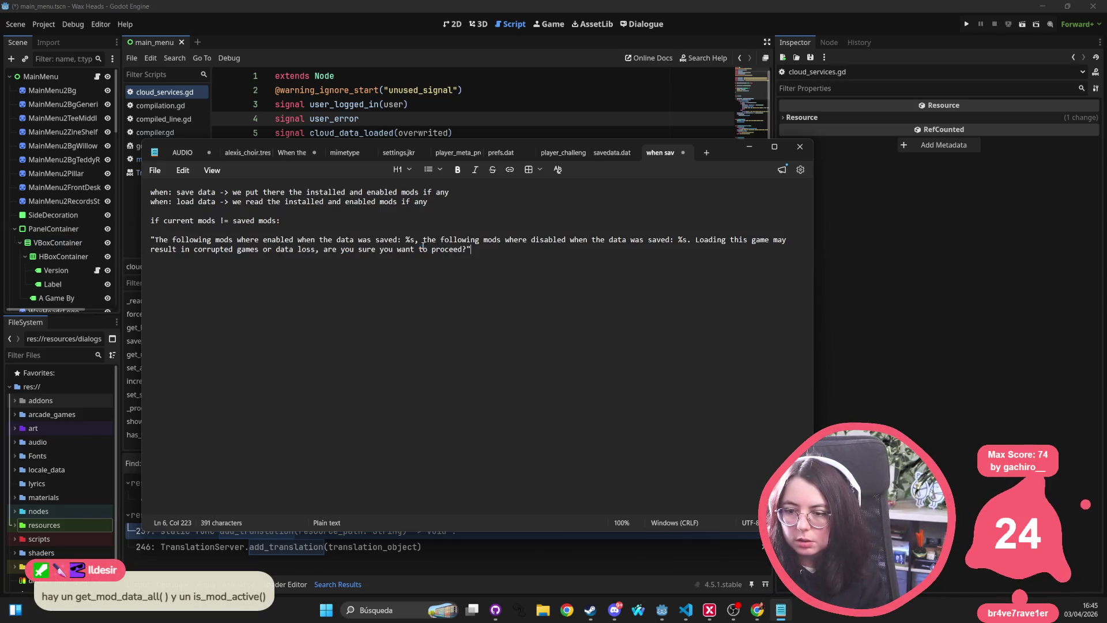
# Change the first clause to 'when the game was last saved'
pyautogui.tripleClick(173, 240)
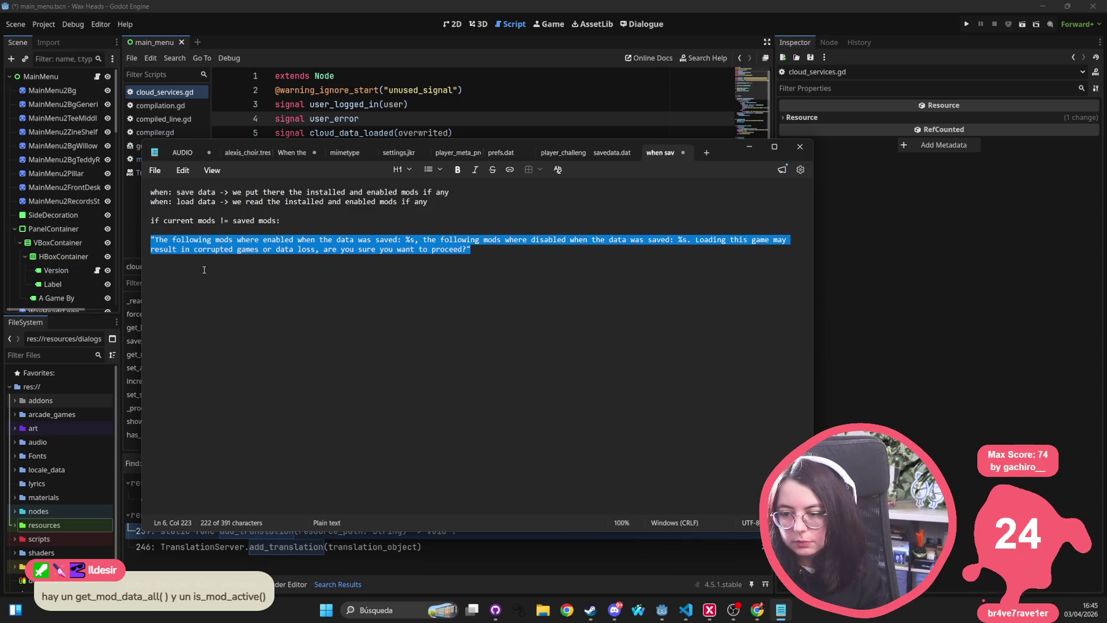
pyautogui.doubleClick(348, 248)
pyautogui.doubleClick(349, 241)
pyautogui.write('game')
pyautogui.press('Right')
pyautogui.press('Right')
pyautogui.press('Right')
pyautogui.write('last')
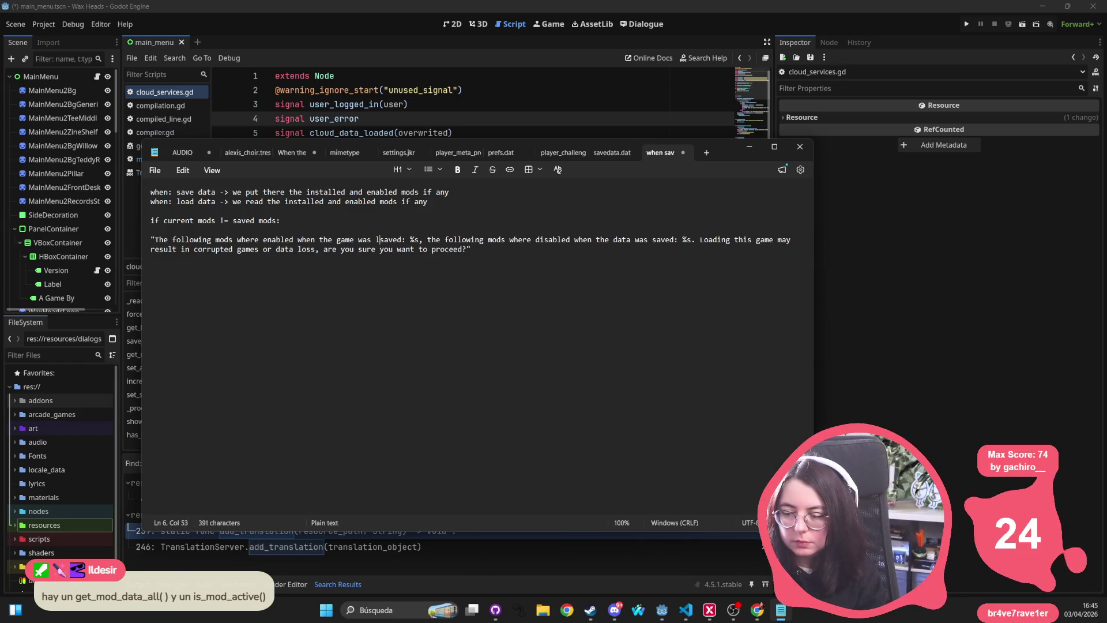
# Wrap each mod-list clause ending in %s in square brackets
pyautogui.moveTo(471, 250); pyautogui.dragTo(93, 233)
pyautogui.press('Left')
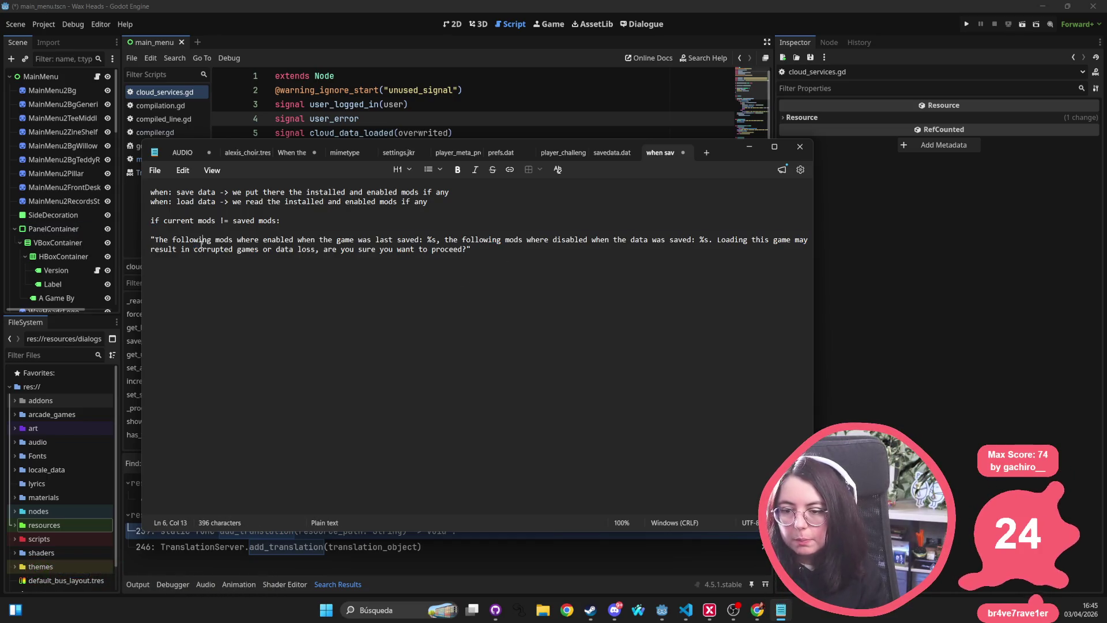
pyautogui.write('[')
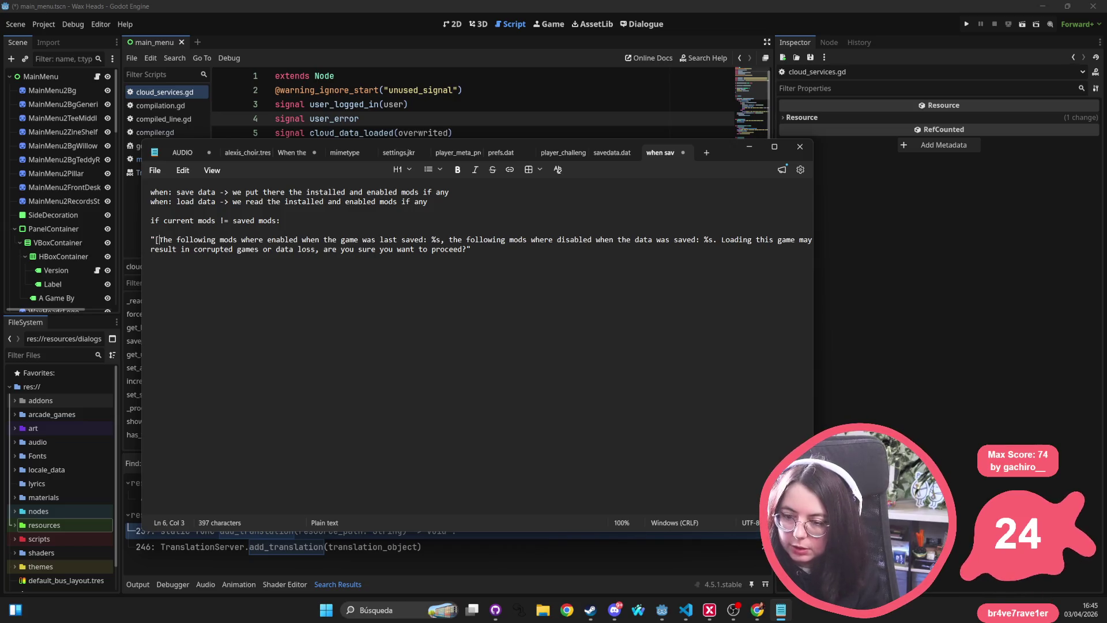
pyautogui.click(362, 240)
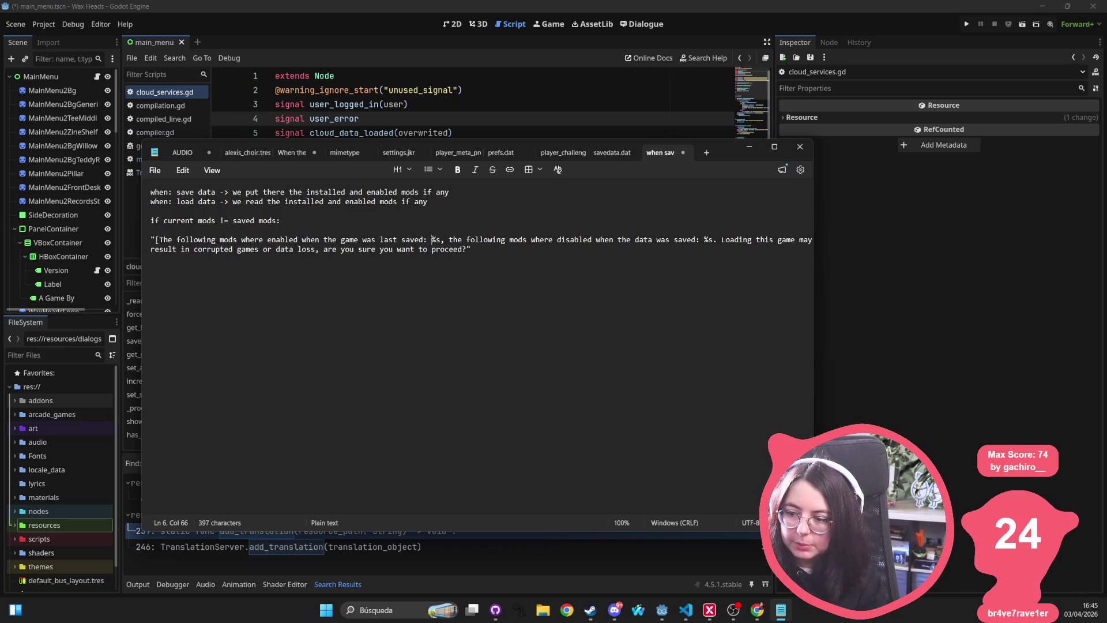
pyautogui.write('], ')
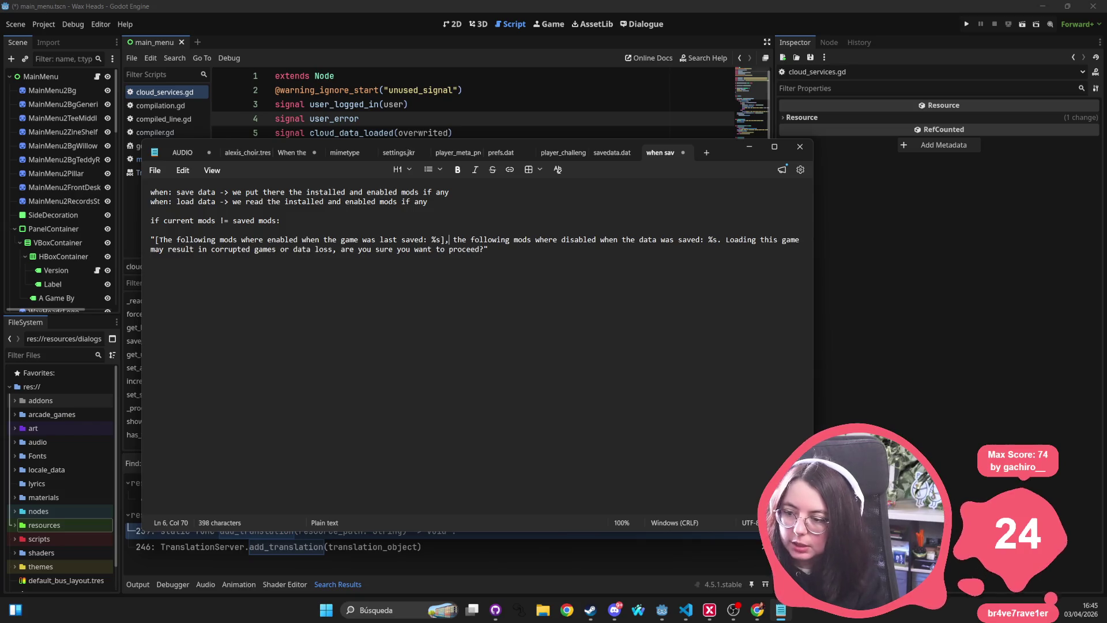
pyautogui.write('[')
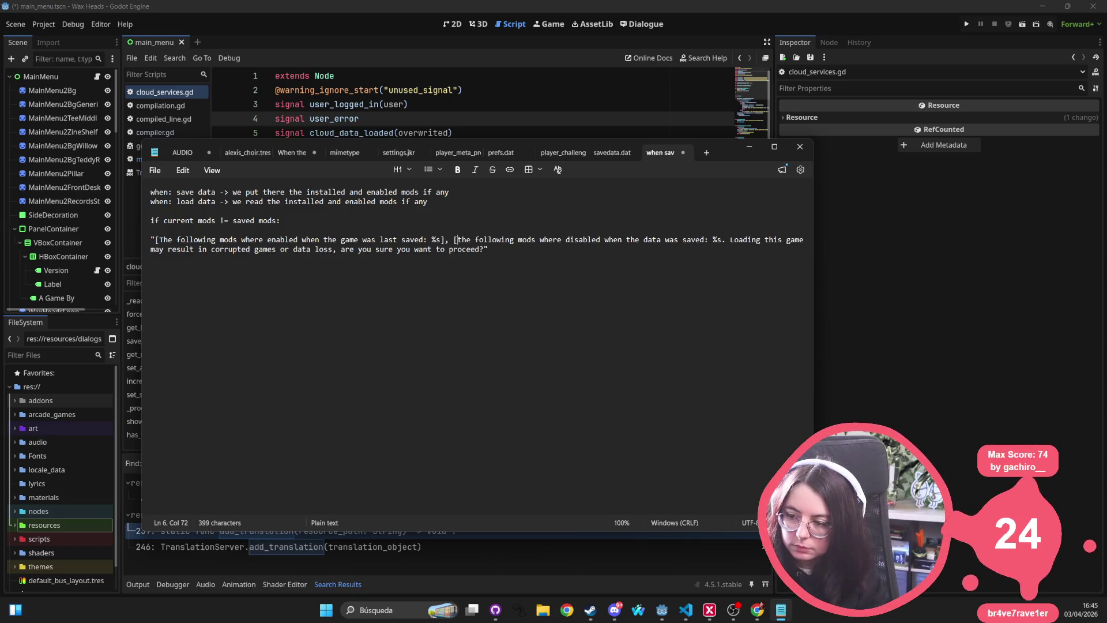
pyautogui.click(665, 240)
pyautogui.click(716, 240)
pyautogui.write(']')
# Start a new note: 'All the methods should be in cloud steam since modding is only available on Steam'
pyautogui.click(488, 249)
pyautogui.press('Return')
pyautogui.press('Return')
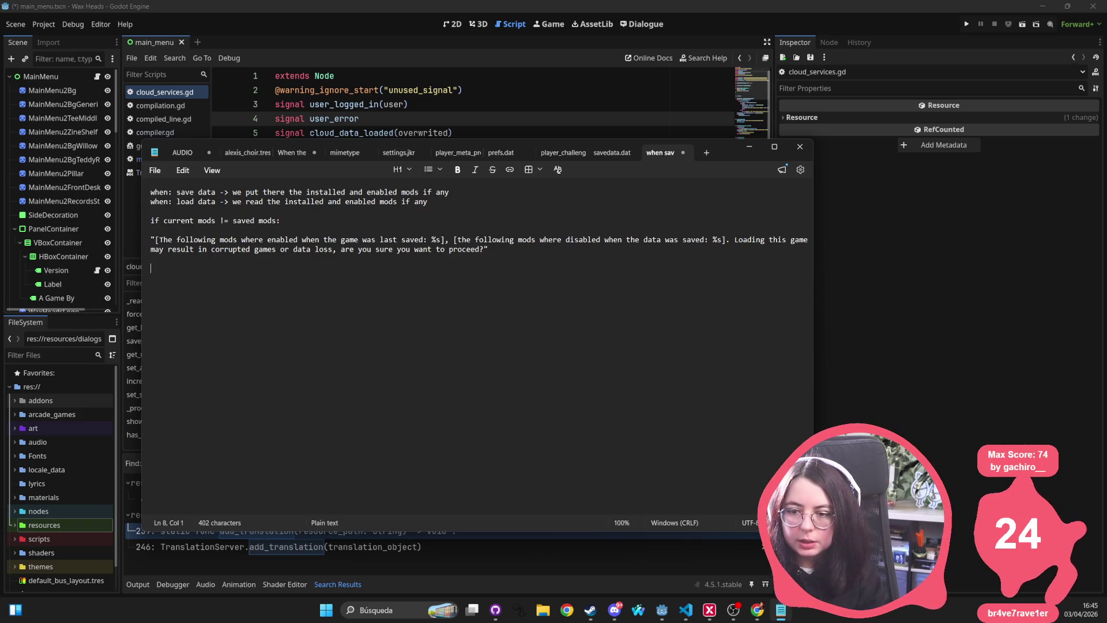
pyautogui.write('All the methods should be in cloud ')
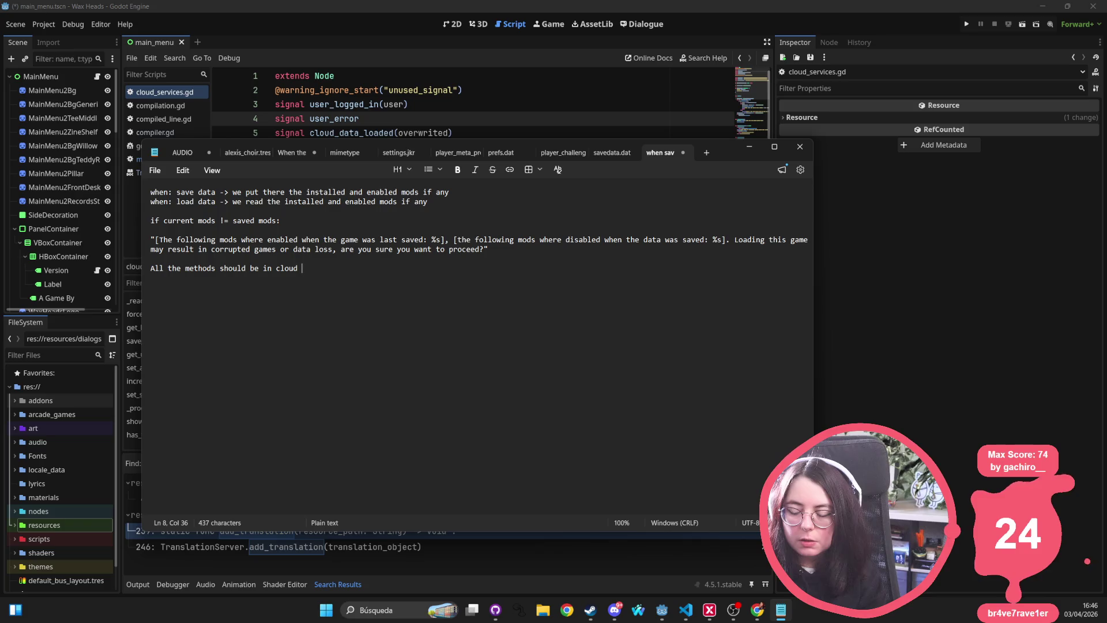
pyautogui.write('steam since modding is')
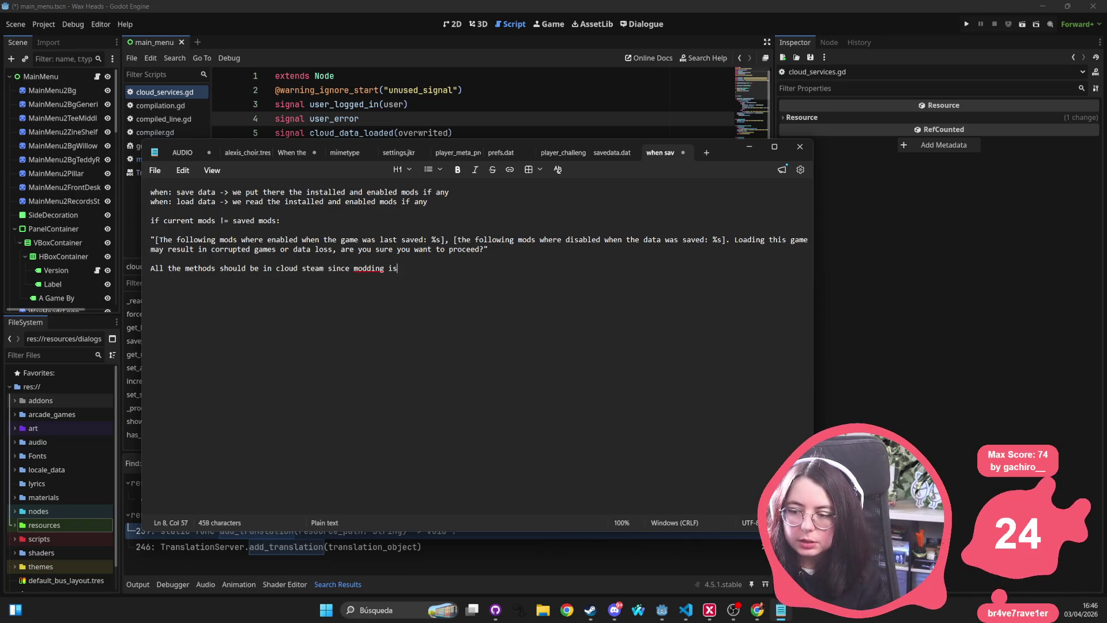
pyautogui.write(' only avai')
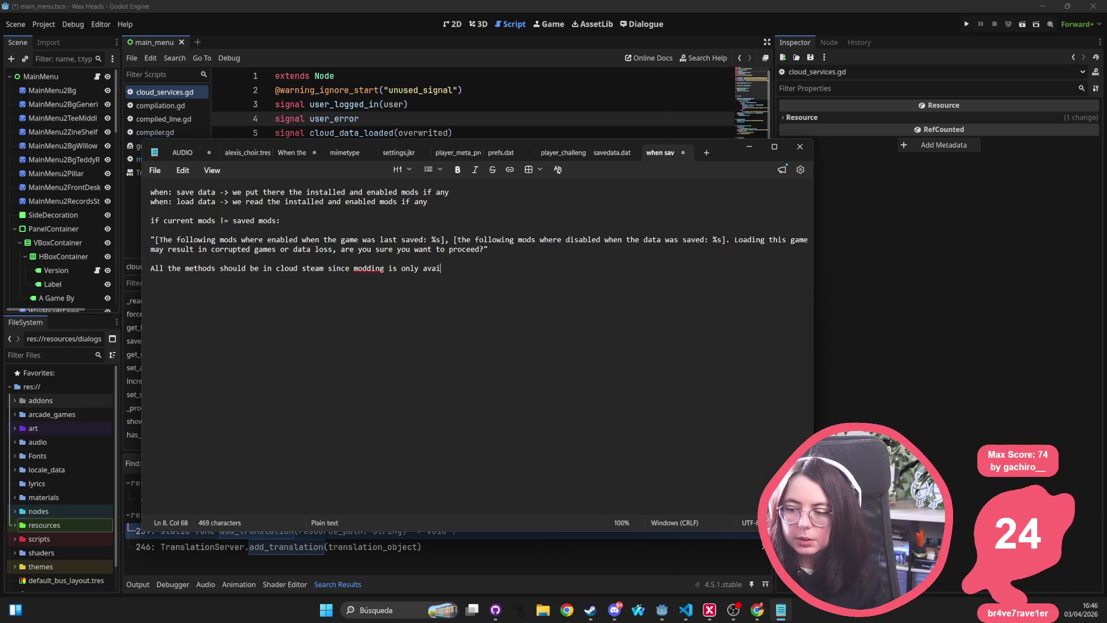
pyautogui.write('lable on Steam')
# Continue the note: 'Steam. We use the Cloud singleton to access these arrays and show the messages'
pyautogui.hotkey('ctrl', 'BackSpace')
pyautogui.write('Steam.')
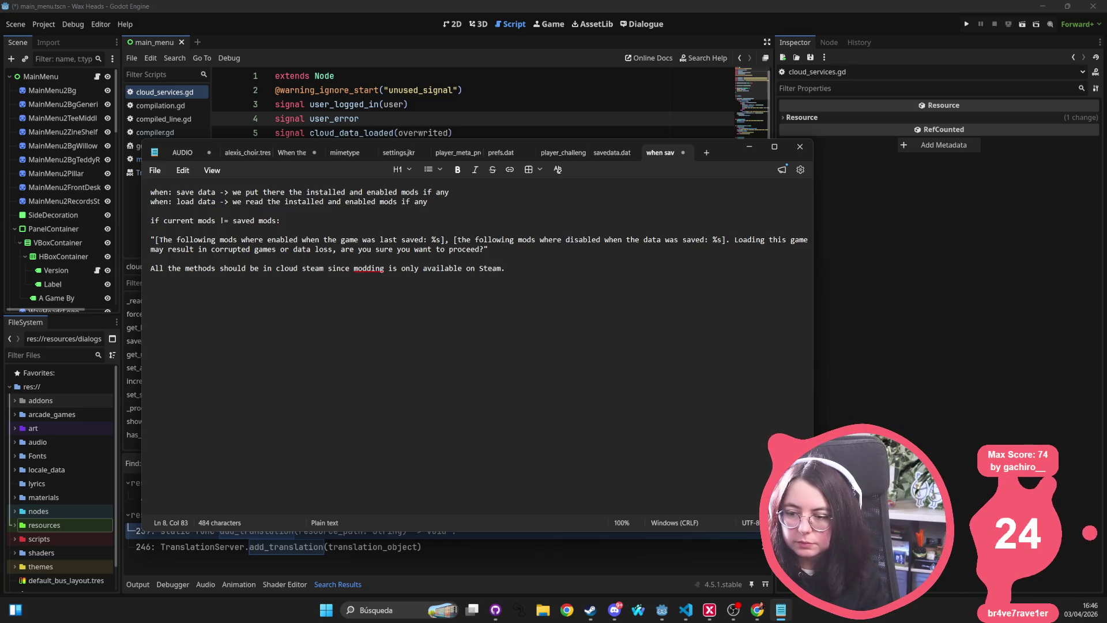
pyautogui.write(' We us')
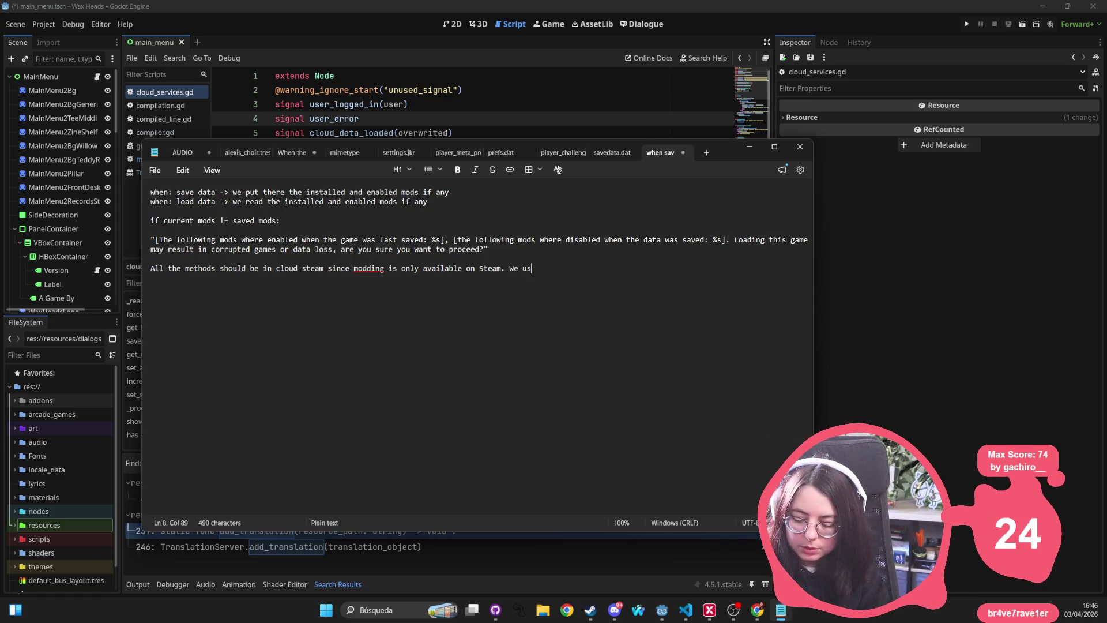
pyautogui.write('e the Cloud singlewto')
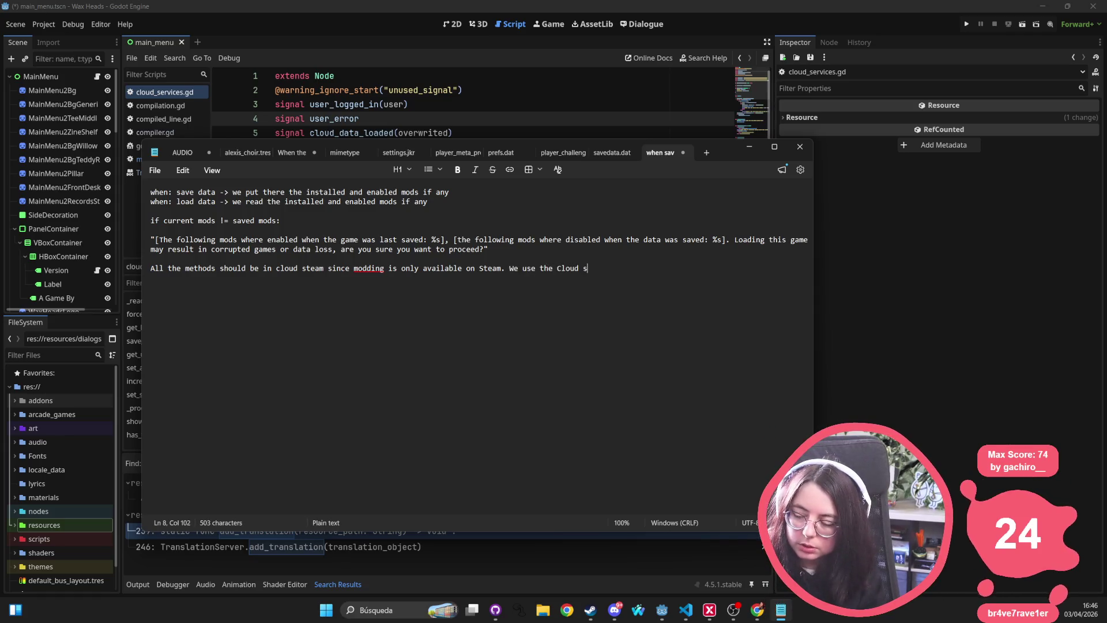
pyautogui.press('BackSpace')
pyautogui.press('BackSpace')
pyautogui.press('BackSpace')
pyautogui.write('ton to access t')
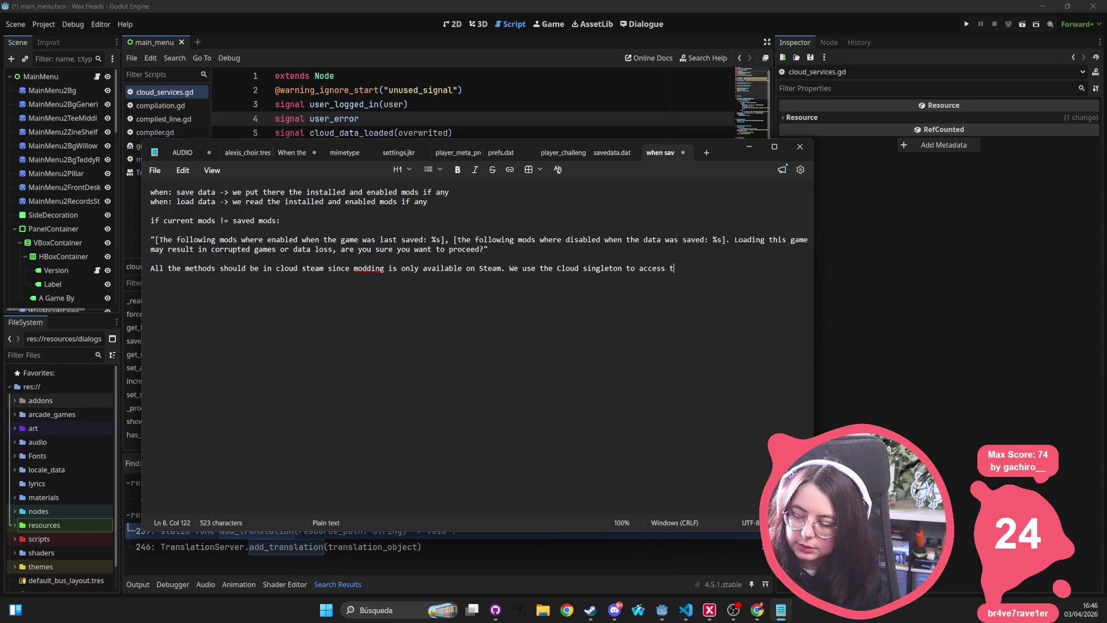
pyautogui.write('hese arr')
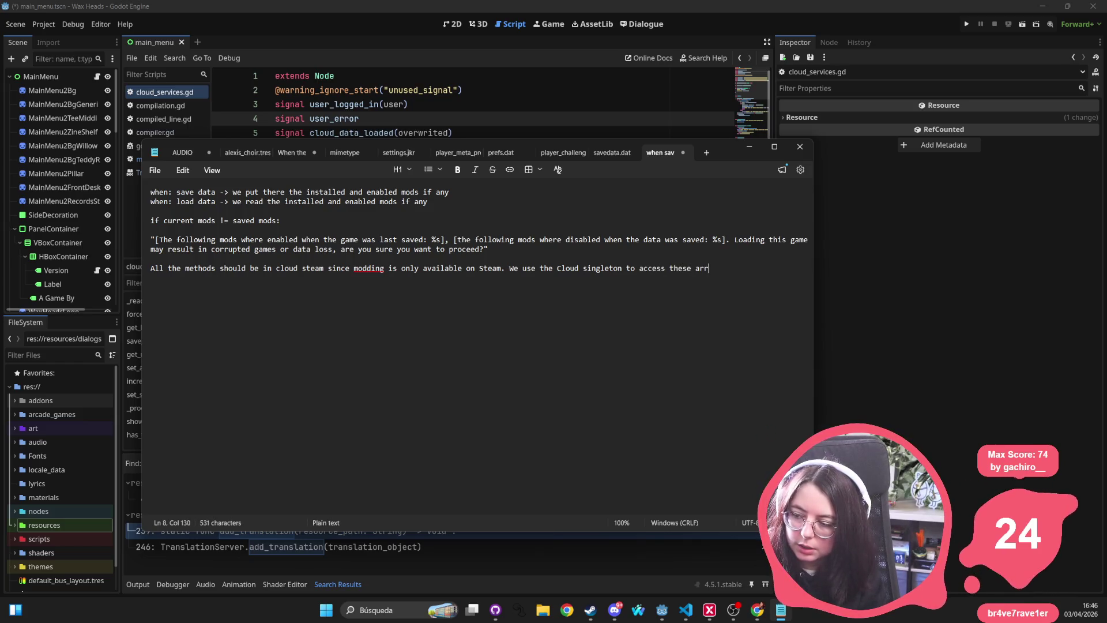
pyautogui.write('a')
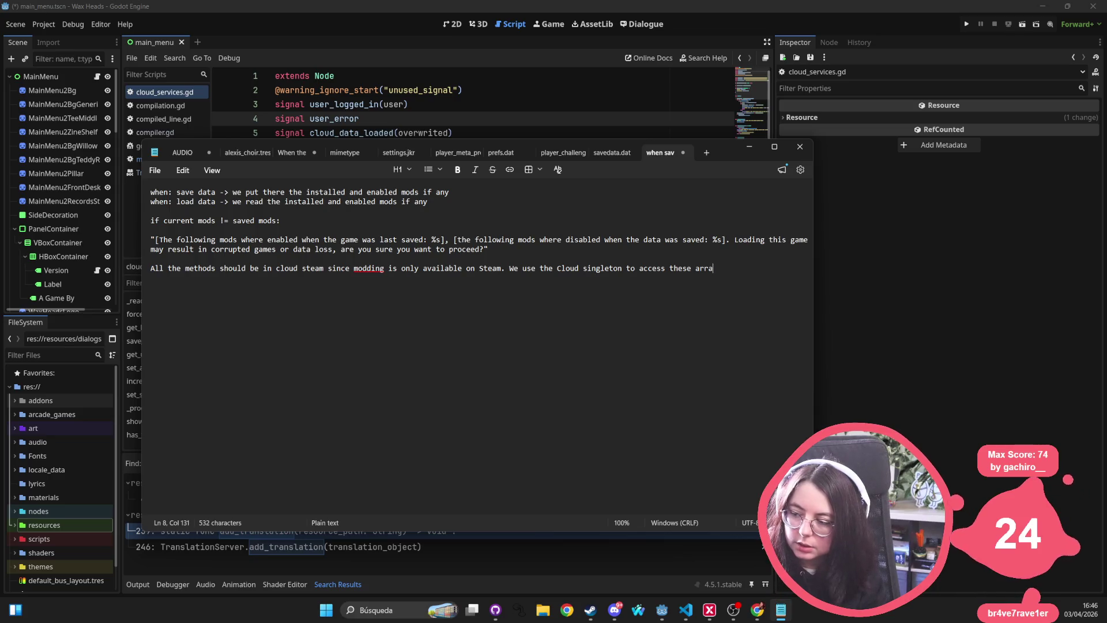
pyautogui.write('ys and show the messages')
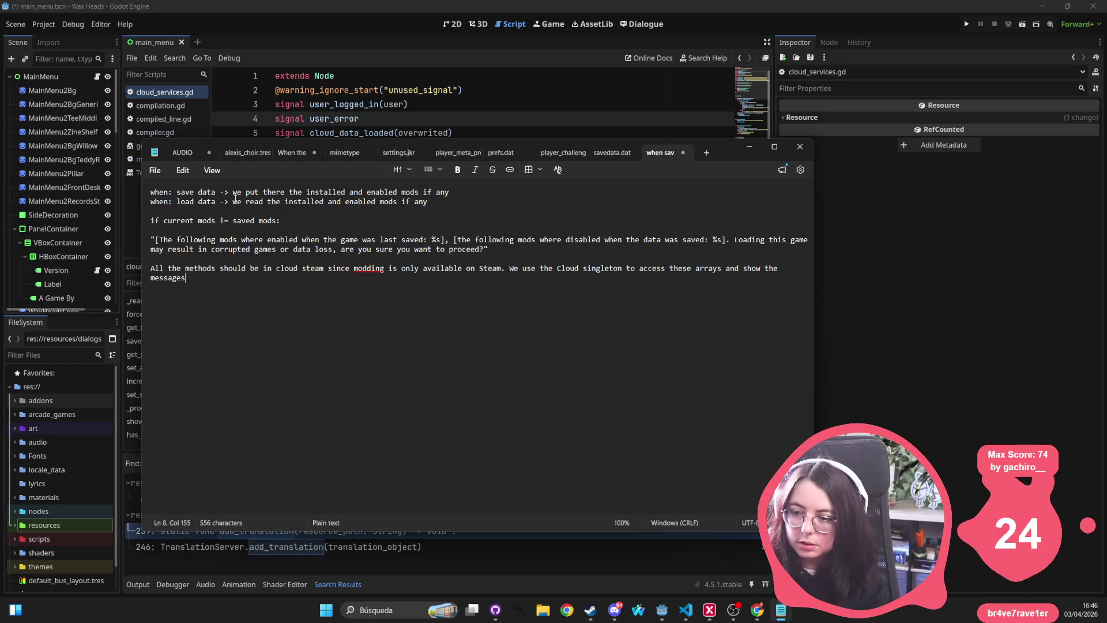
pyautogui.tripleClick(529, 249)
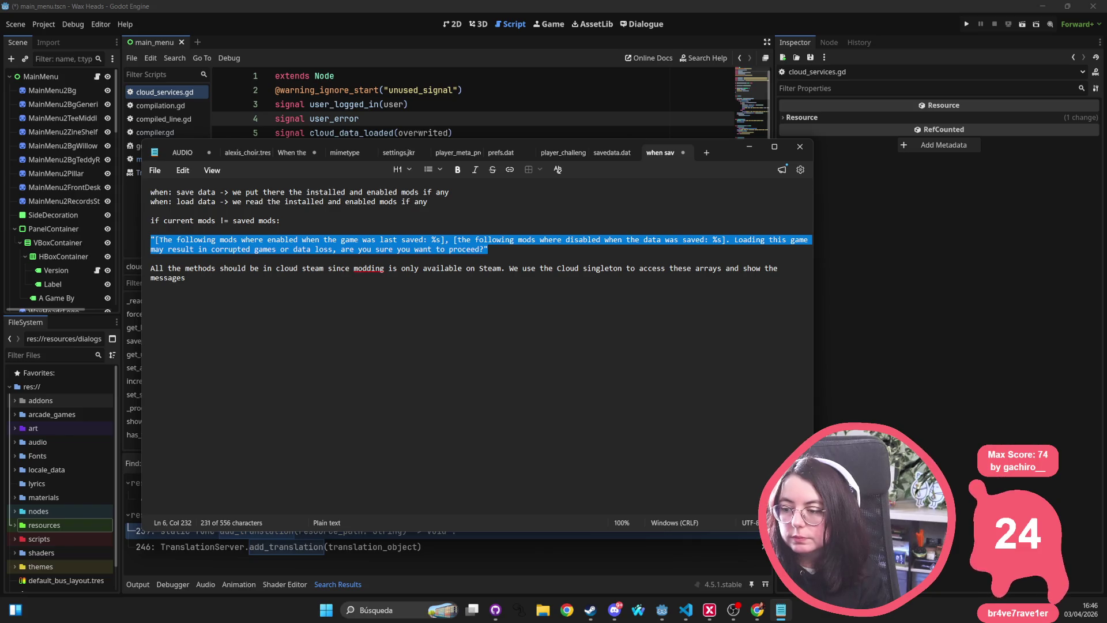
# Move the disabled-mods sentence onto its own line, starting with capital 'The'
pyautogui.hotkey('ctrl', 'End')
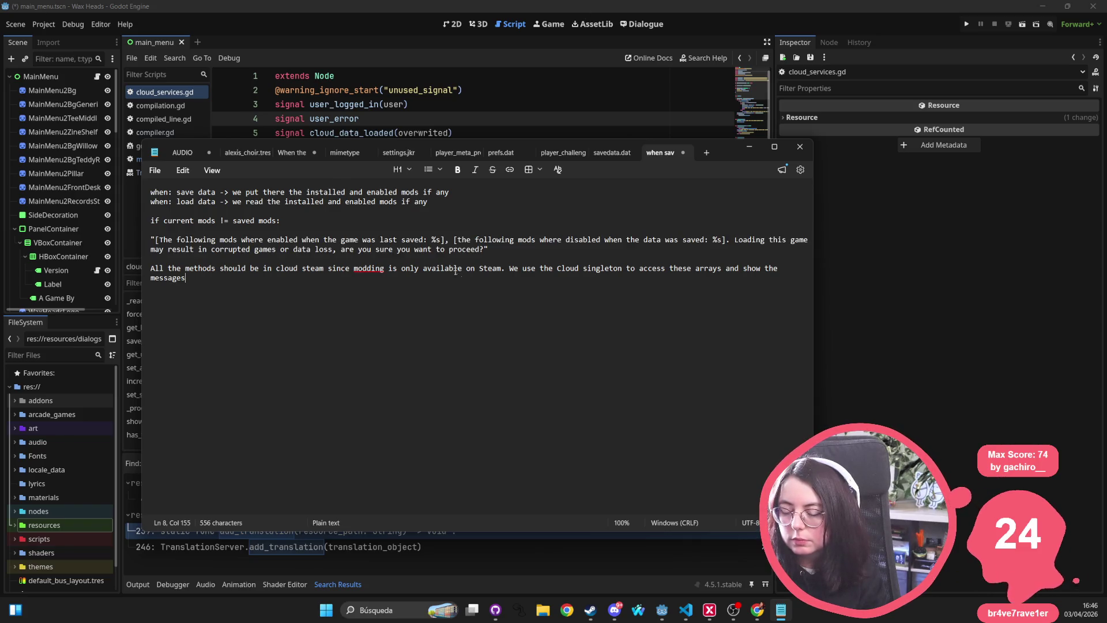
pyautogui.click(445, 240)
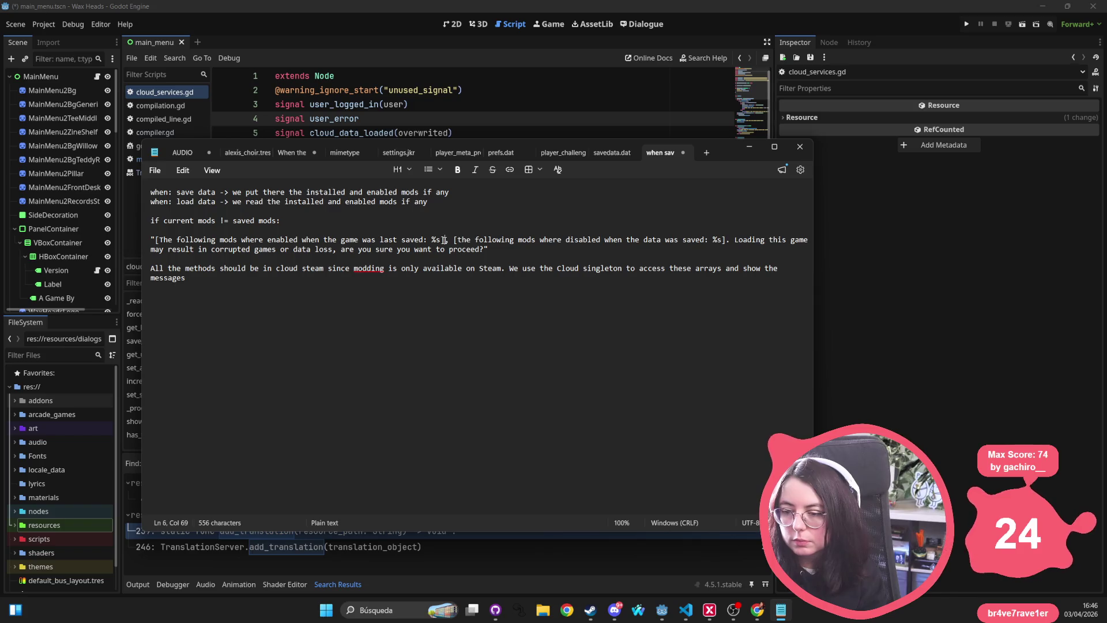
pyautogui.write(',')
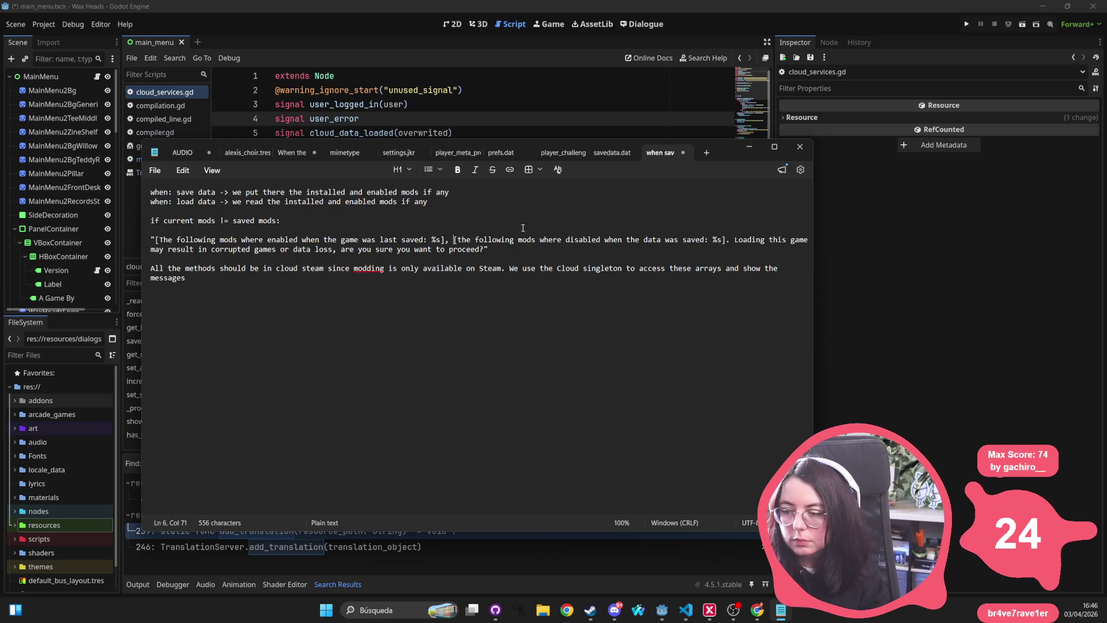
pyautogui.press('BackSpace')
pyautogui.press('BackSpace')
pyautogui.press('Return')
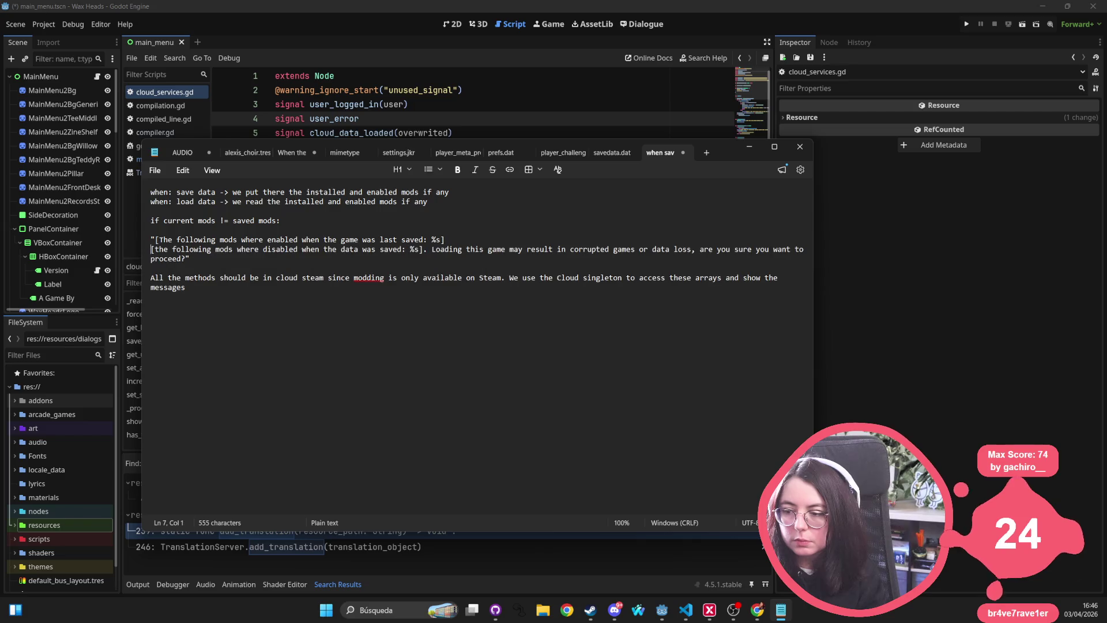
pyautogui.press('BackSpace')
pyautogui.write('T')
# Put the Loading question on its own line and delete the bracket after the first %s
pyautogui.click(466, 249)
pyautogui.click(432, 249)
pyautogui.press('Return')
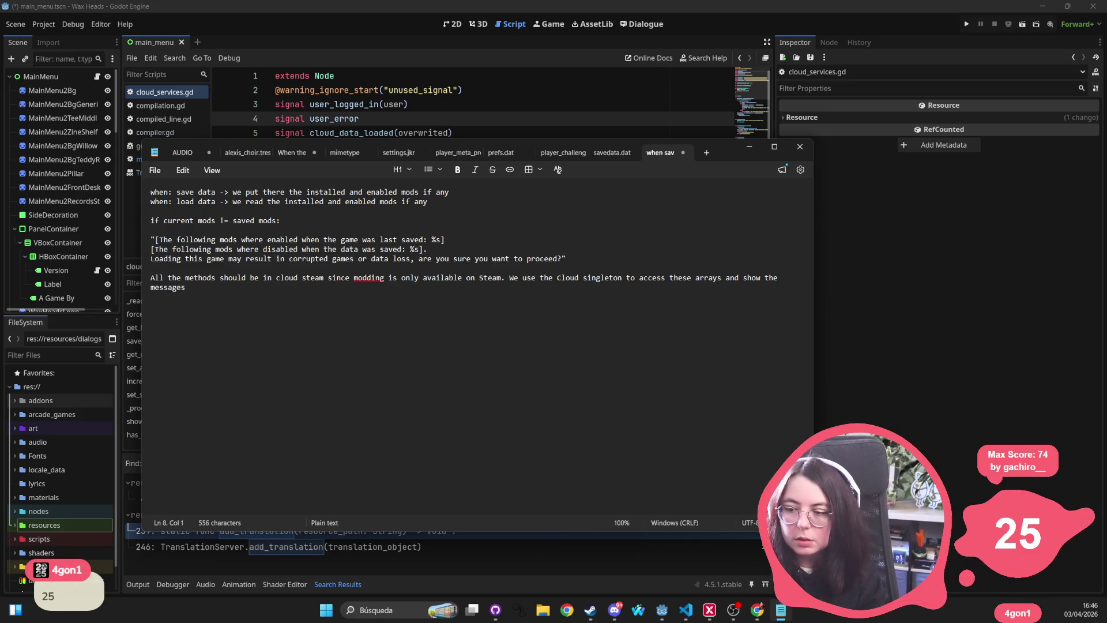
pyautogui.click(460, 247)
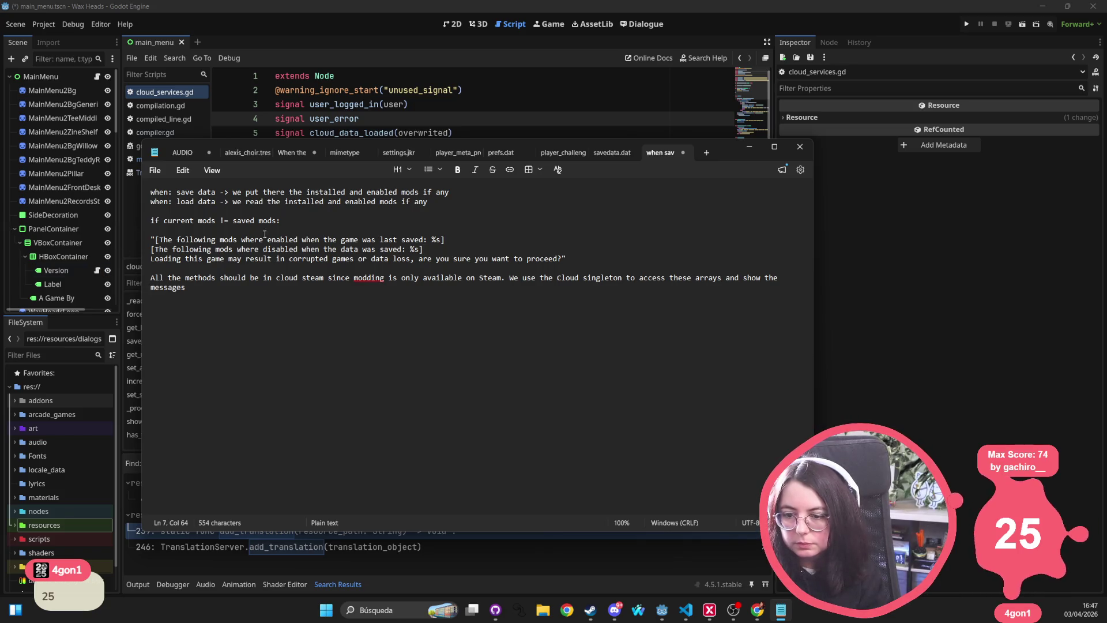
pyautogui.click(445, 239)
pyautogui.press('Left')
pyautogui.press('Left')
pyautogui.press('Left')
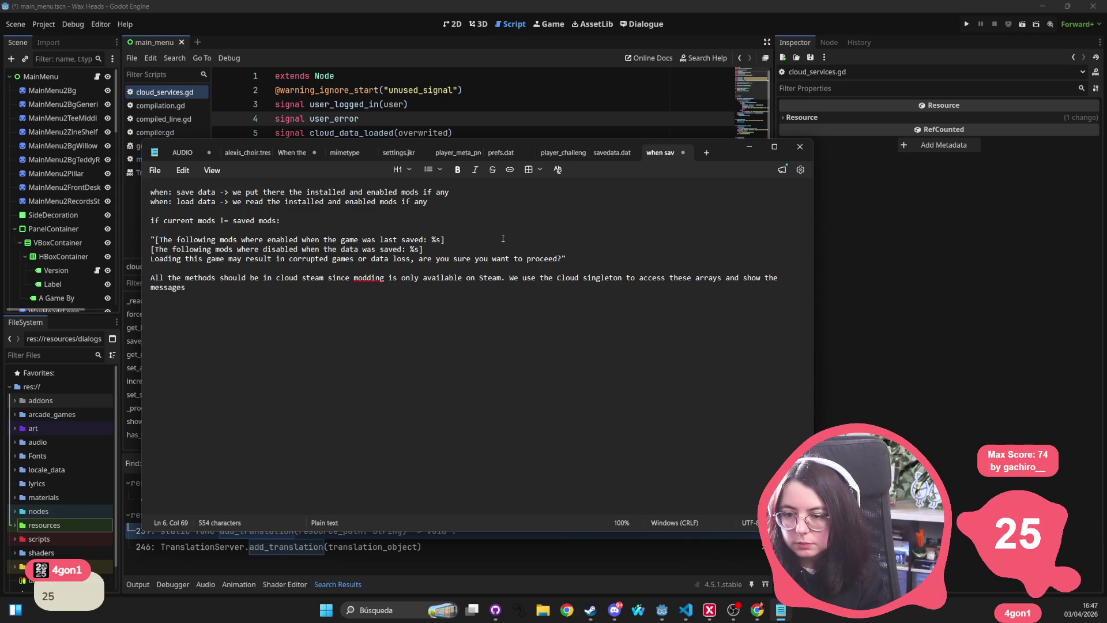
pyautogui.press('BackSpace')
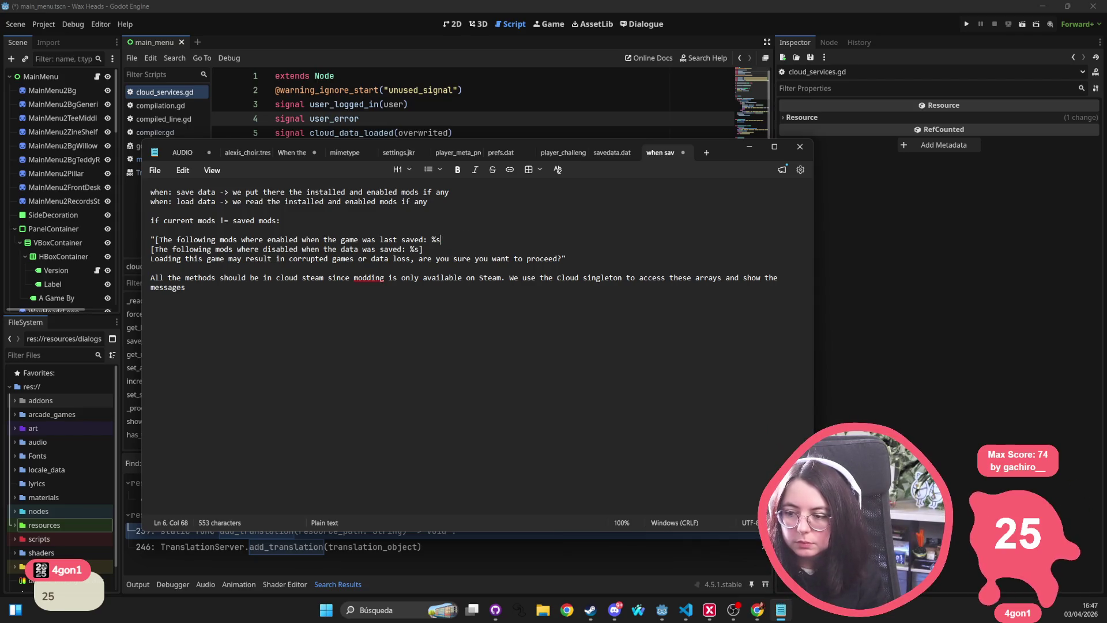
# Remove the square brackets around both mod-list sentences
pyautogui.write('[')
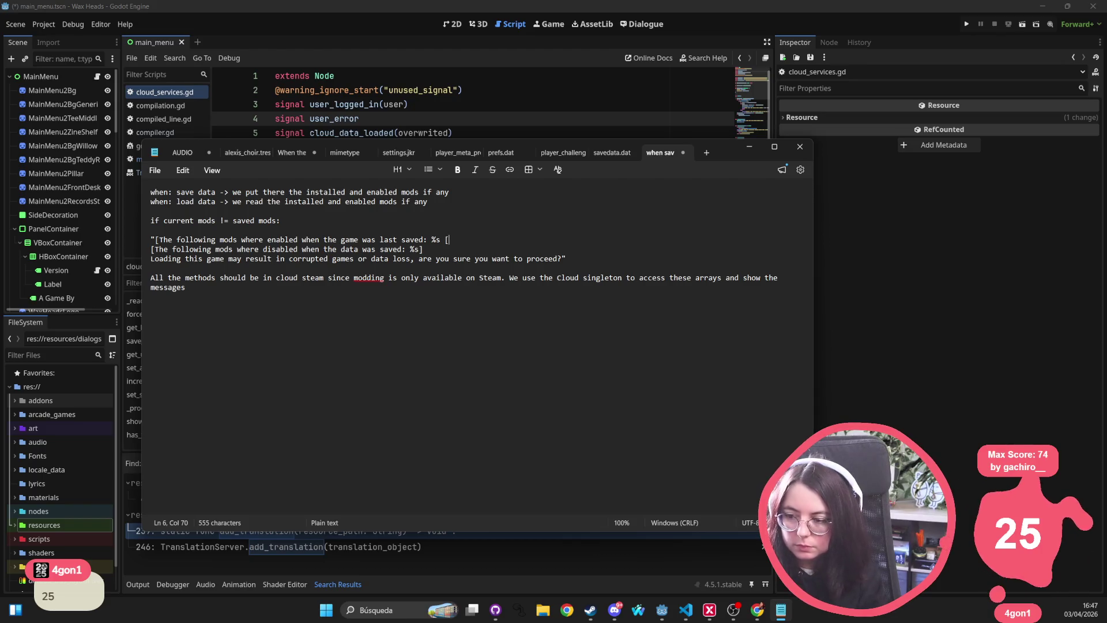
pyautogui.write('mods')
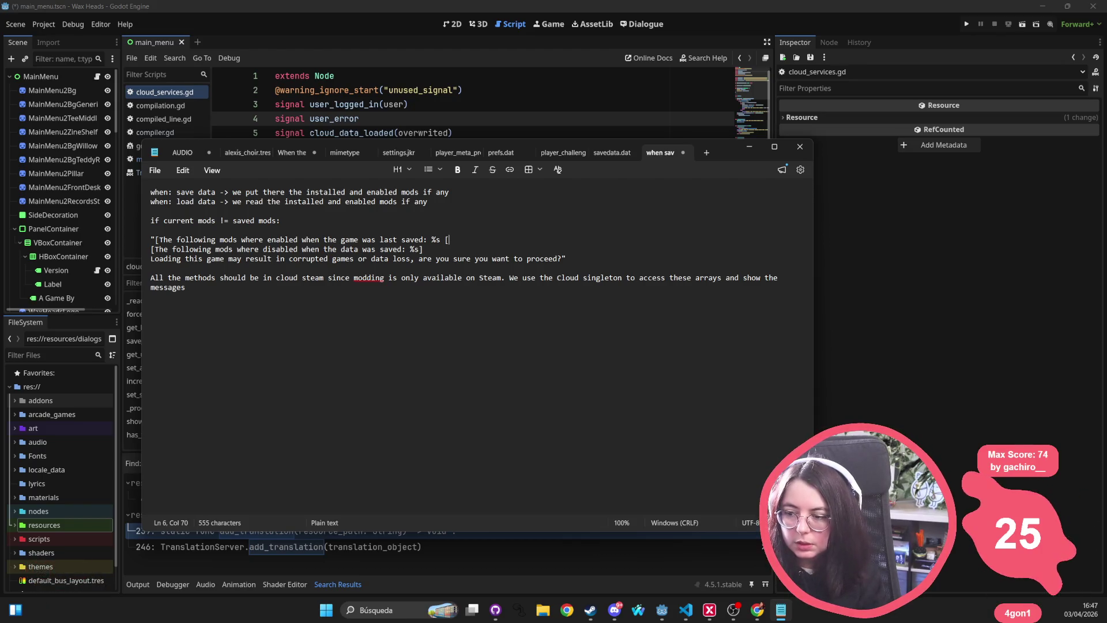
pyautogui.write(']')
pyautogui.click(161, 239)
pyautogui.press('BackSpace')
pyautogui.click(156, 245)
pyautogui.press('BackSpace')
pyautogui.click(430, 252)
pyautogui.press('BackSpace')
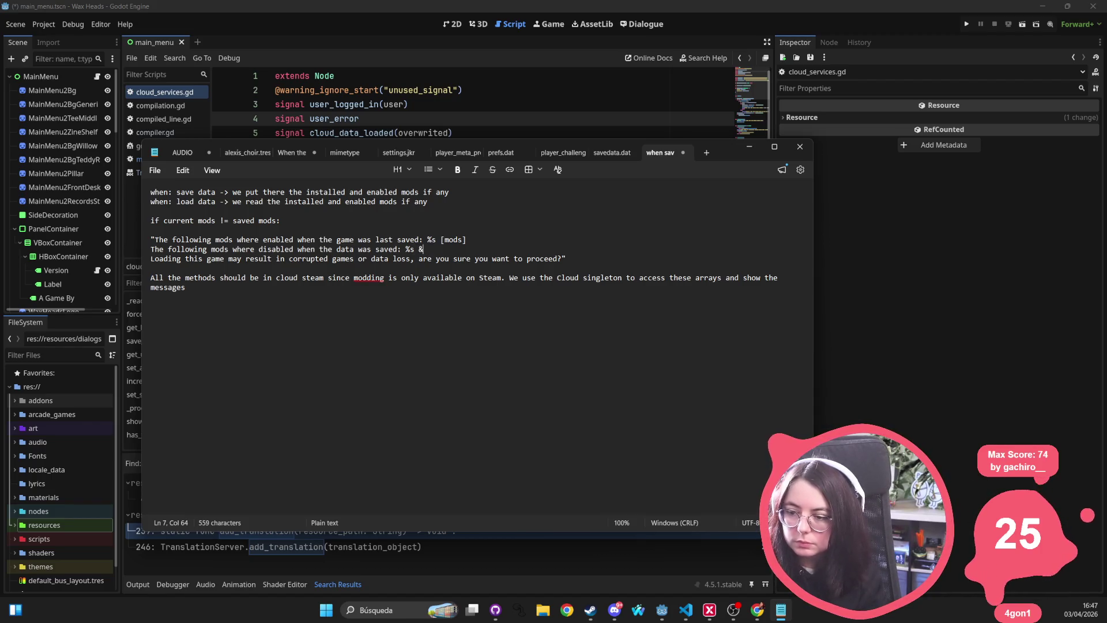
# Append % [", ".join(mods)] after the second %s placeholder
pyautogui.write('&')
pyautogui.press('BackSpace')
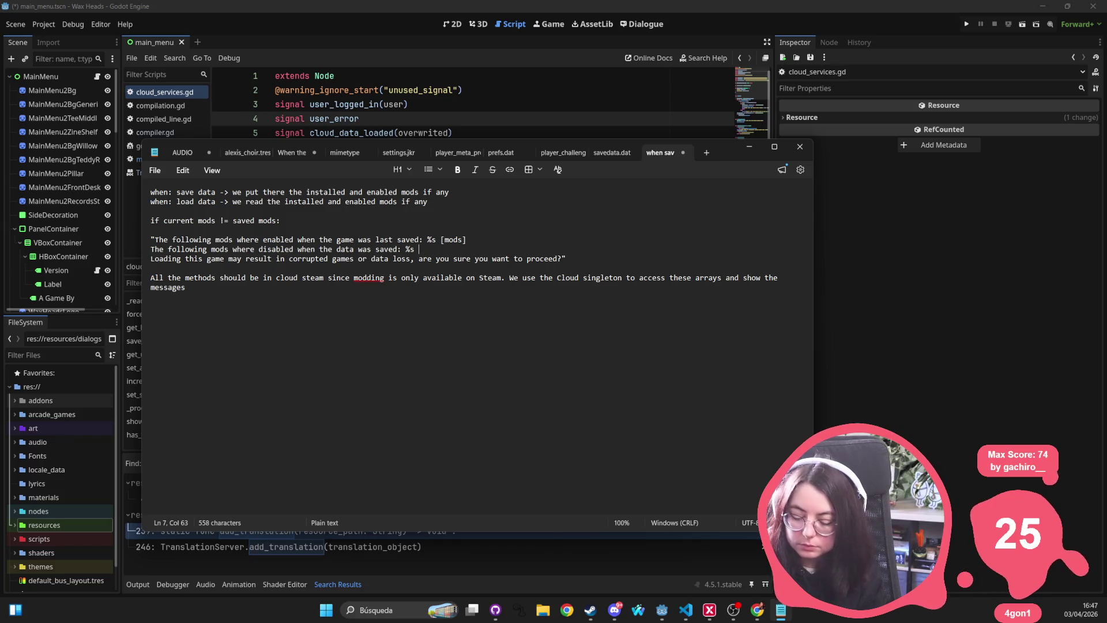
pyautogui.write('$%')
pyautogui.press('BackSpace')
pyautogui.write('[]')
pyautogui.write('mods')
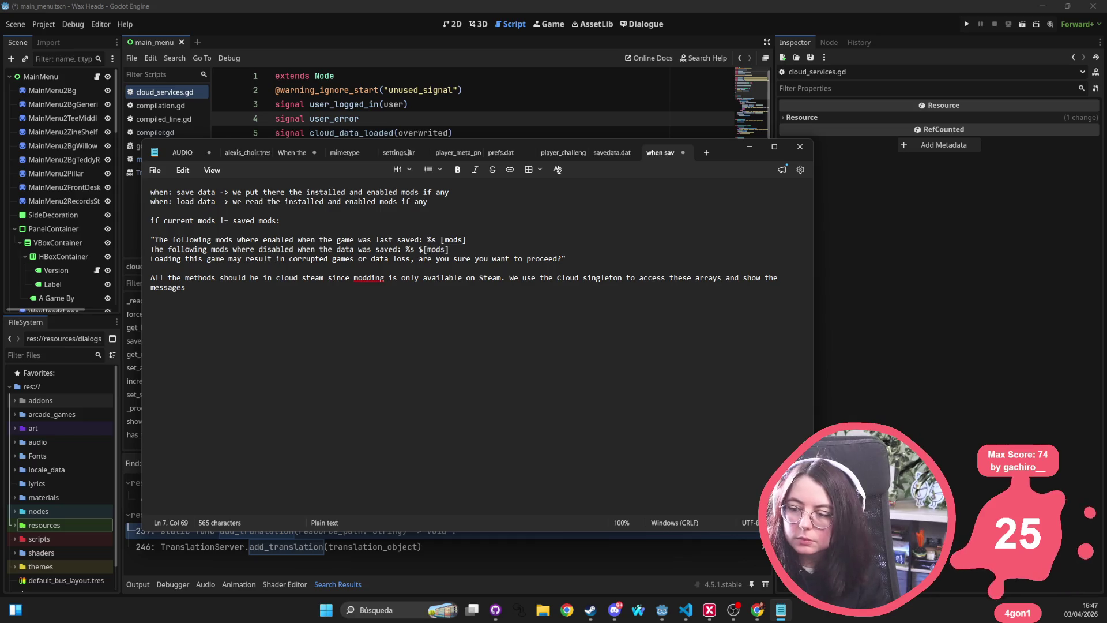
pyautogui.press('BackSpace')
pyautogui.write('%s')
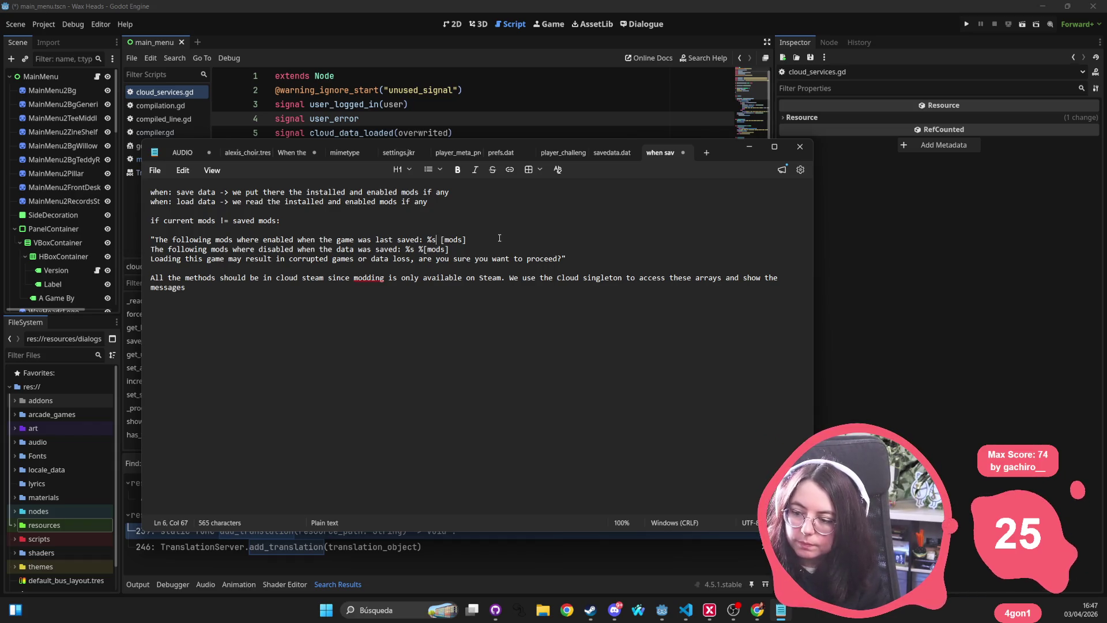
pyautogui.write(' %')
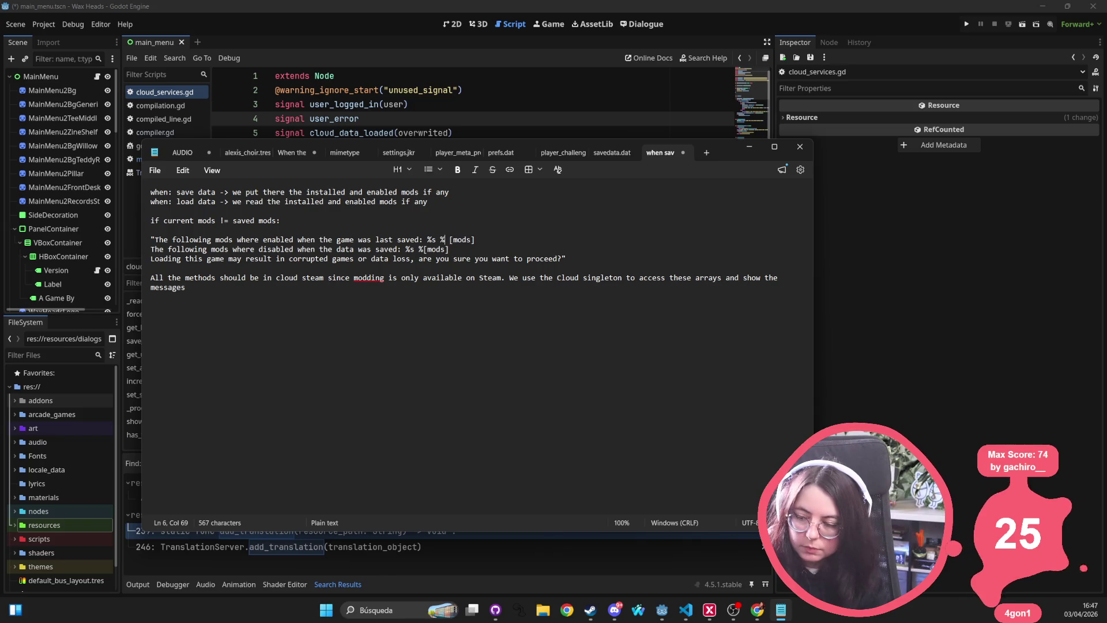
pyautogui.click(425, 249)
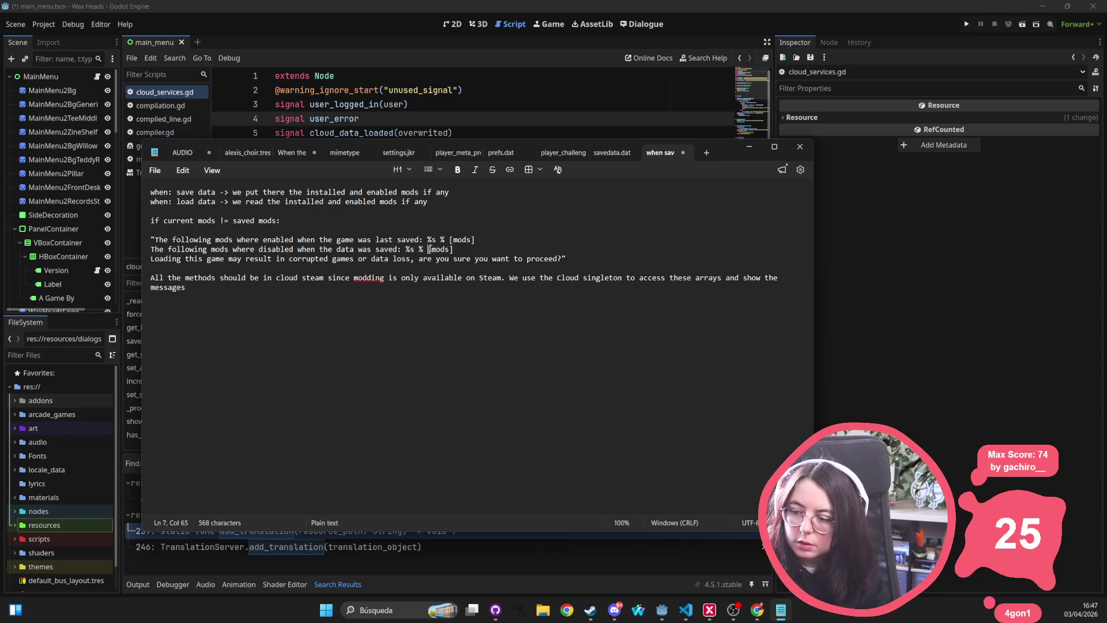
pyautogui.press('Right')
pyautogui.write('", ".join(')
pyautogui.press('Right')
pyautogui.press('Right')
pyautogui.press('Right')
pyautogui.write(')')
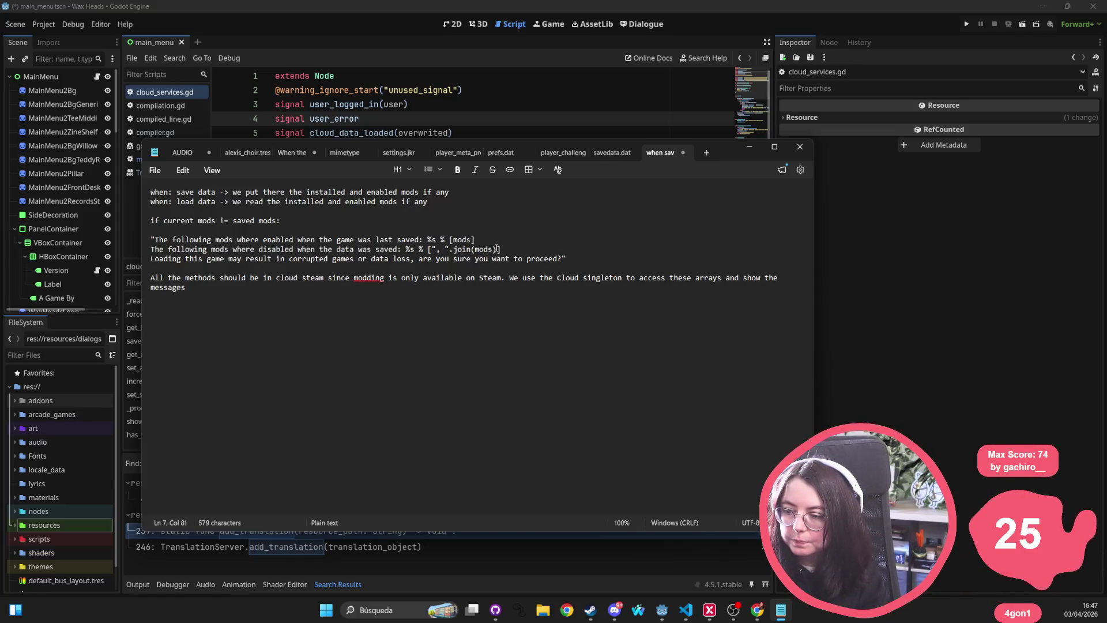
# Copy the join expression to the first mod sentence and add ." after each %s
pyautogui.click(679, 251)
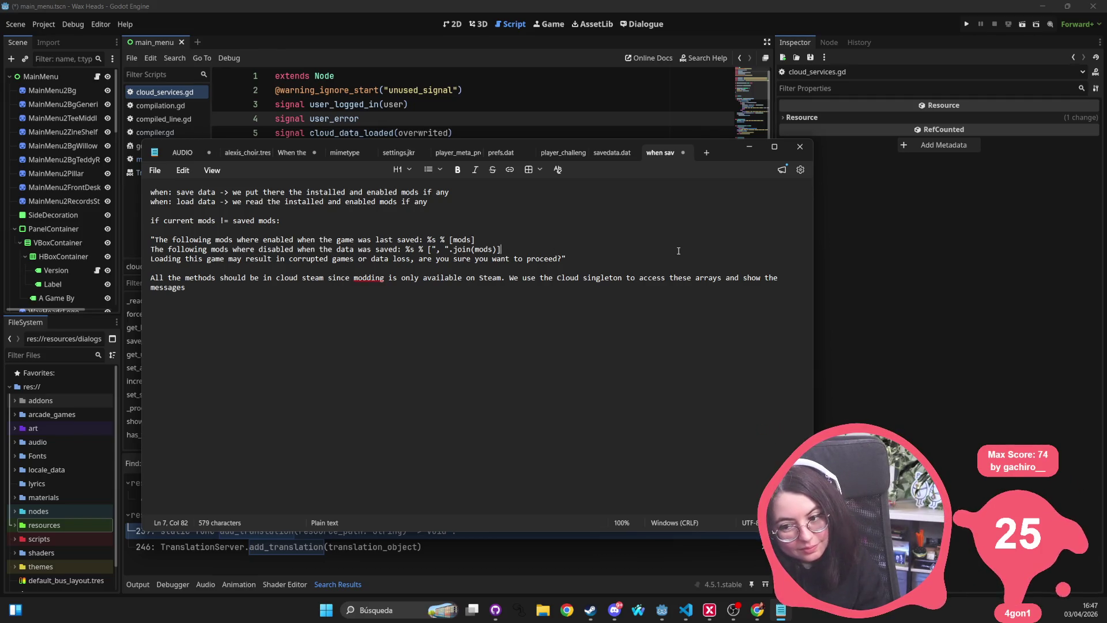
pyautogui.moveTo(499, 249)
pyautogui.mouseDown()
pyautogui.moveTo(427, 249)
pyautogui.moveTo(454, 240)
pyautogui.mouseUp()
pyautogui.write('", ".join(mods)')
pyautogui.press('Up')
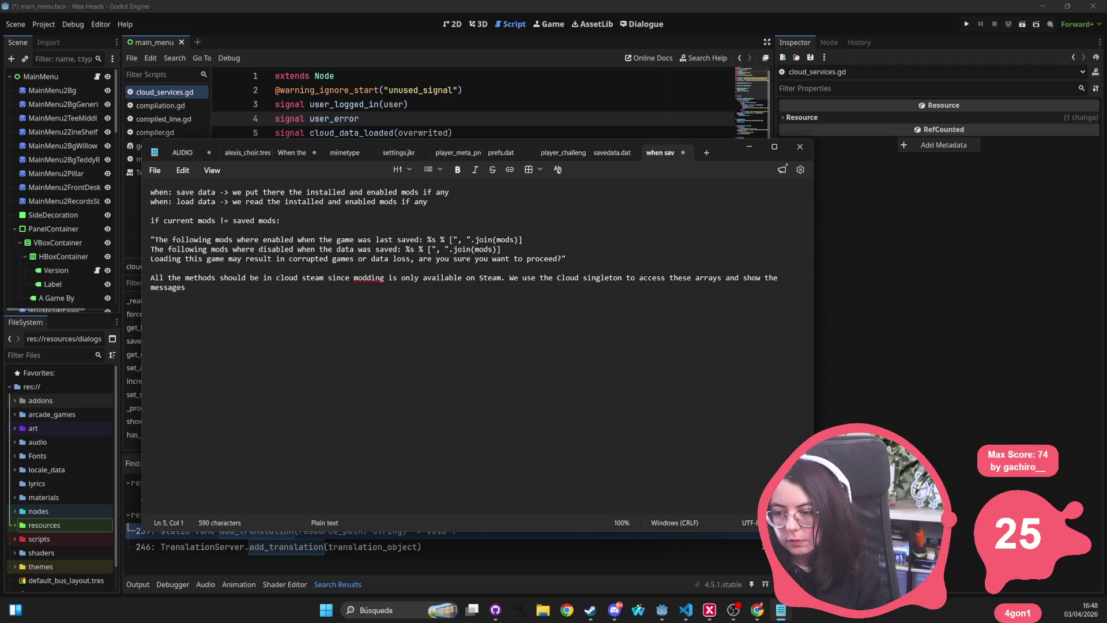
pyautogui.click(437, 239)
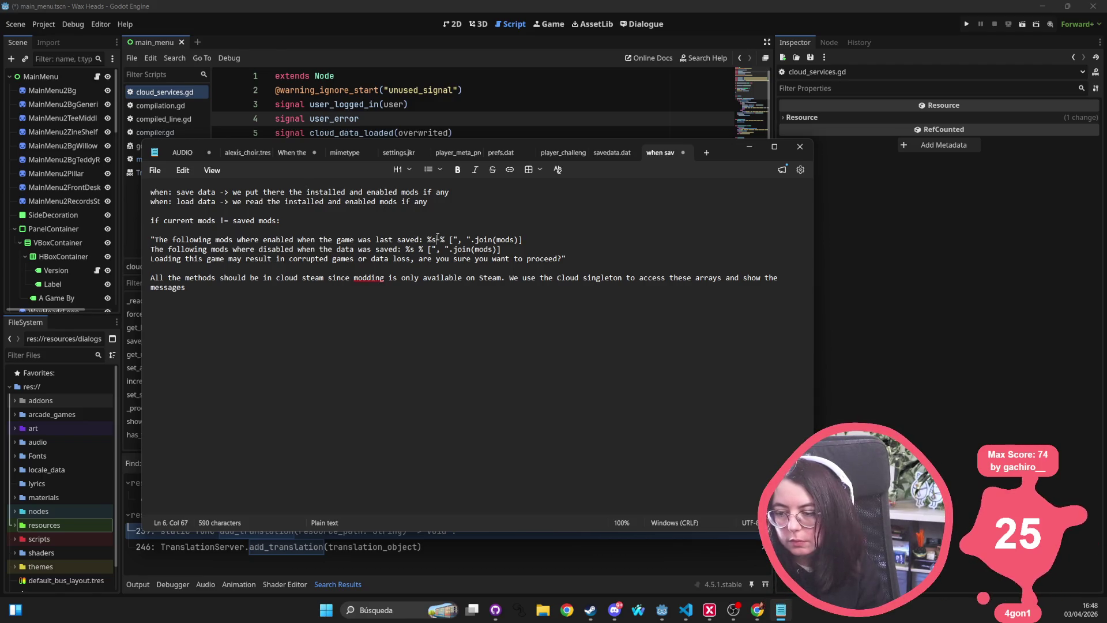
pyautogui.write('."')
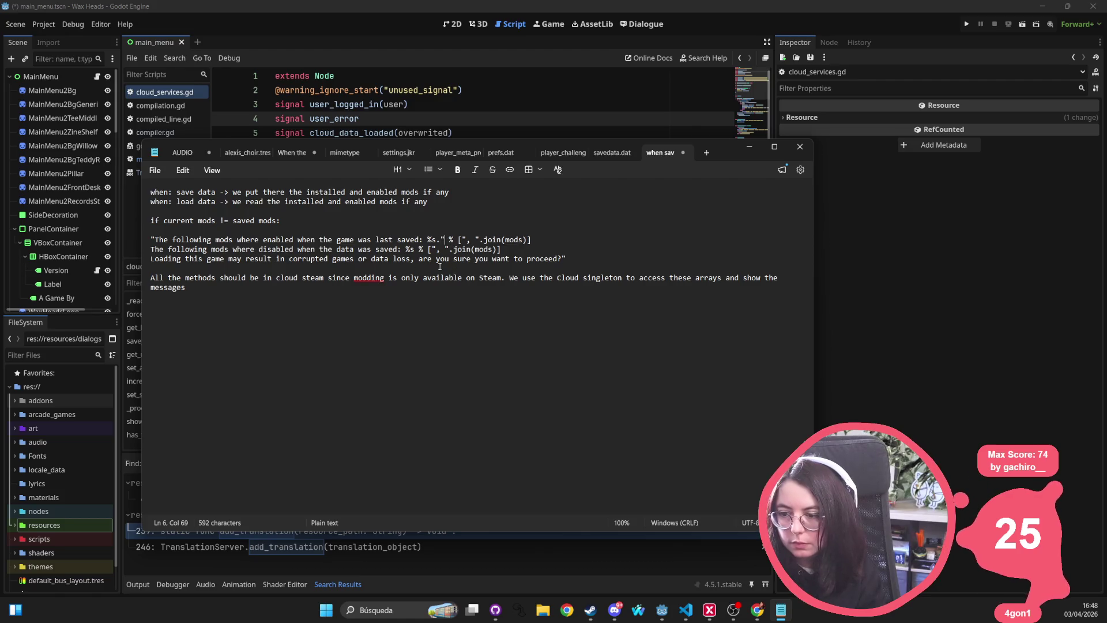
pyautogui.write('."')
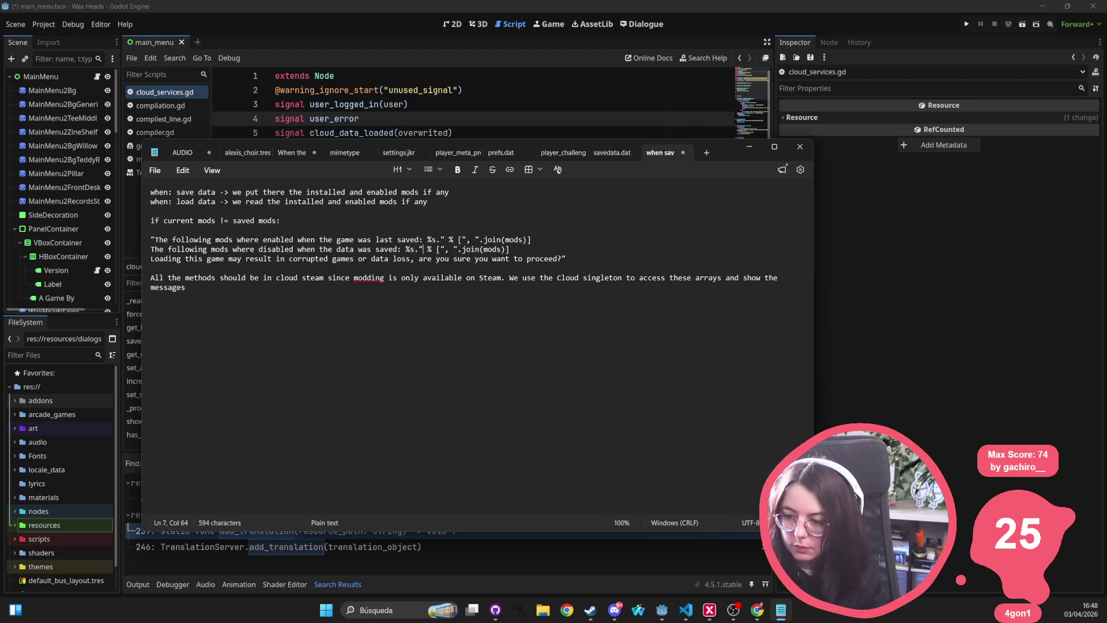
pyautogui.click(583, 333)
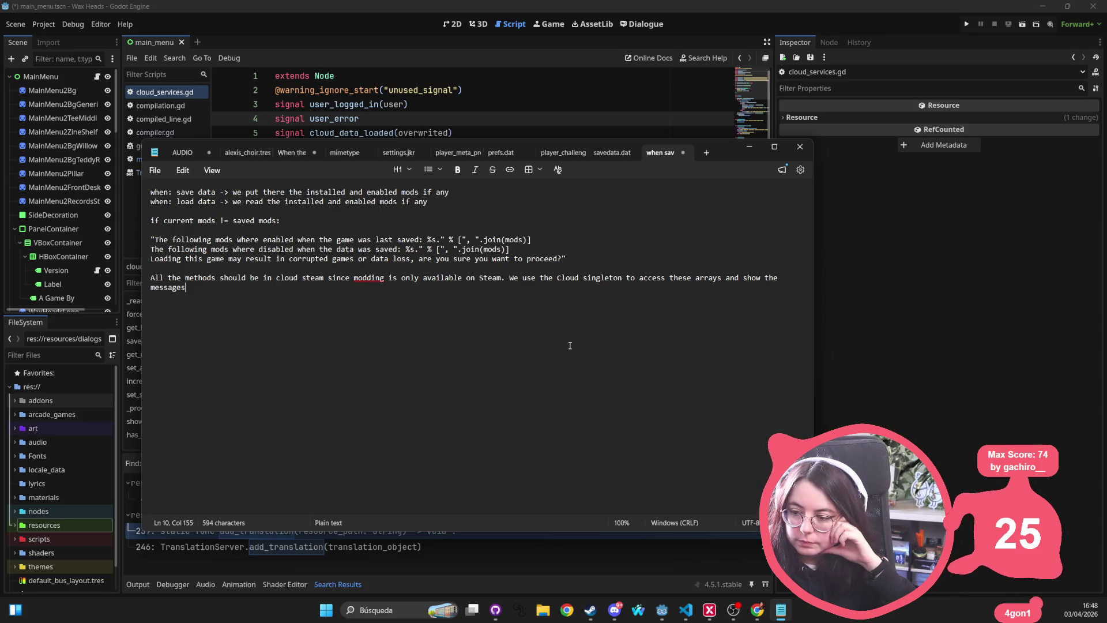
pyautogui.hotkey('ctrl', 'shift', 'Up')
pyautogui.hotkey('ctrl', 'shift', 'Up')
pyautogui.hotkey('ctrl', 'shift', 'Up')
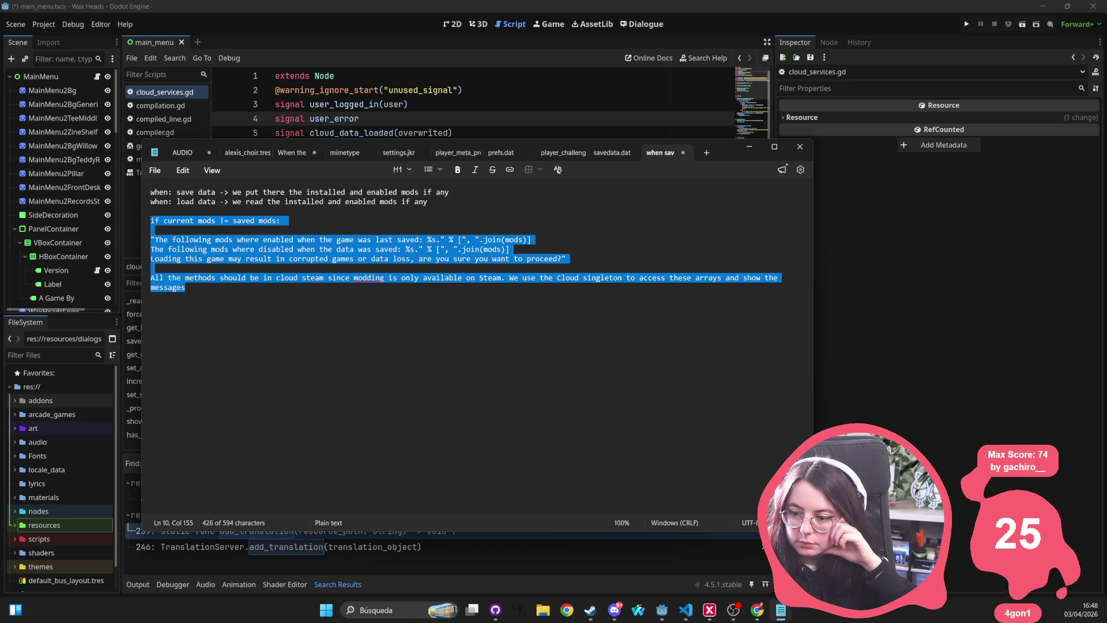
# Add option lines 'YES: Load game as usual' and 'NO: Stop Loading/continuing game' under the question
pyautogui.click(512, 288)
pyautogui.click(581, 260)
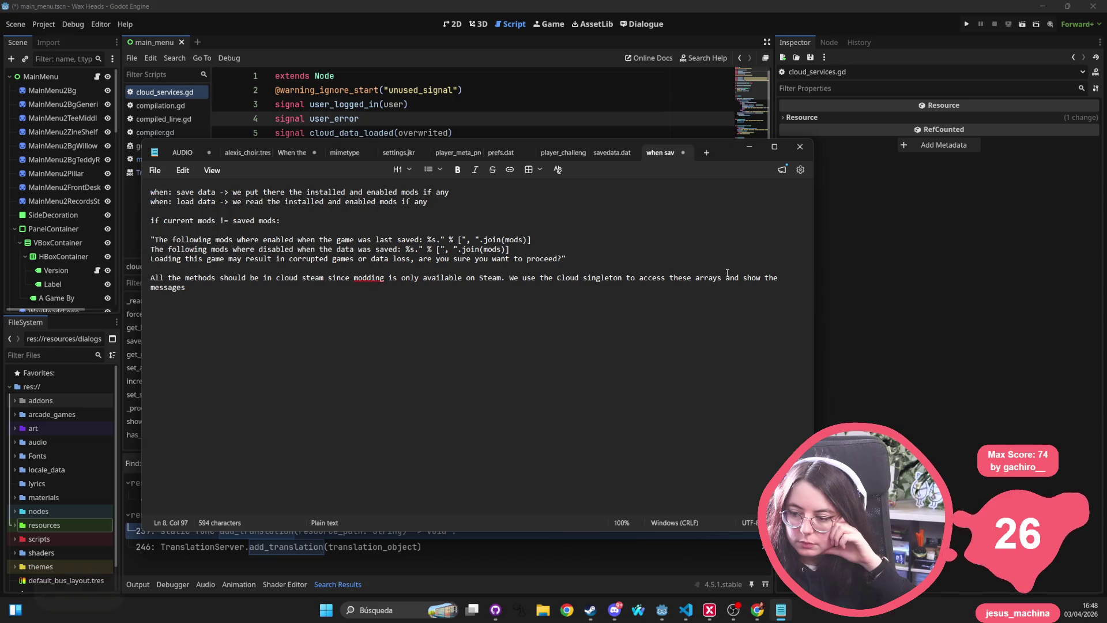
pyautogui.press('Return')
pyautogui.write('YES: Load game as usual')
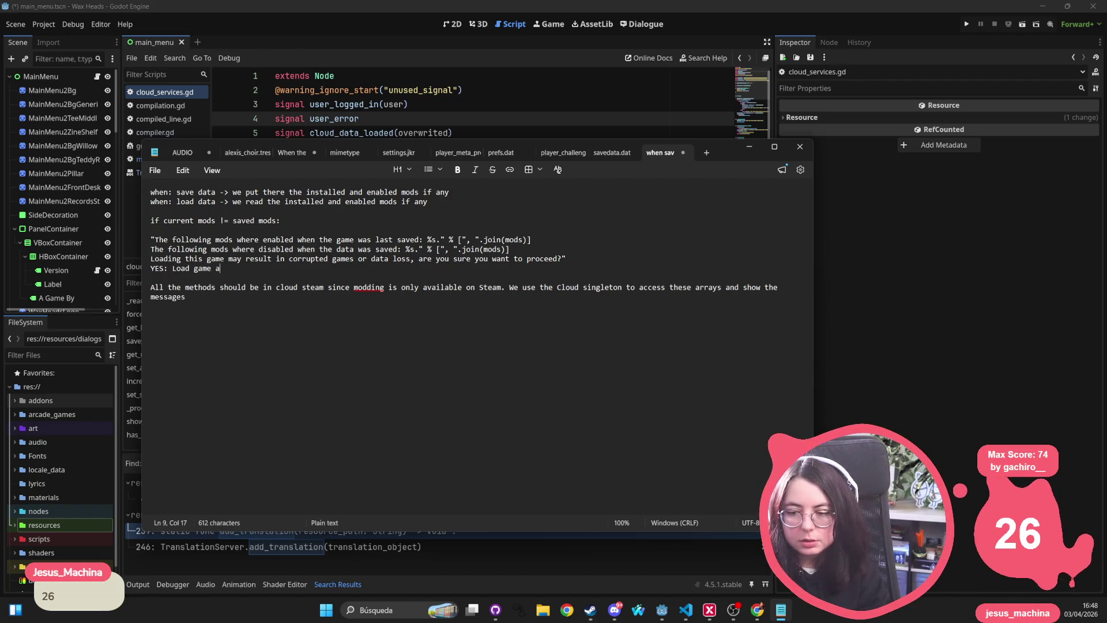
pyautogui.press('Return')
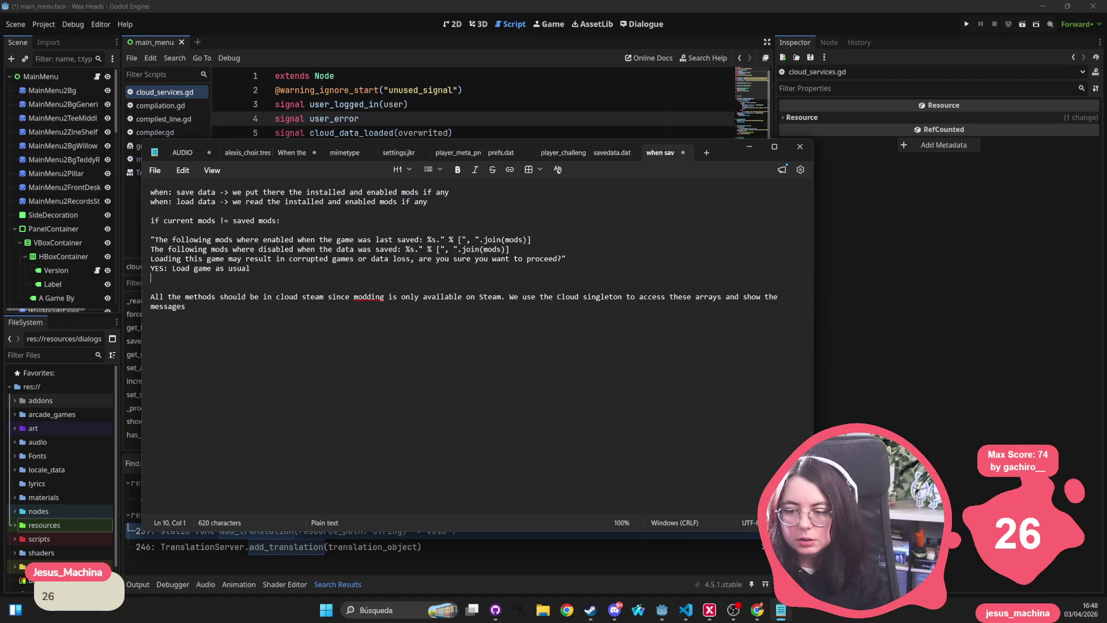
pyautogui.write('NO: ')
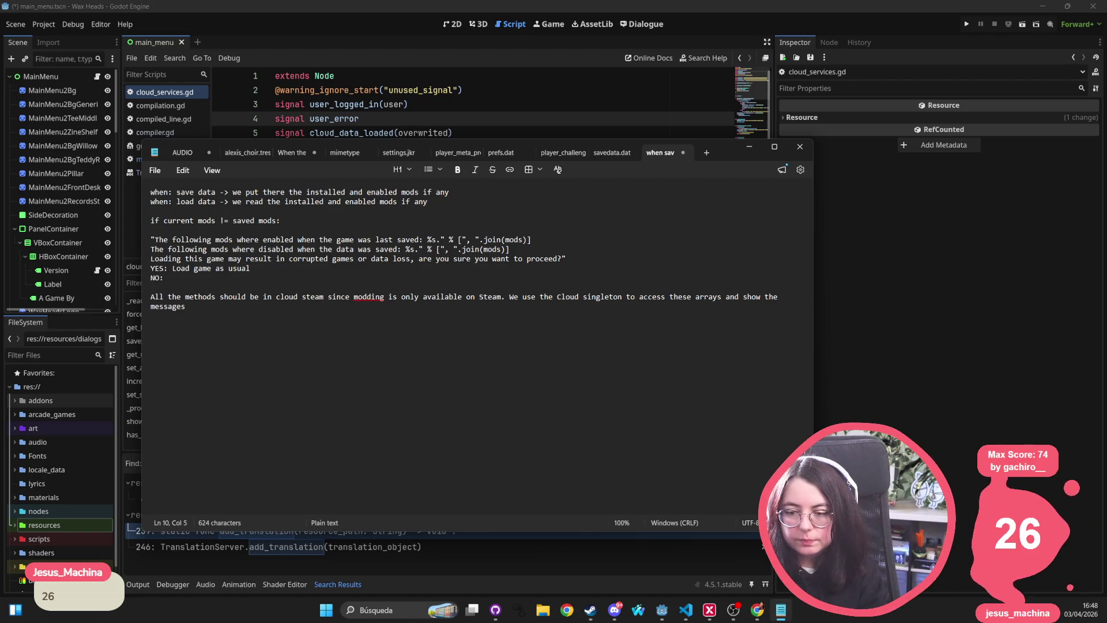
pyautogui.write('Stop Loading/continuing game')
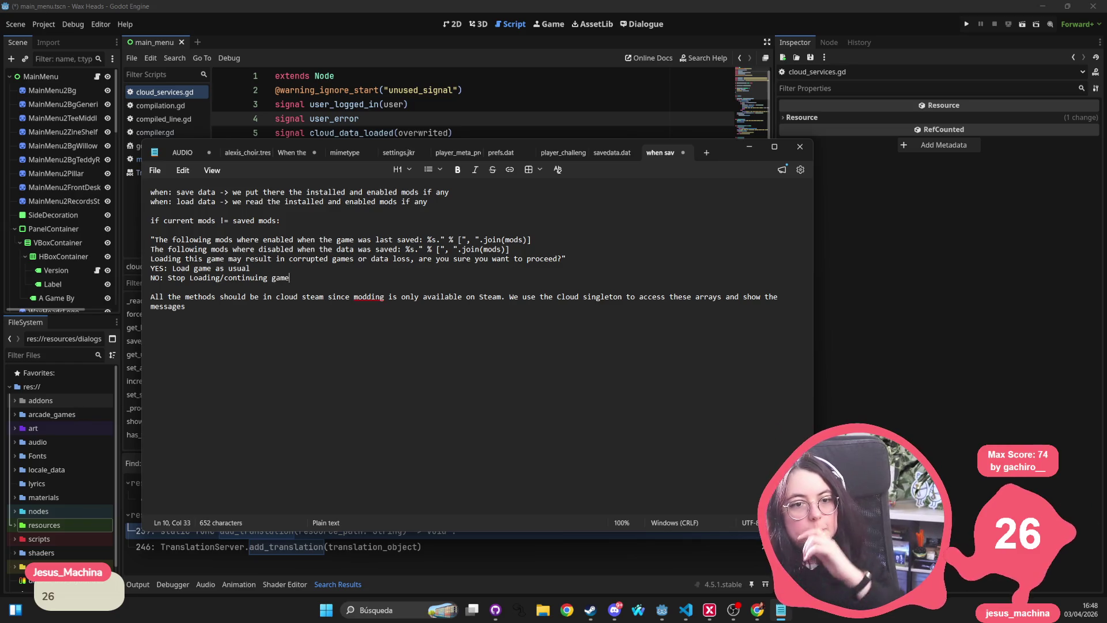
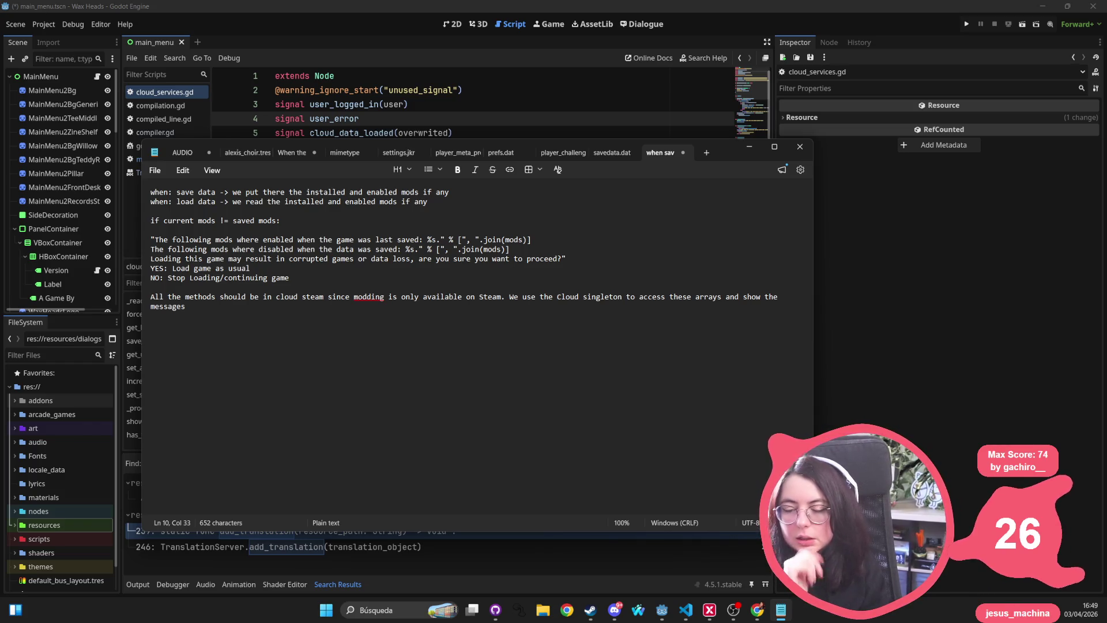
# Below the notes, write 'Start game without mods. Apply mod. Try to load continue game: Popup should appear' with YES/DECLINE outcomes
pyautogui.click(603, 421)
pyautogui.press('Return')
pyautogui.press('Return')
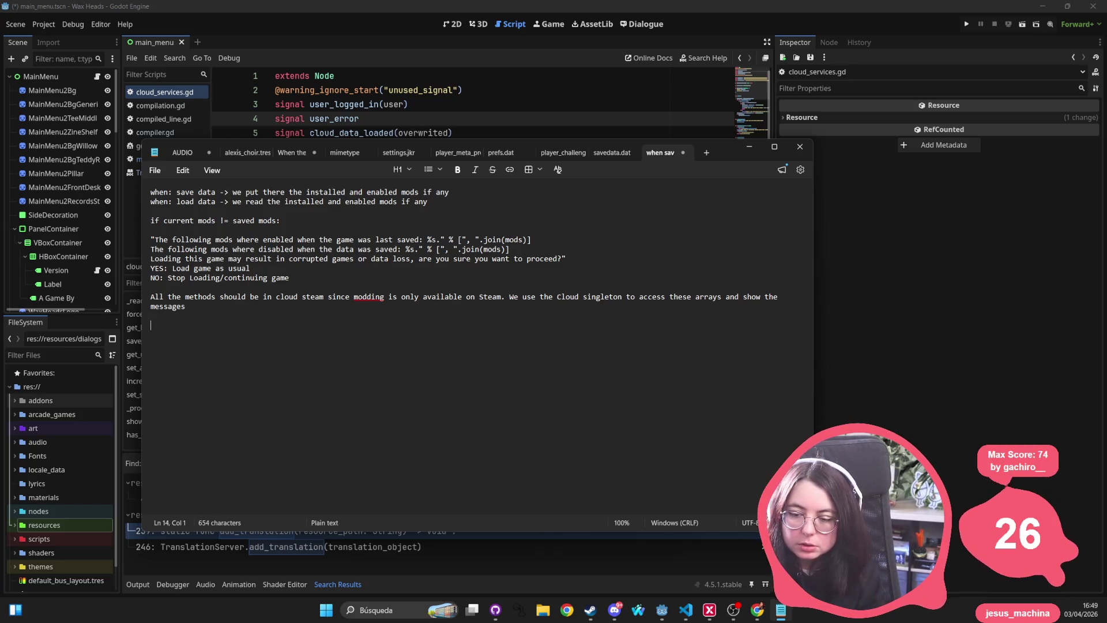
pyautogui.write('Start g')
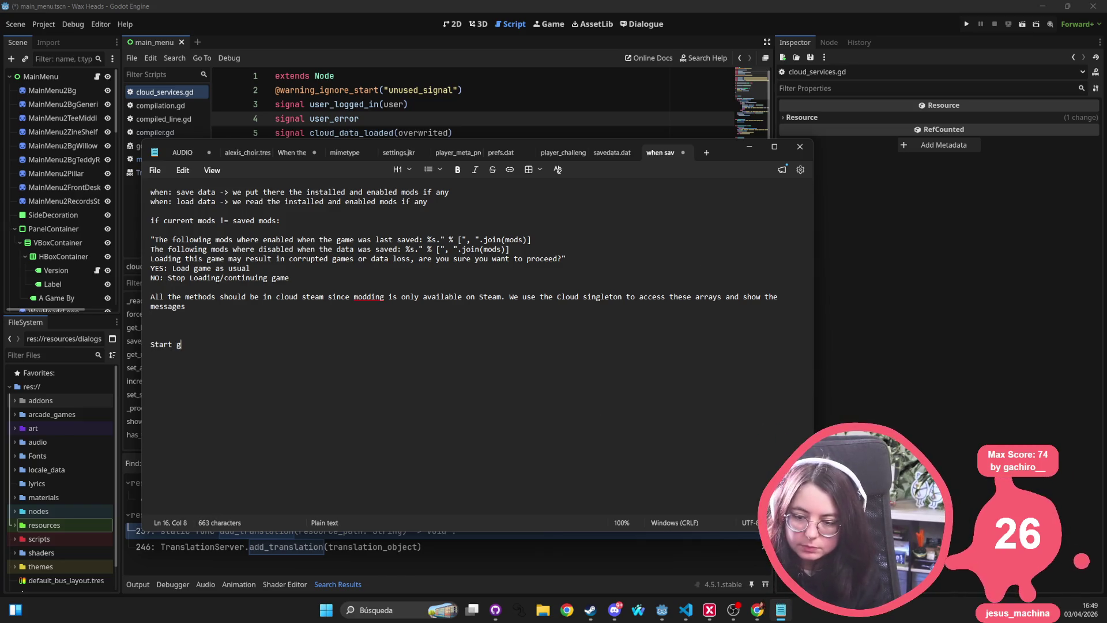
pyautogui.write('ame without mods. ')
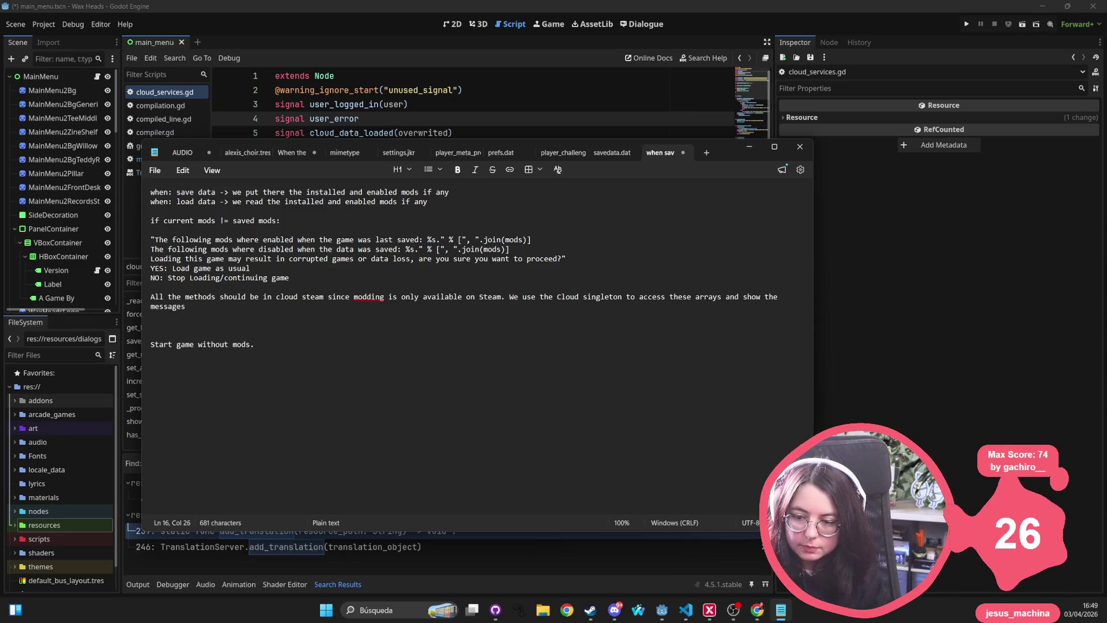
pyautogui.write('Apply mod. ')
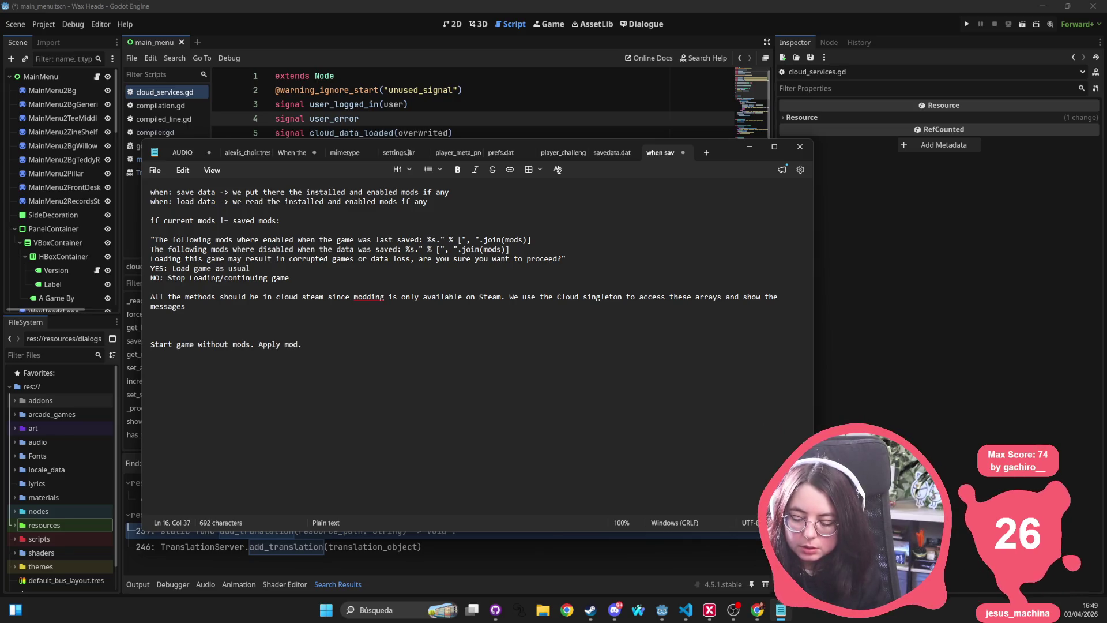
pyautogui.write('Try to ')
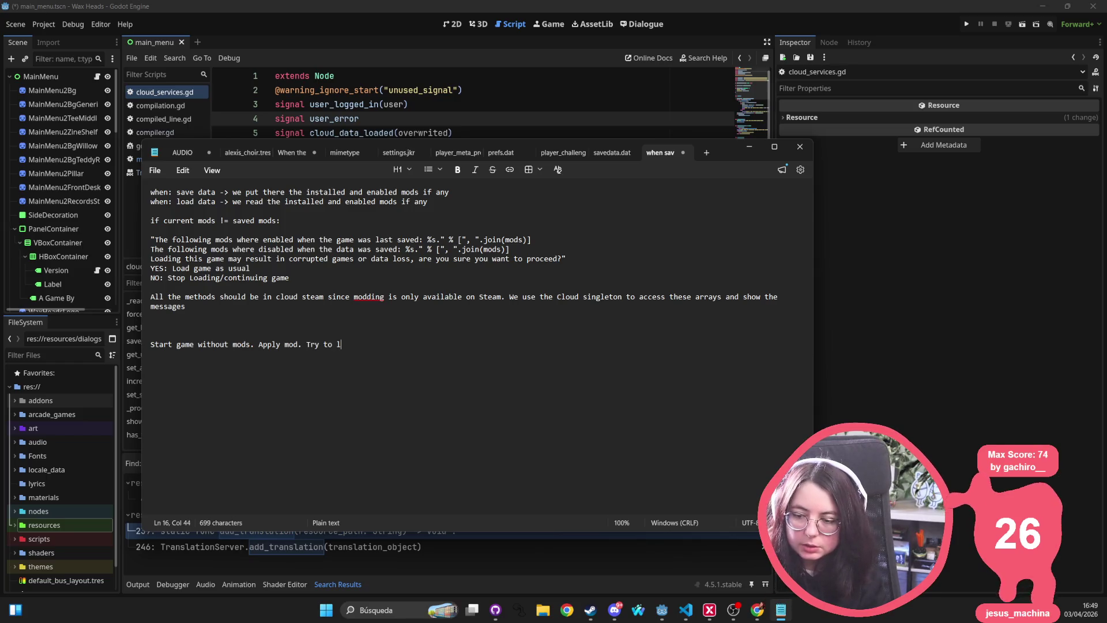
pyautogui.write('load continue g')
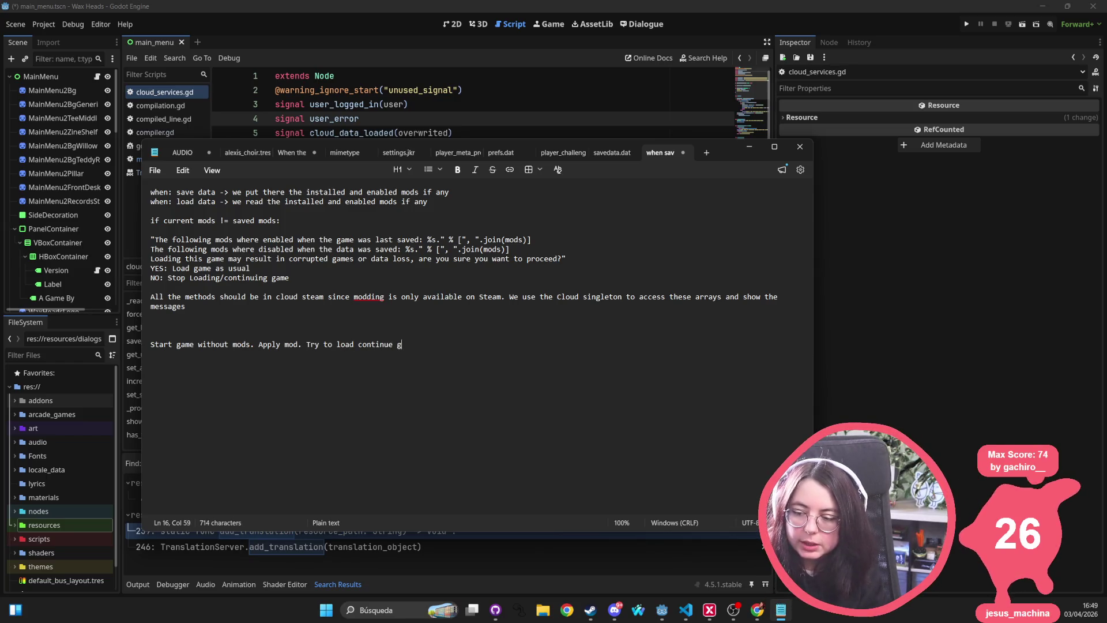
pyautogui.write('ame: Me')
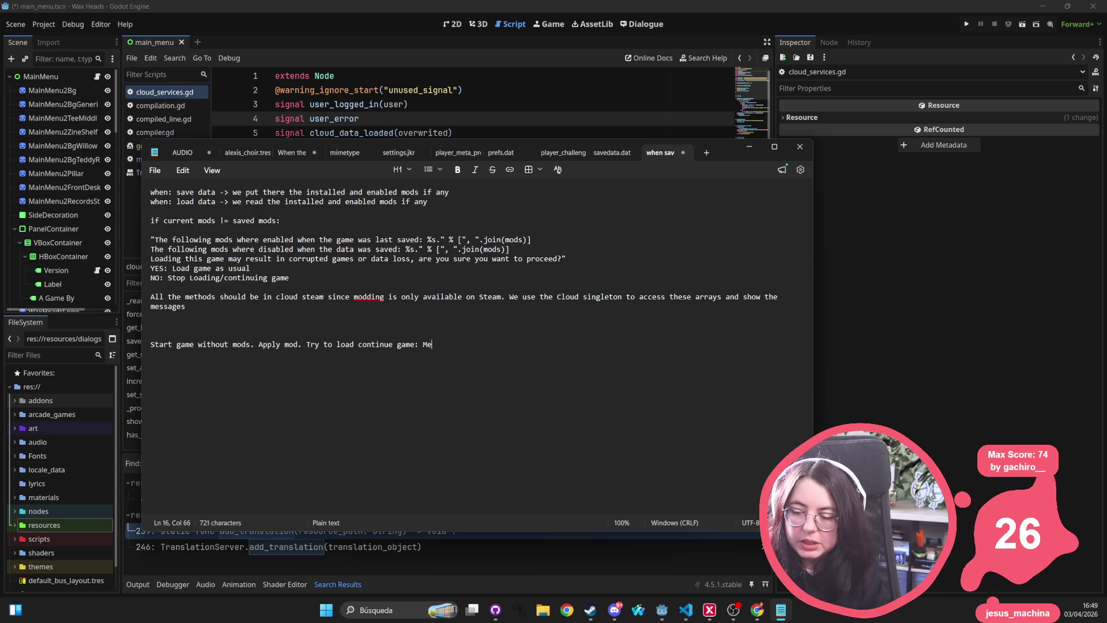
pyautogui.write('ssage should appear')
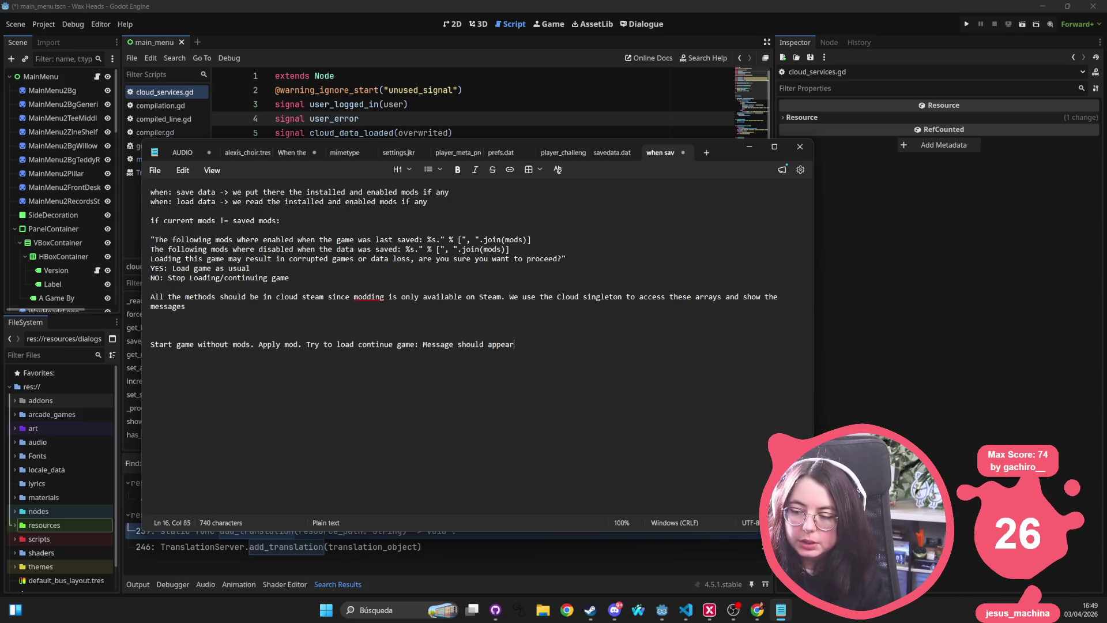
pyautogui.hotkey('ctrl', 'BackSpace')
pyautogui.hotkey('ctrl', 'BackSpace')
pyautogui.hotkey('ctrl', 'BackSpace')
pyautogui.write('Popup should appear. ')
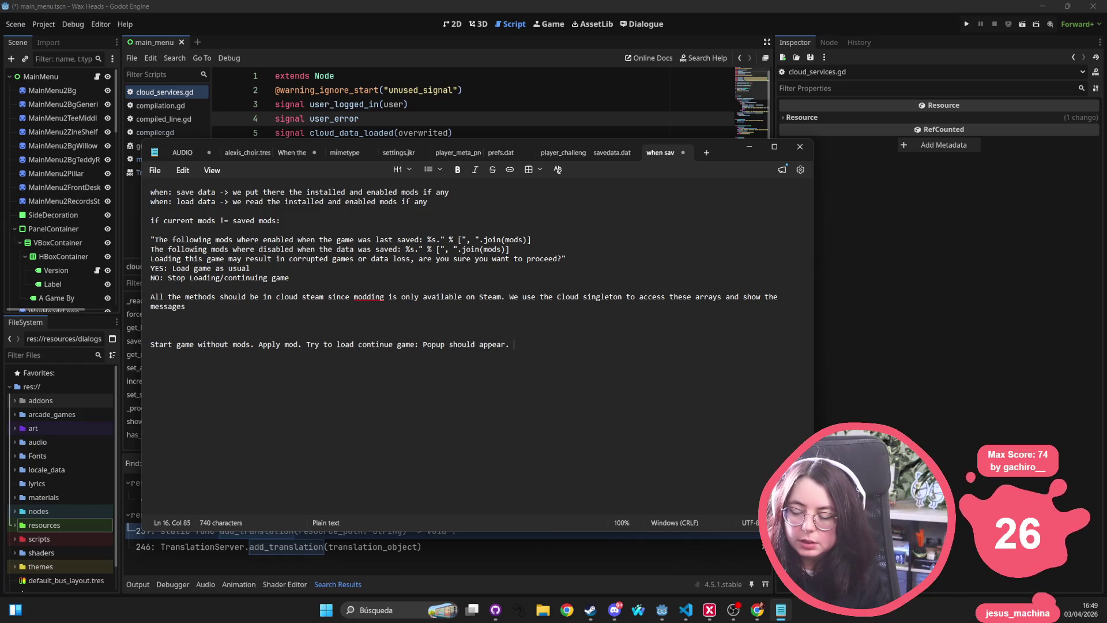
pyautogui.write('IF YES')
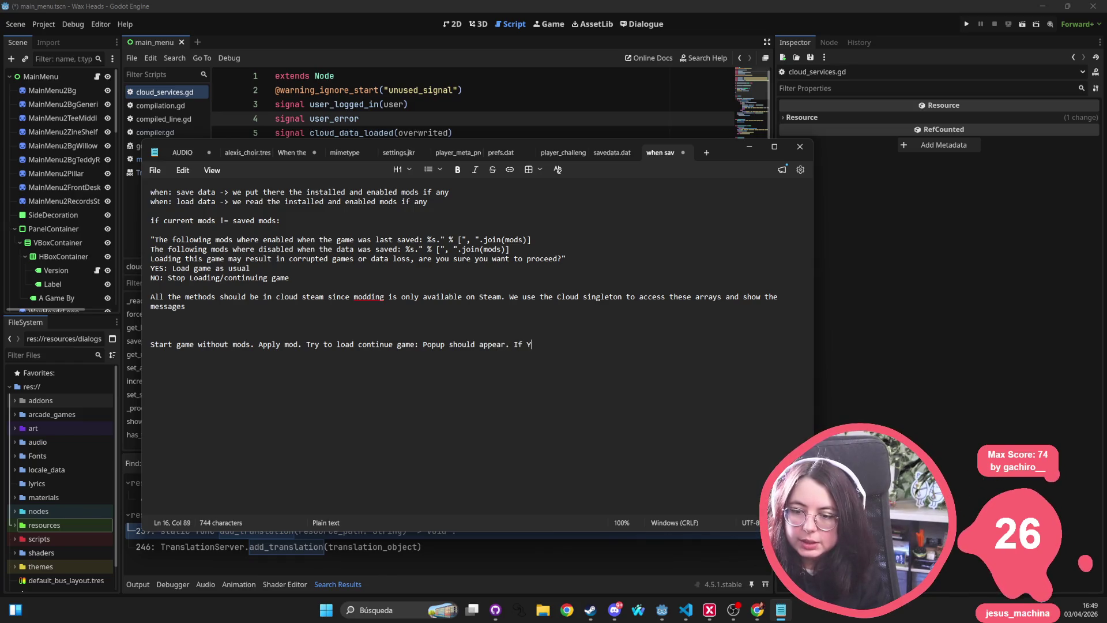
pyautogui.write(': ')
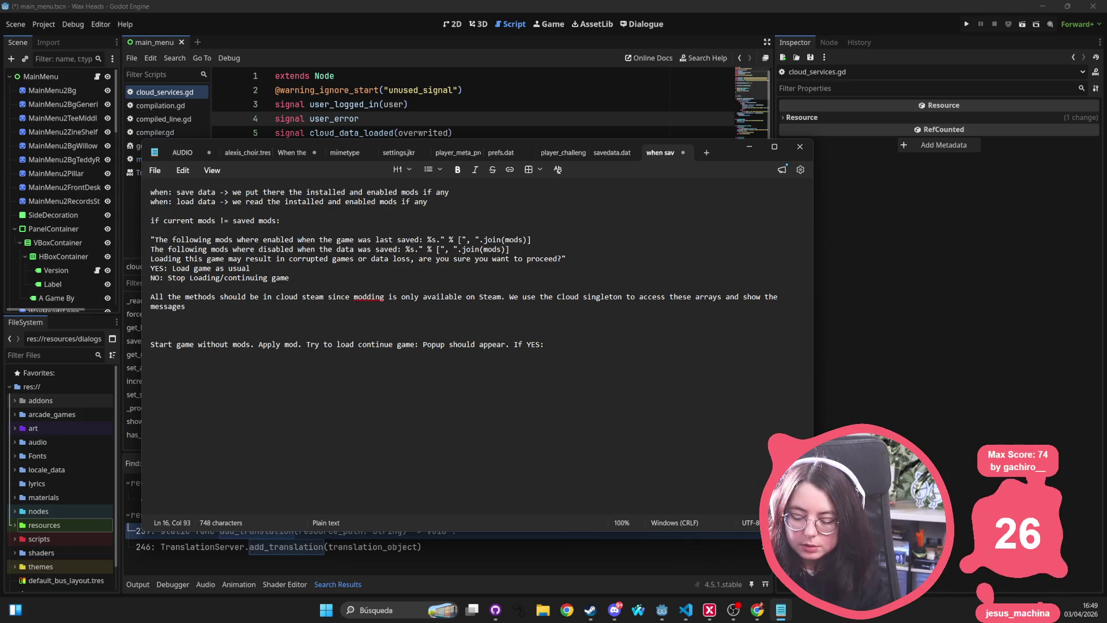
pyautogui.write('game is c')
pyautogui.press('BackSpace')
pyautogui.write('loaded and continued,')
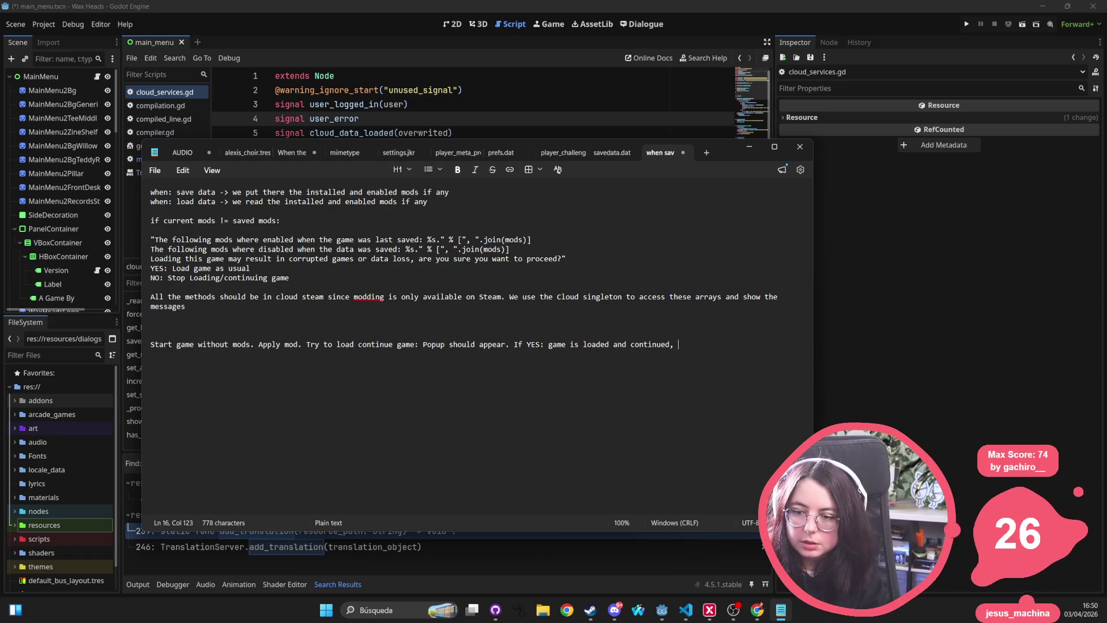
pyautogui.press('BackSpace')
pyautogui.write('. If no')
pyautogui.press('BackSpace')
pyautogui.press('BackSpace')
pyautogui.write('DECLINE')
# Change YES to ACCEPT and finish the DECLINE outcome with ': popup is closed'
pyautogui.doubleClick(534, 344)
pyautogui.write('ACCEPT')
pyautogui.click(774, 338)
pyautogui.click(773, 343)
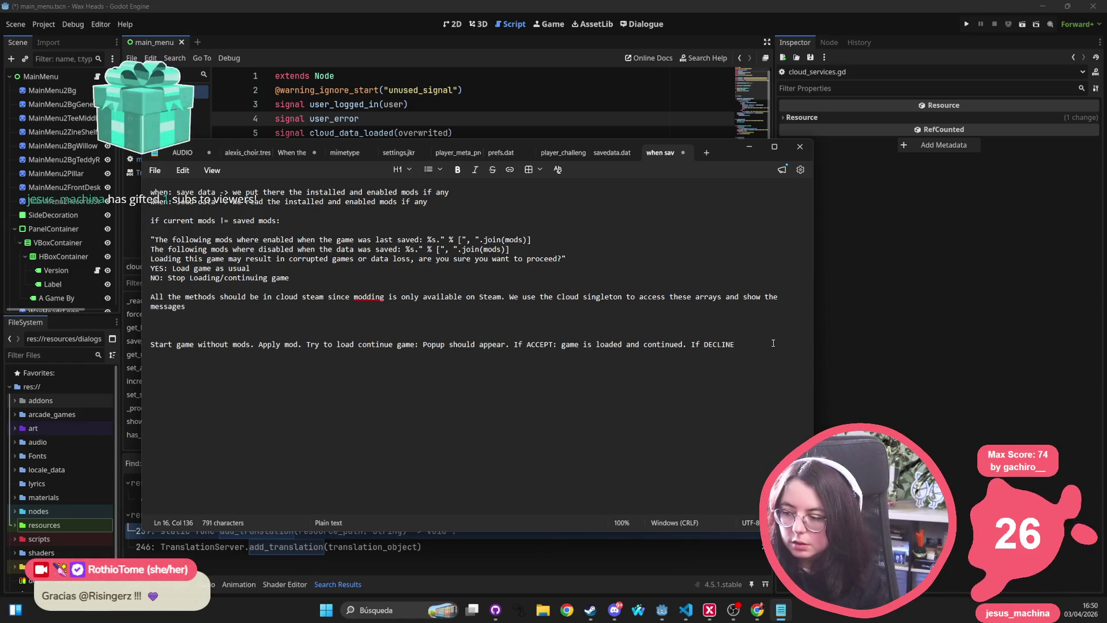
pyautogui.write(': popup ')
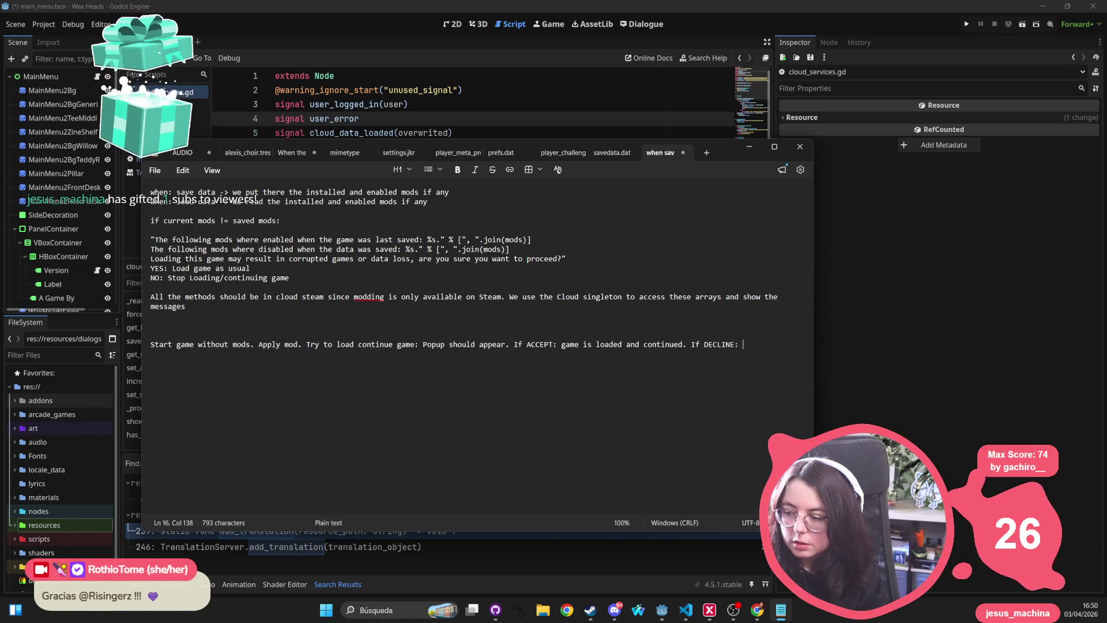
pyautogui.write('is ')
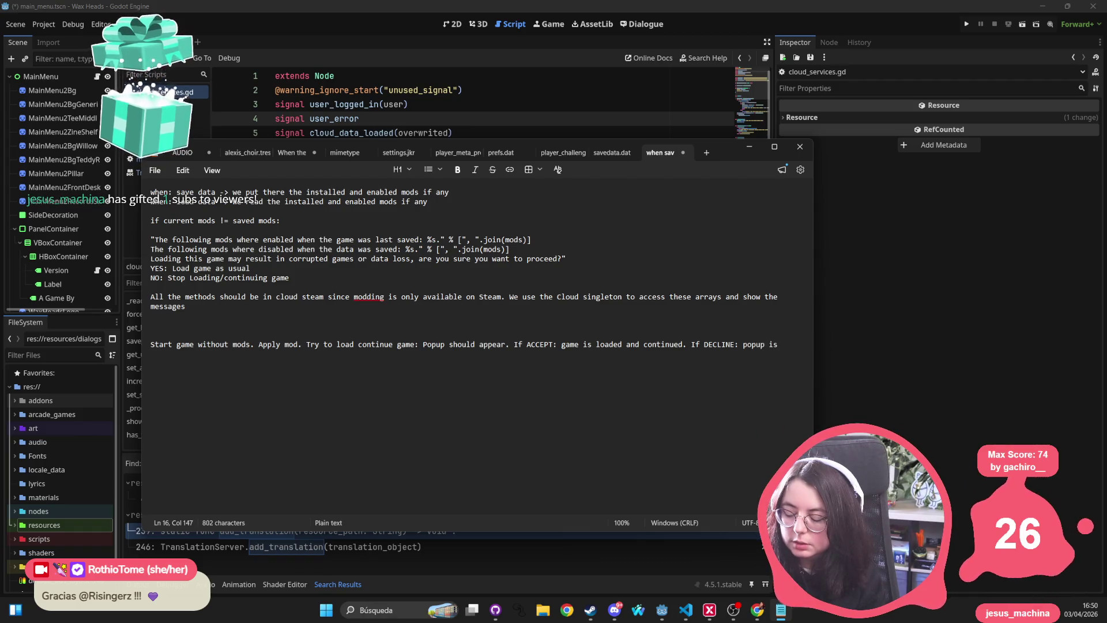
pyautogui.write('closed')
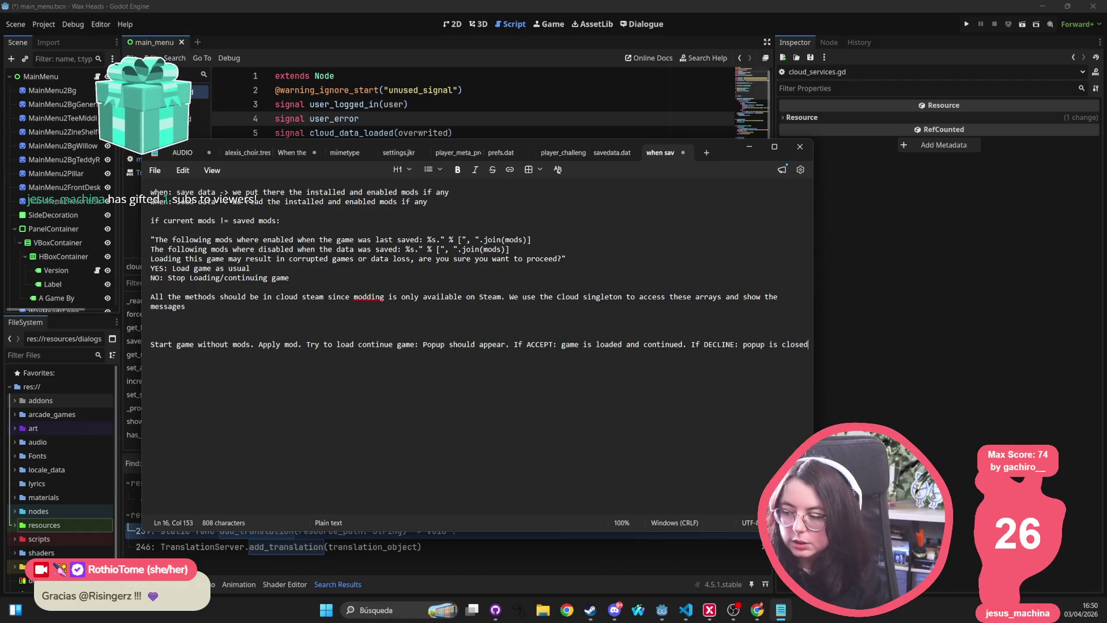
# Start a new line reading 'Start game with'
pyautogui.press('Return')
pyautogui.write('s')
pyautogui.press('BackSpace')
pyautogui.write('Start')
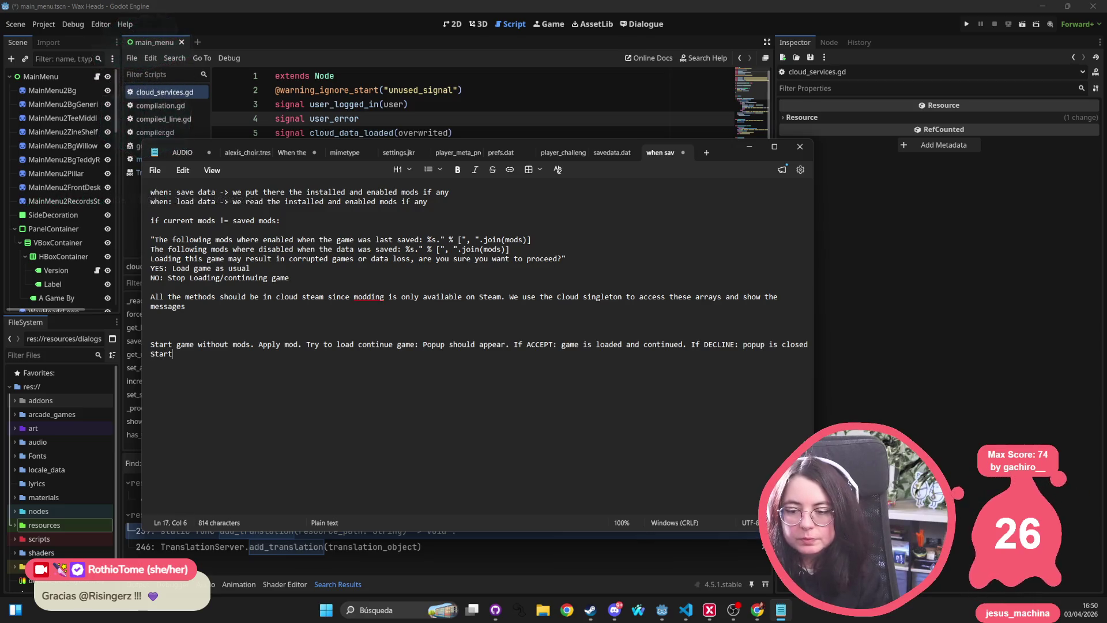
pyautogui.write(' game with')
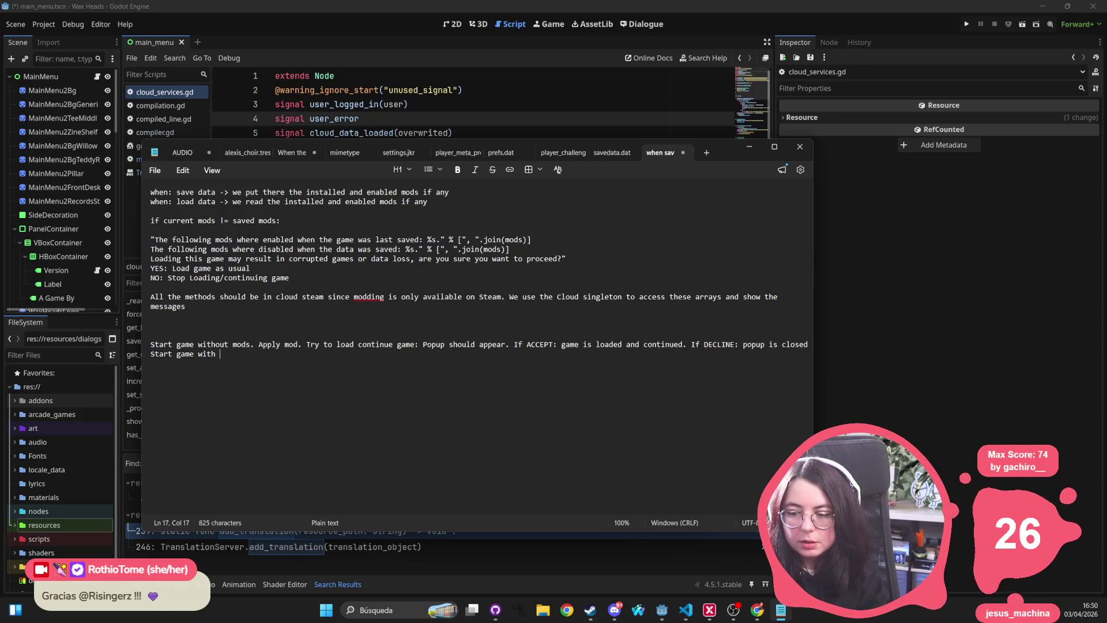
# Replace the unfinished line with 'Remove mods. Try to load continue game after DECLINED: No popup', then type 'Usecase 1:'
pyautogui.hotkey('ctrl', 'BackSpace')
pyautogui.hotkey('ctrl', 'BackSpace')
pyautogui.hotkey('ctrl', 'BackSpace')
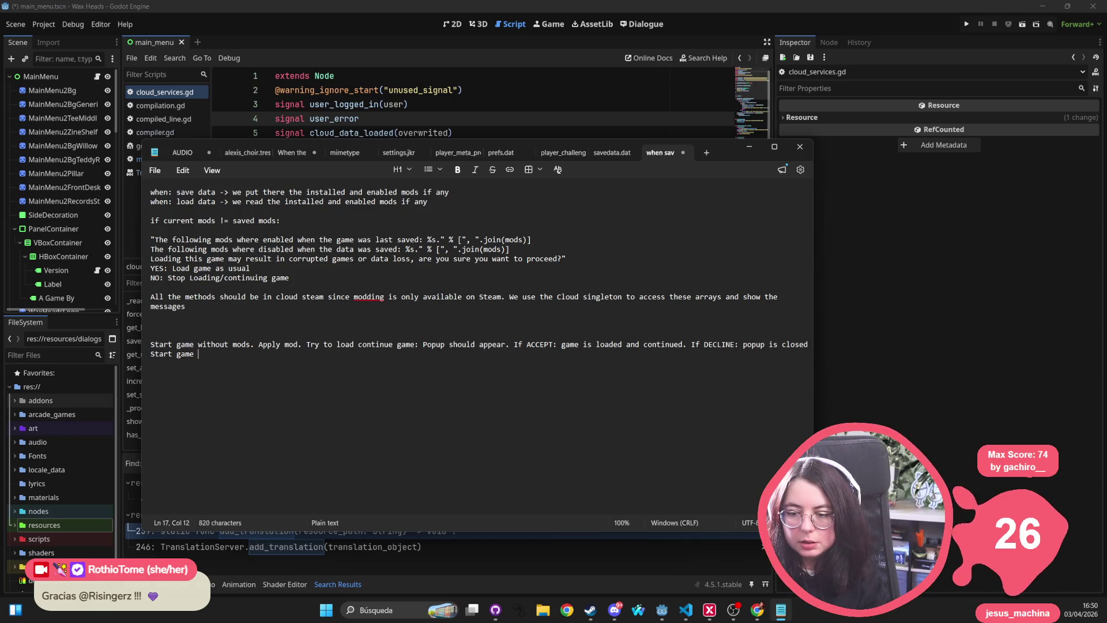
pyautogui.write('Remove mods. ')
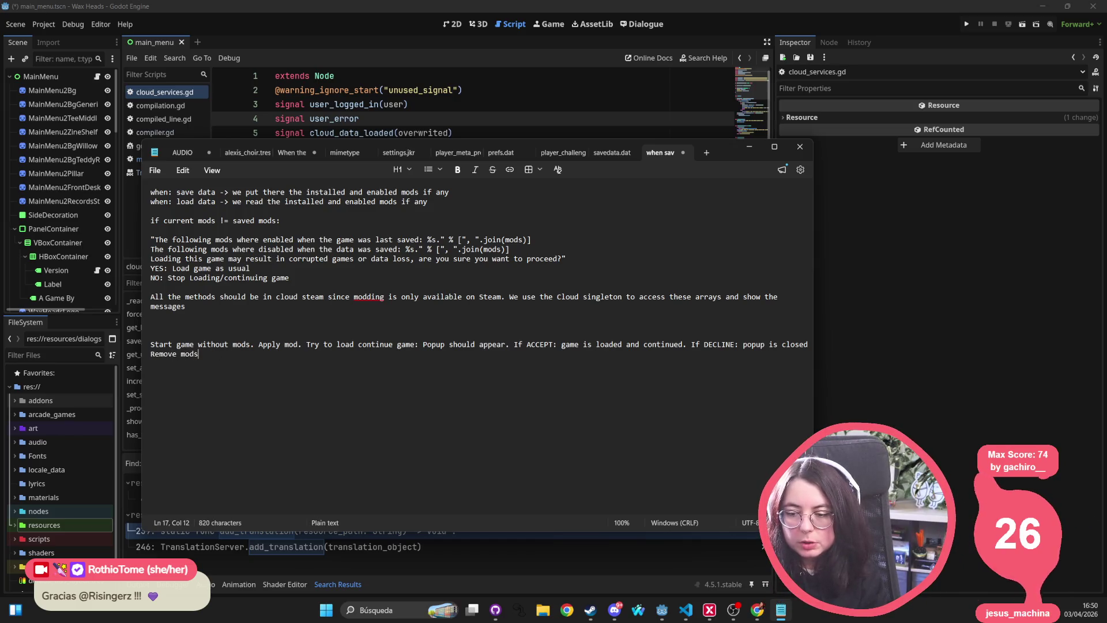
pyautogui.write('Try')
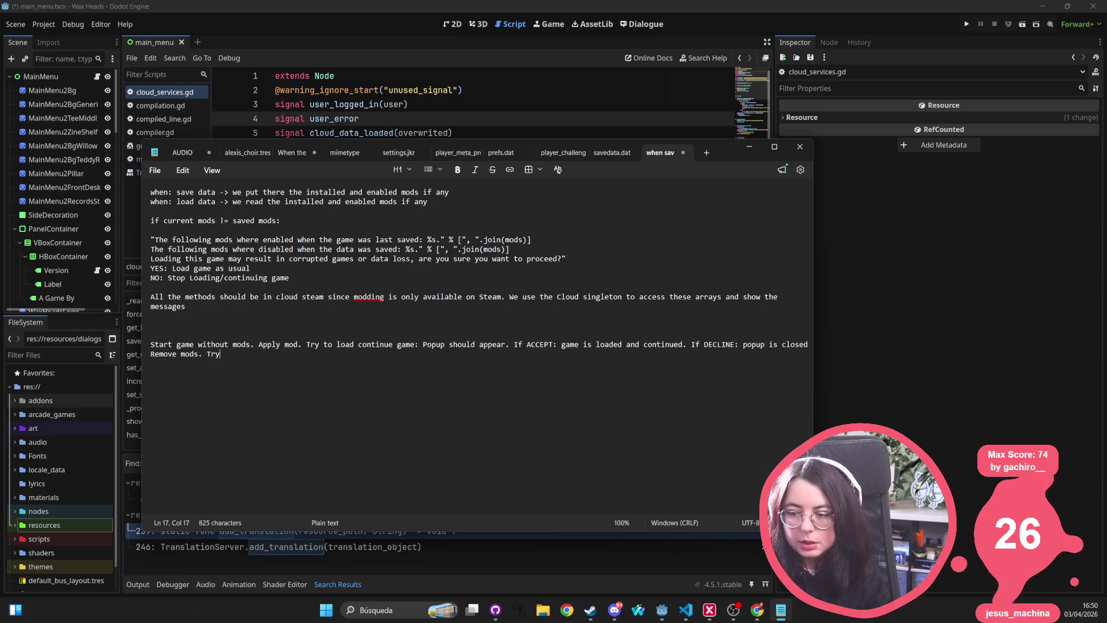
pyautogui.write(' to load continue game after ')
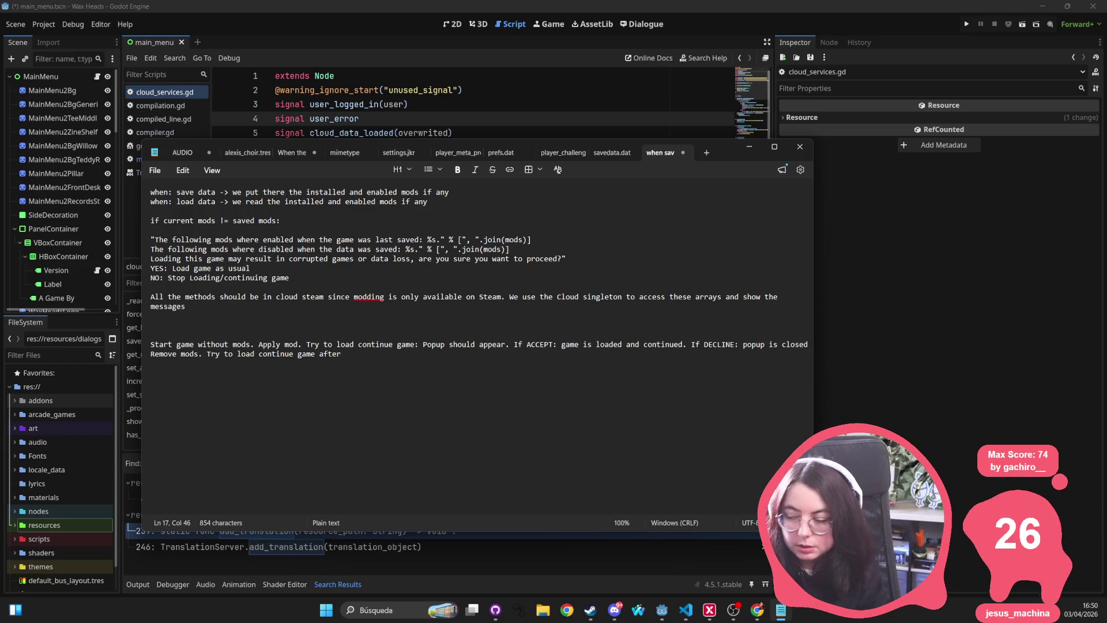
pyautogui.write('DECLINED')
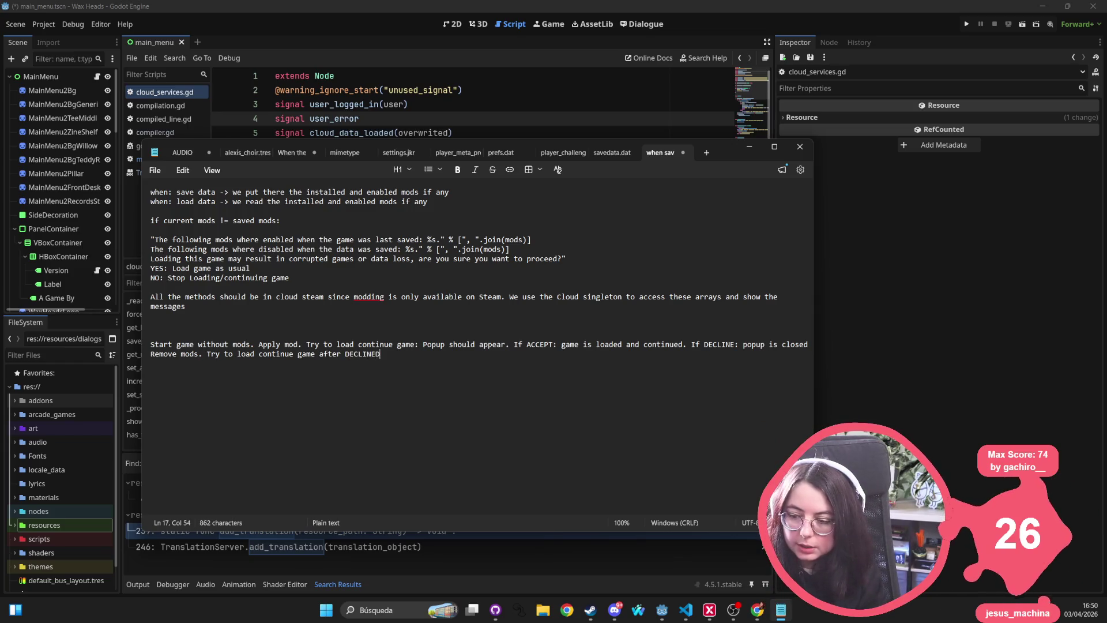
pyautogui.write(': No popup')
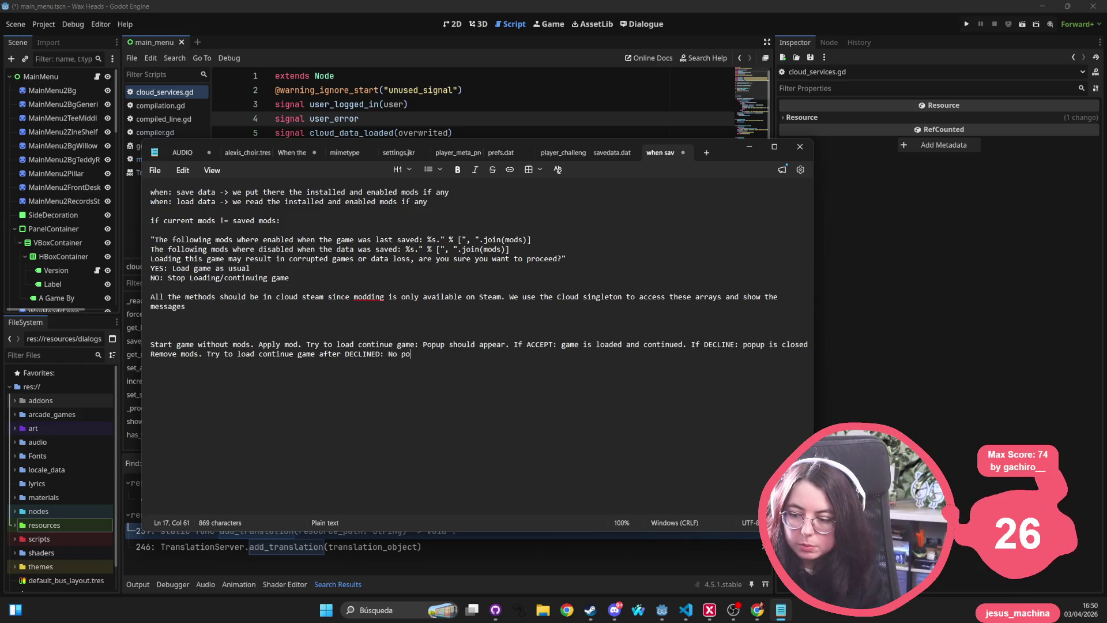
pyautogui.press('Return')
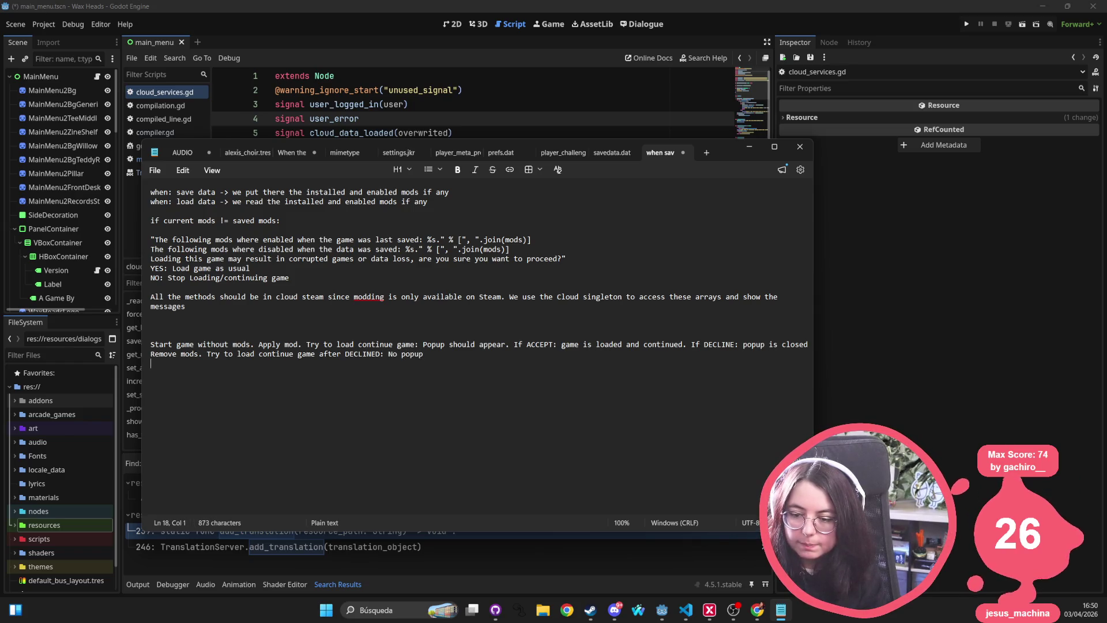
pyautogui.write('Usecase 1:')
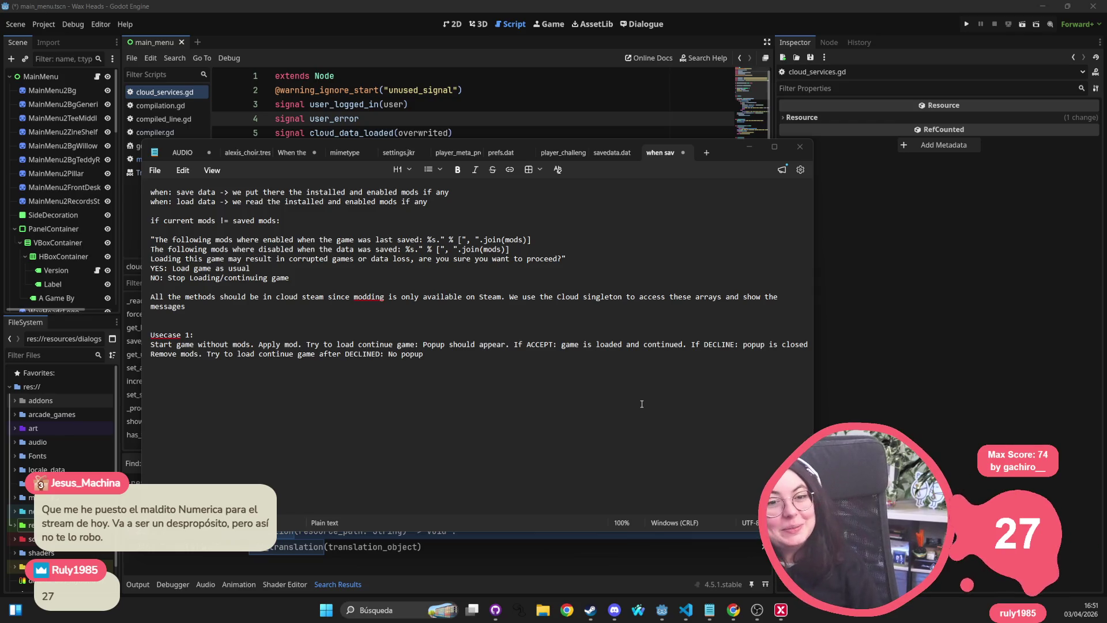
# Refocus the notes window, then switch to another open application
pyautogui.click(619, 404)
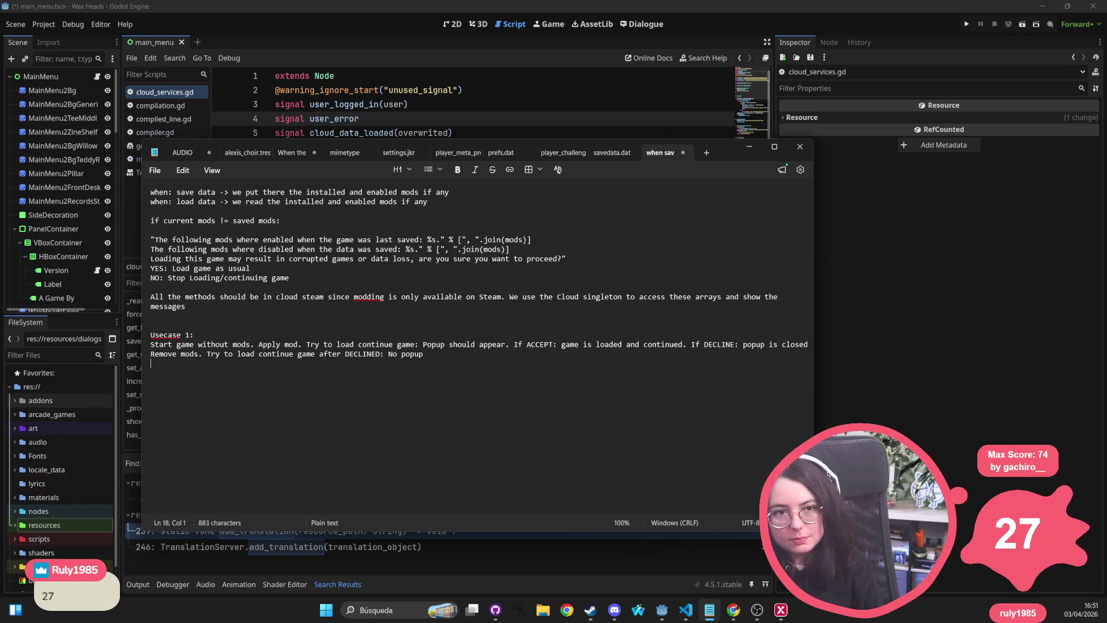
pyautogui.hotkey('alt', 'Tab')
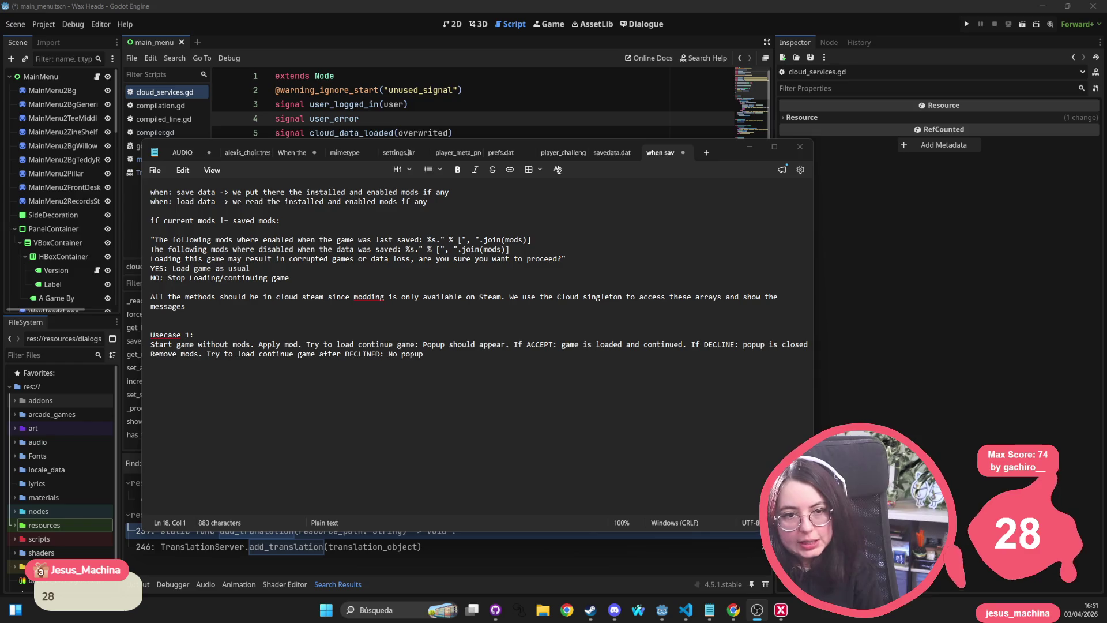
# Maximize the itch.io browser page, open its login, then return to the notes below Usecase 1
pyautogui.click(734, 609)
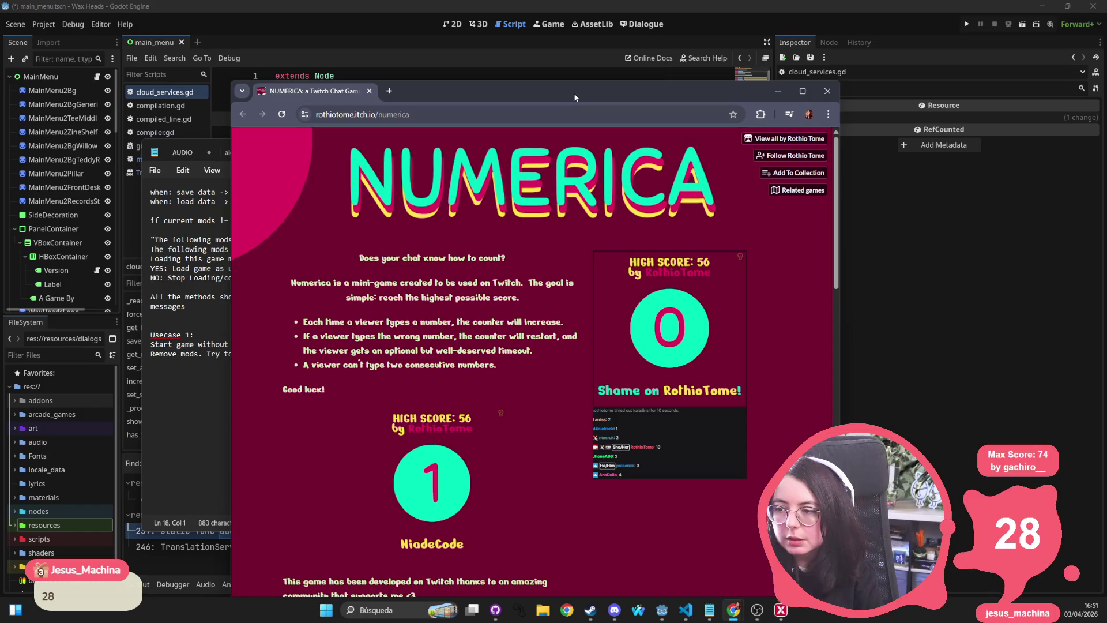
pyautogui.doubleClick(574, 97)
pyautogui.scroll(-20, 485, 257)
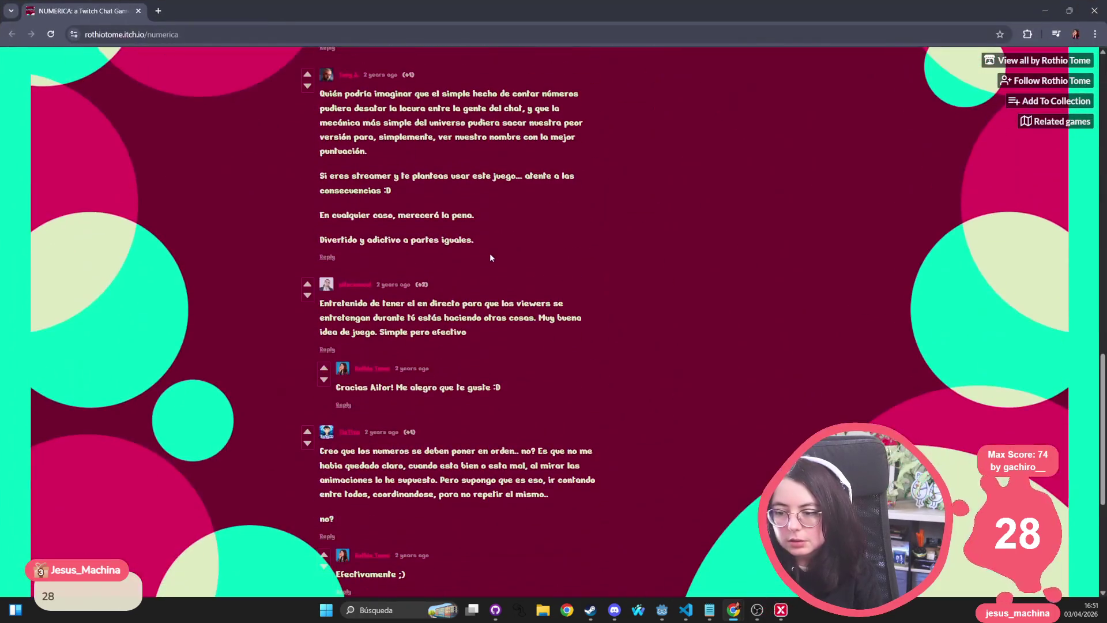
pyautogui.scroll(4, 429, 236)
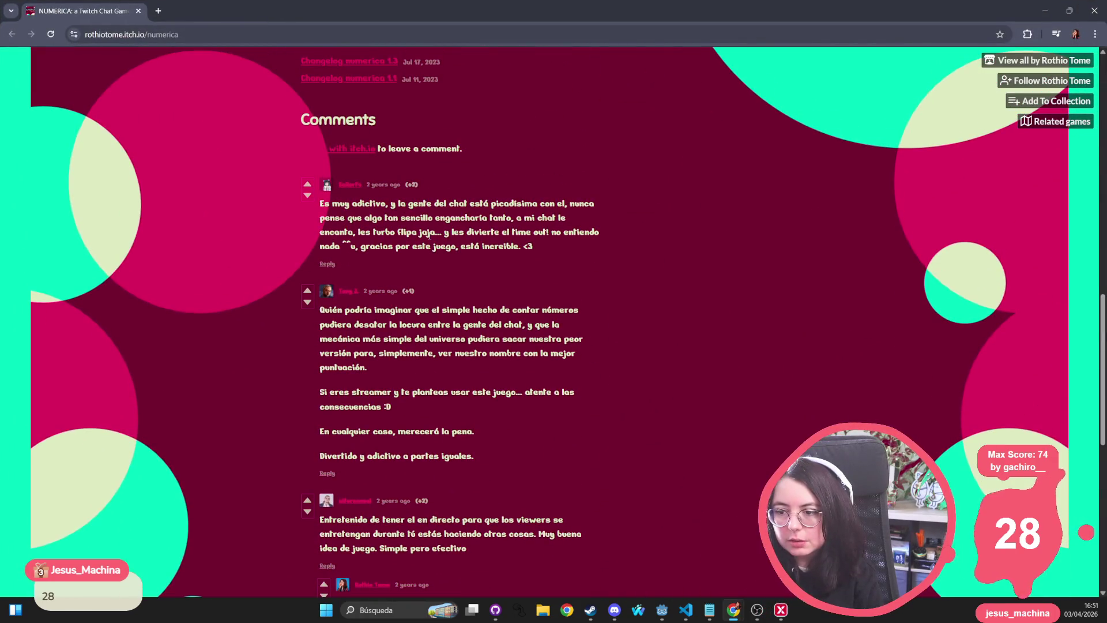
pyautogui.click(351, 149)
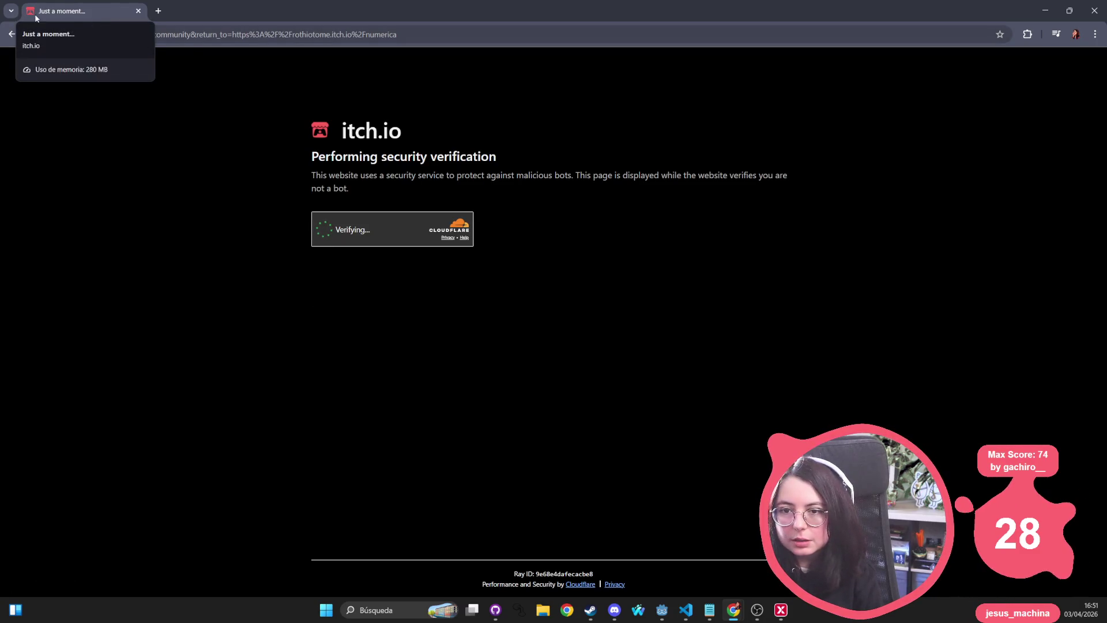
pyautogui.hotkey('alt', 'Tab')
pyautogui.click(528, 415)
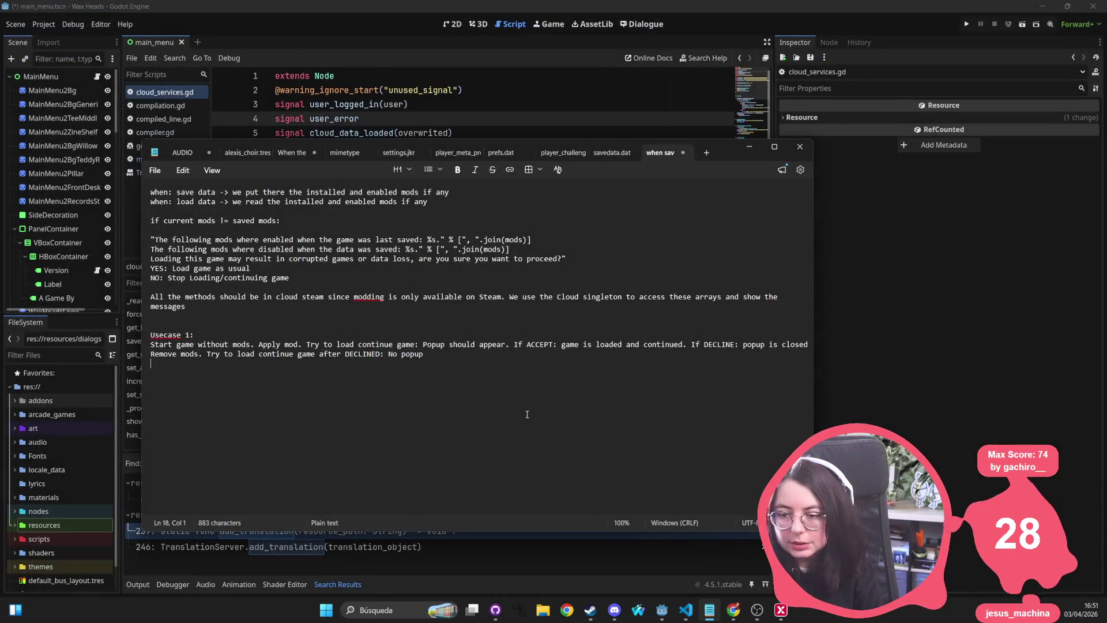
# Begin Usecase 2 with 'Start game with mods. Remove mod. Try to load or continue game: Popup should appear.' and add 'or' in Usecase 1
pyautogui.write('Ue')
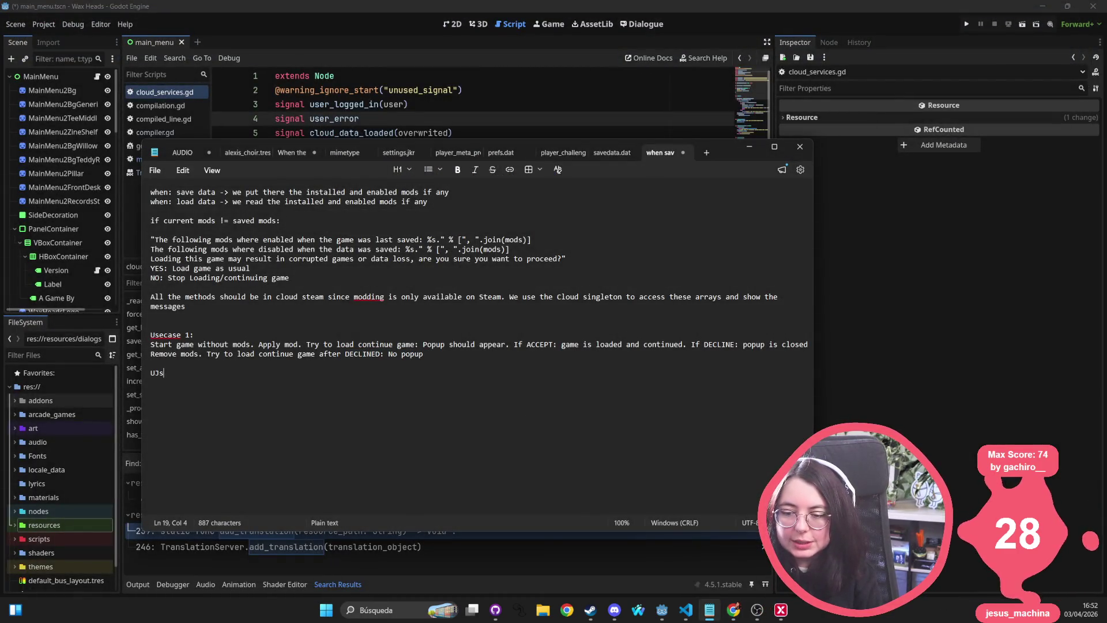
pyautogui.write('ecas')
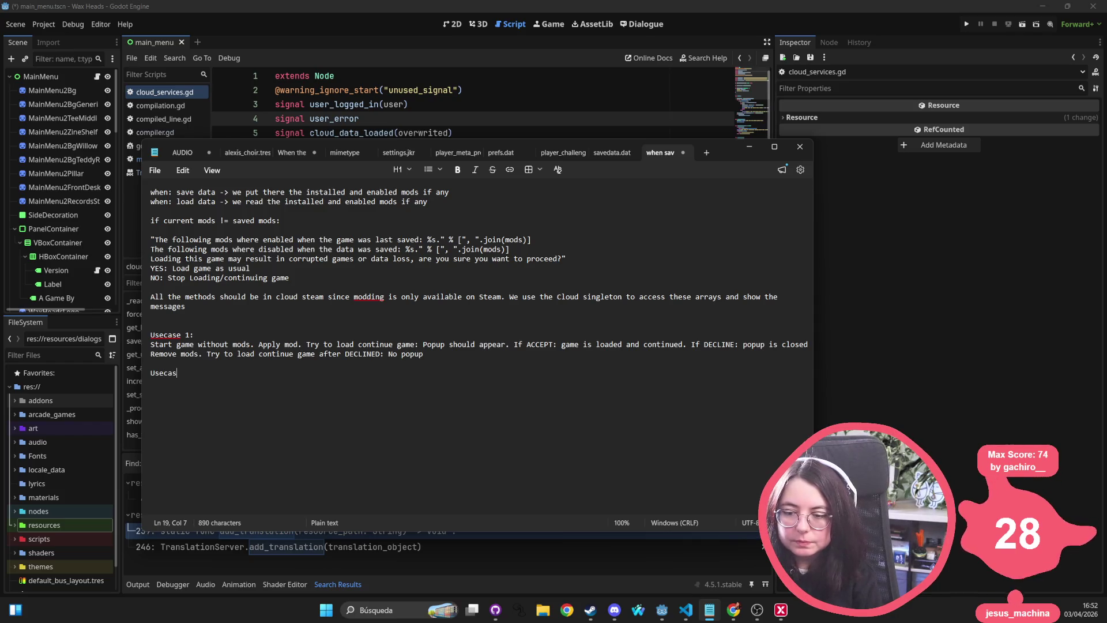
pyautogui.write('e 2Start')
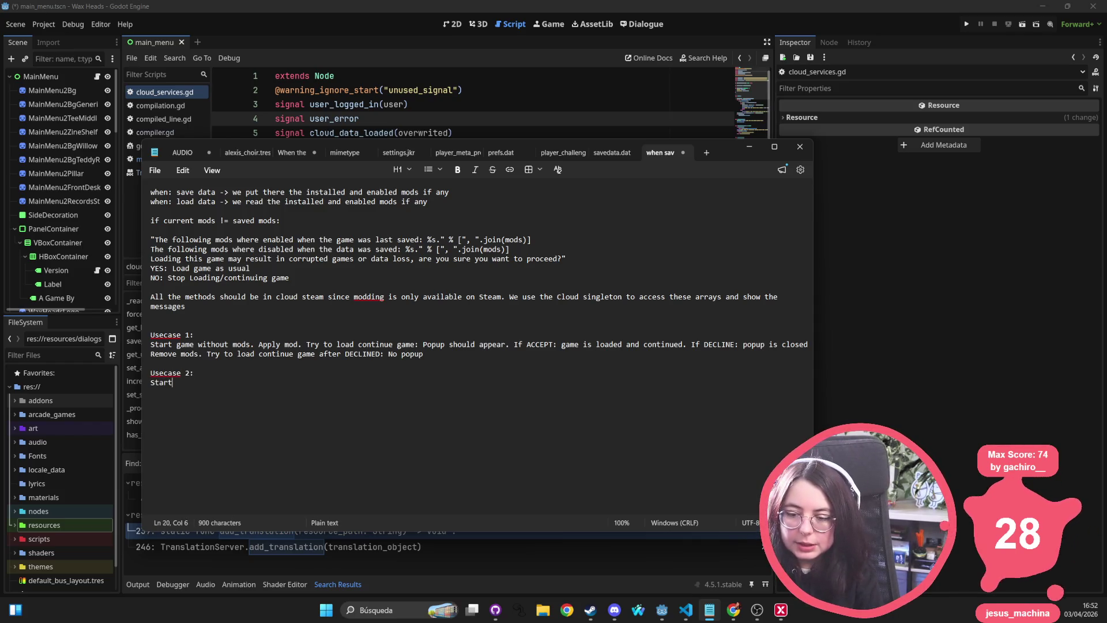
pyautogui.write(' game with mod')
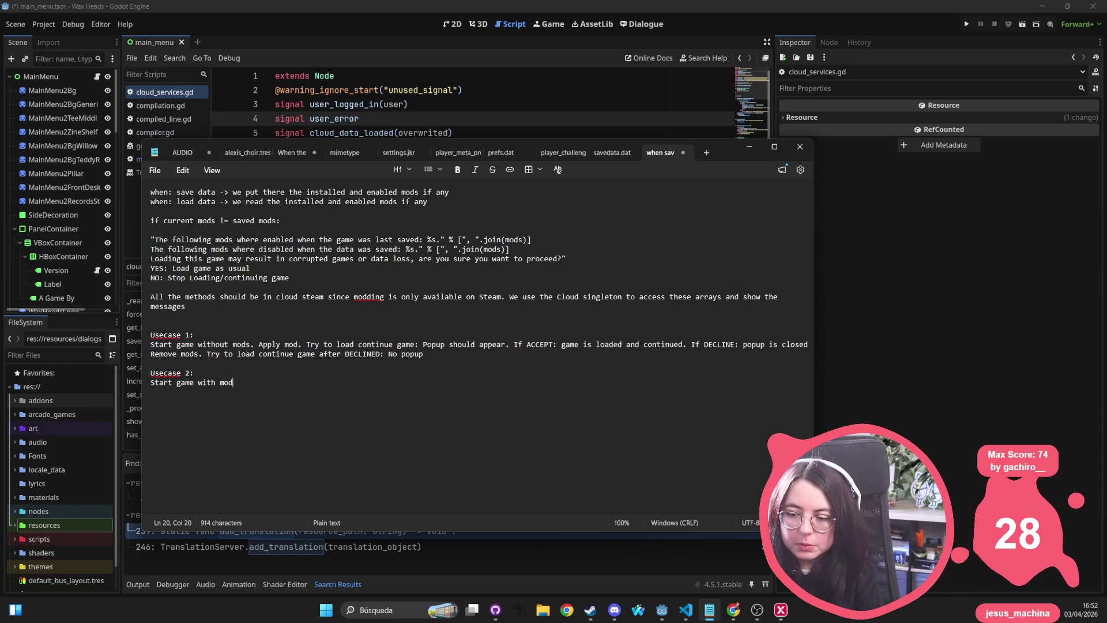
pyautogui.write('s. Remove mod. Try to load c')
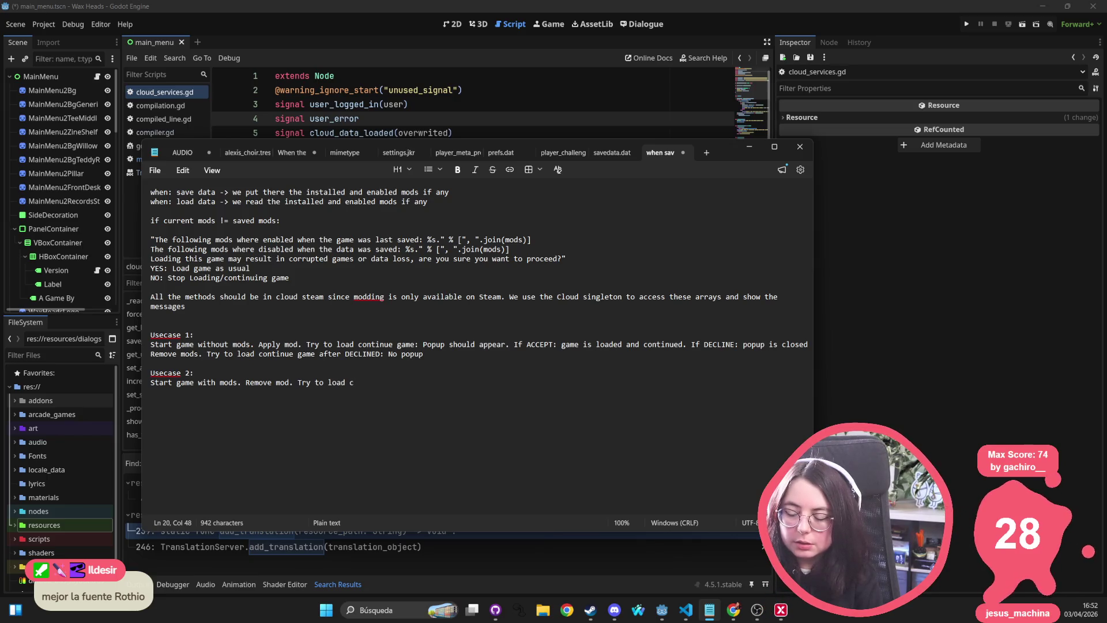
pyautogui.press('BackSpace')
pyautogui.write('or continue game')
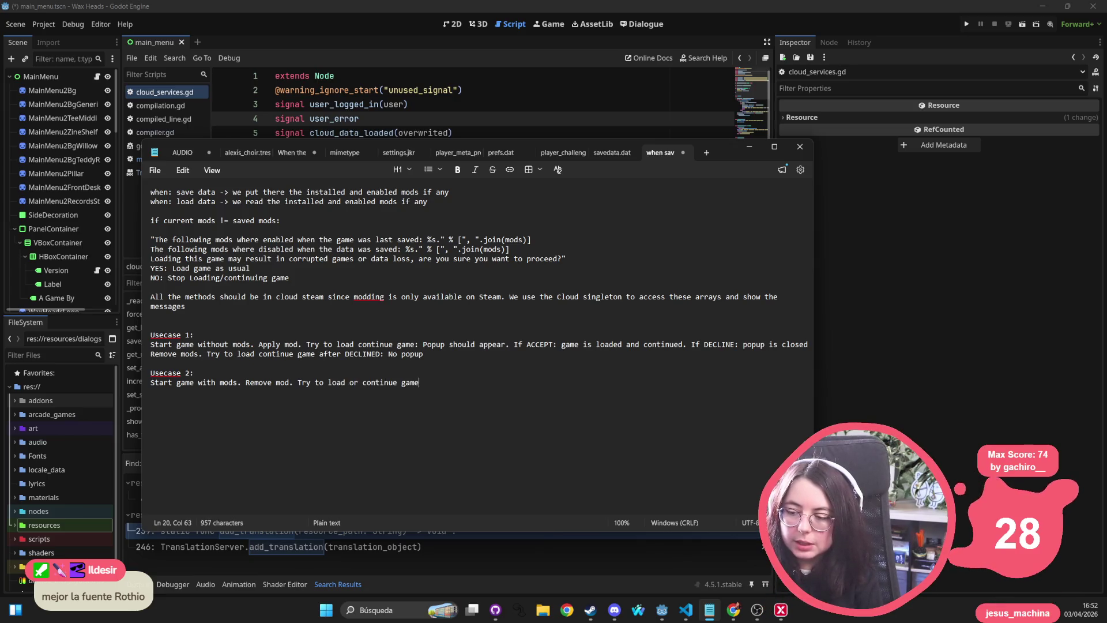
pyautogui.click(358, 345)
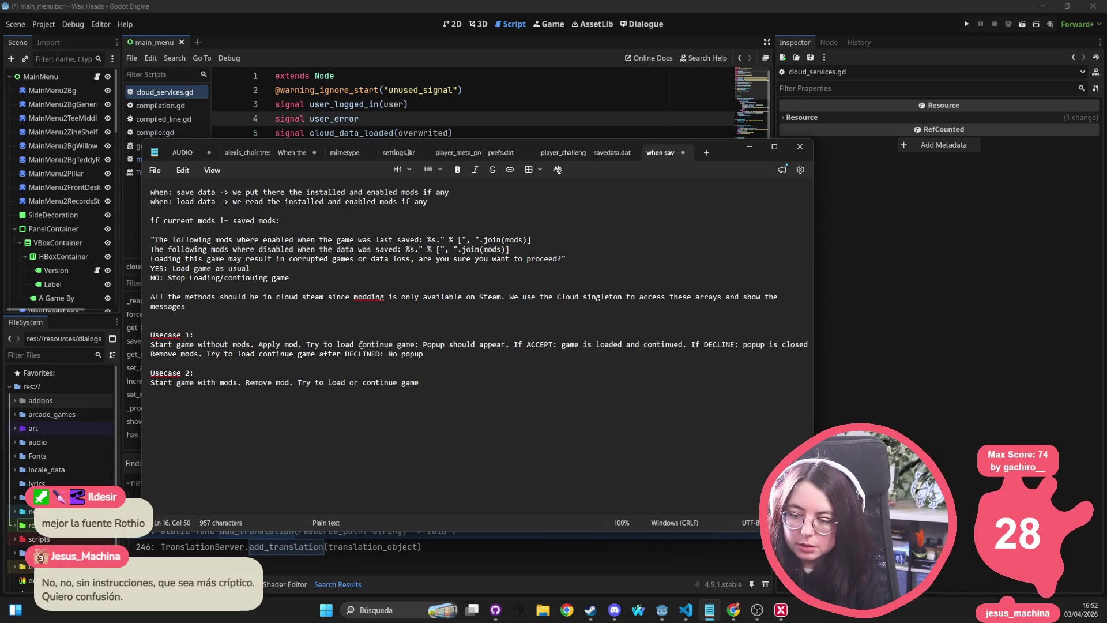
pyautogui.write('or')
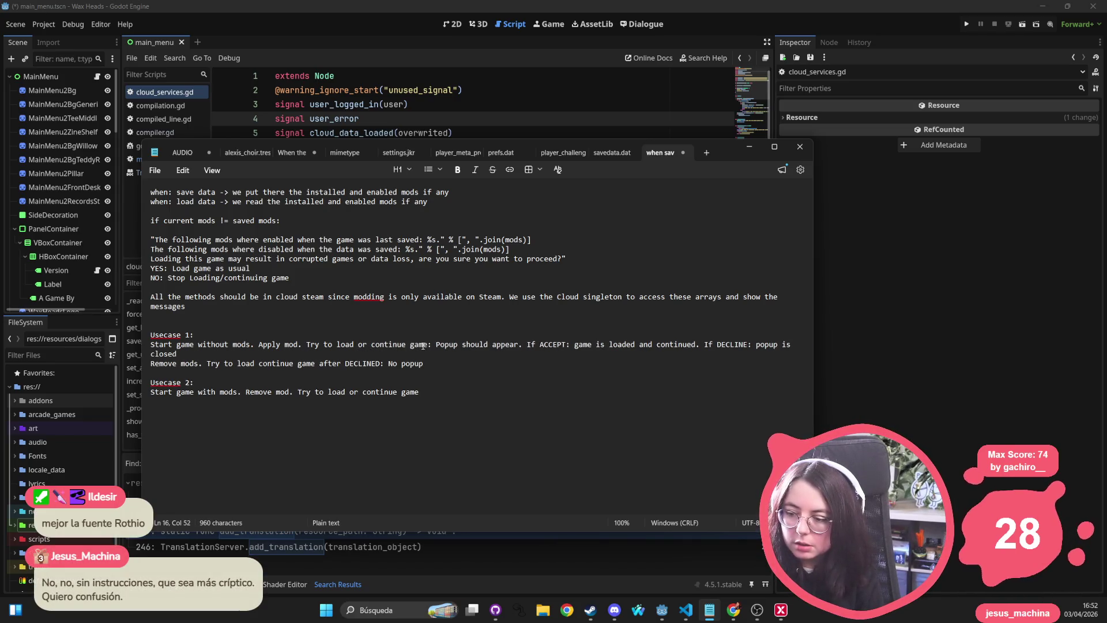
pyautogui.moveTo(434, 344); pyautogui.dragTo(477, 345)
pyautogui.click(480, 392)
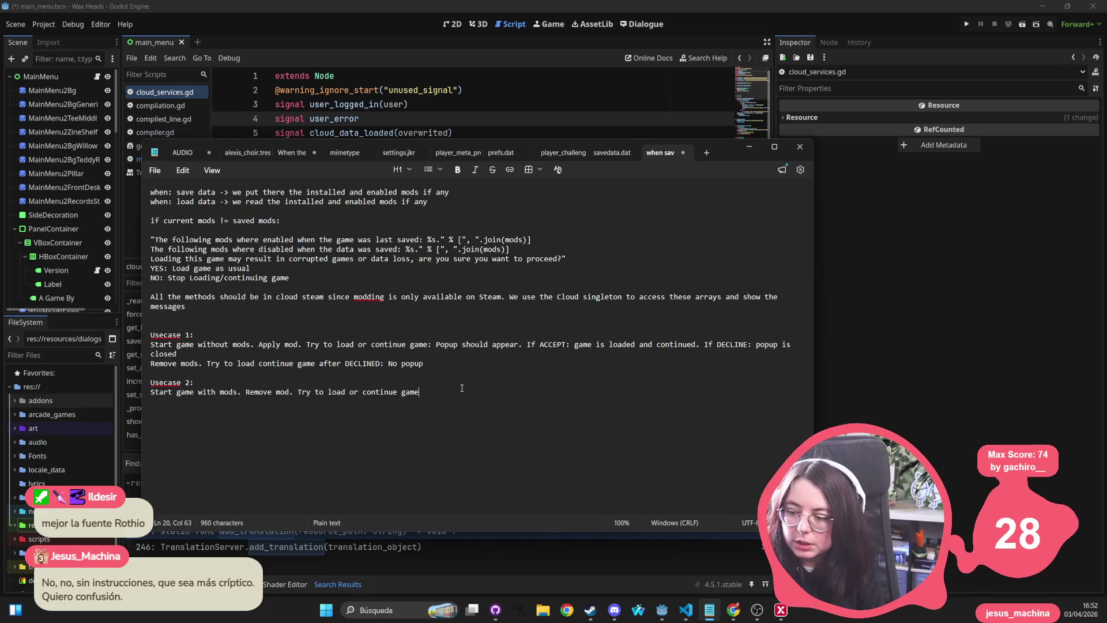
pyautogui.write(': Popup should appear.')
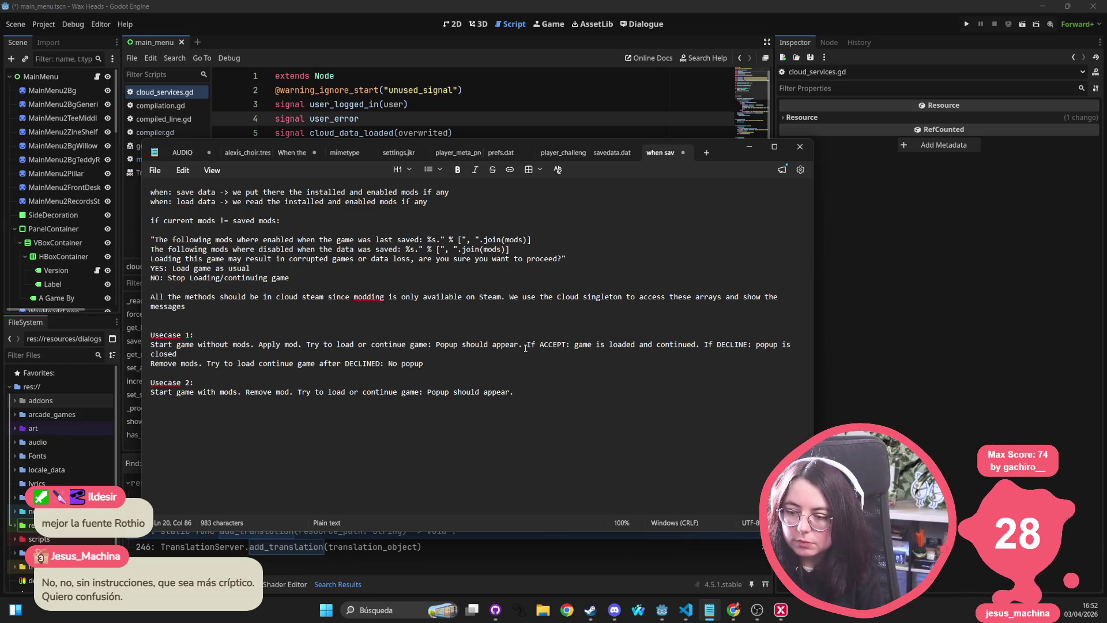
# Copy Usecase 1's ACCEPT/DECLINE outcomes into Usecase 2 and add 'Add the mod. Try to load continue game after DECLINED: No popup'
pyautogui.moveTo(525, 347); pyautogui.dragTo(529, 351)
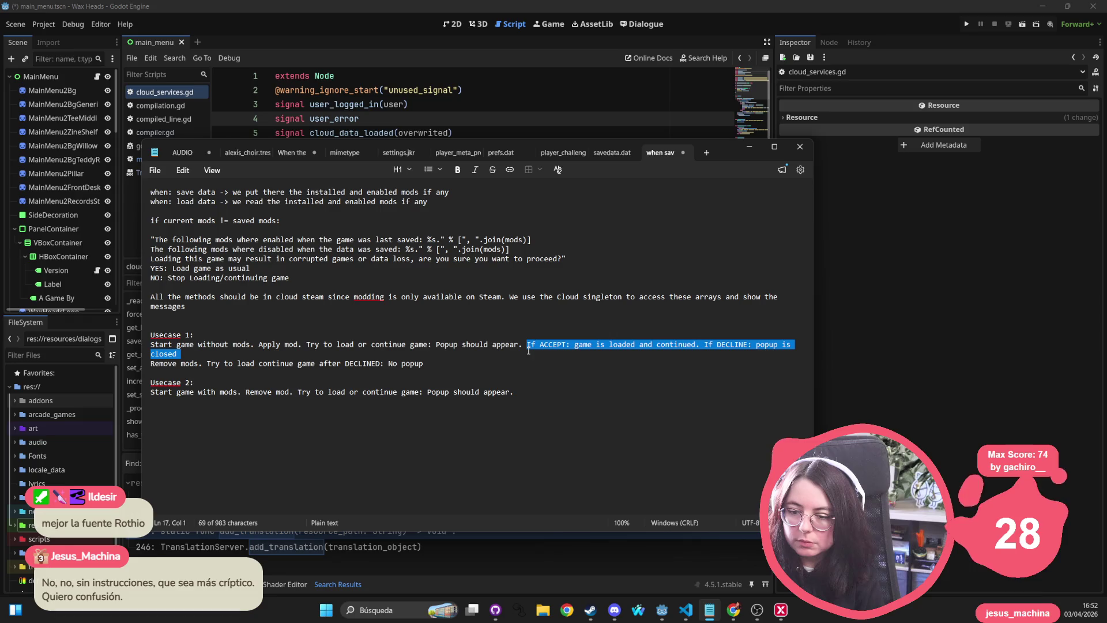
pyautogui.hotkey('ctrl', 'c')
pyautogui.click(533, 392)
pyautogui.hotkey('ctrl', 'v')
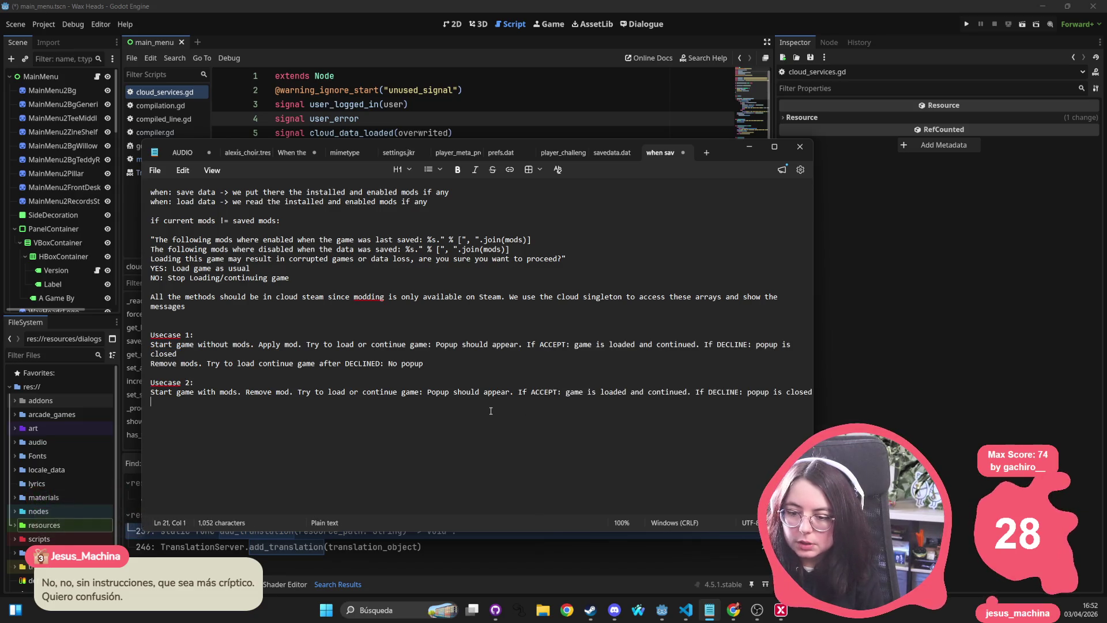
pyautogui.write('Add the ')
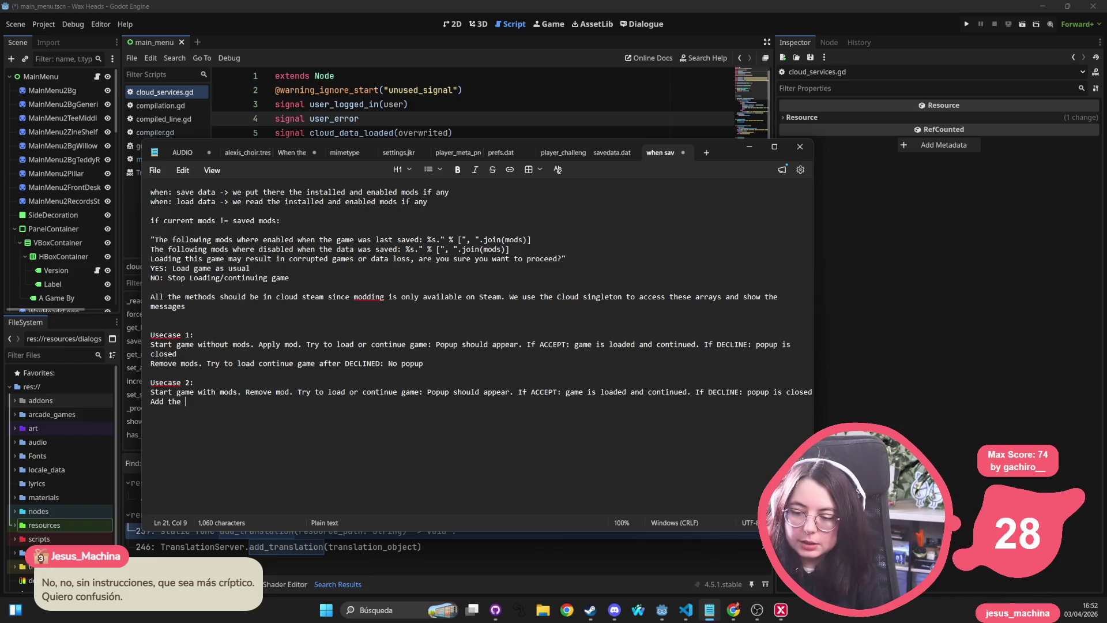
pyautogui.write('mod. Tr')
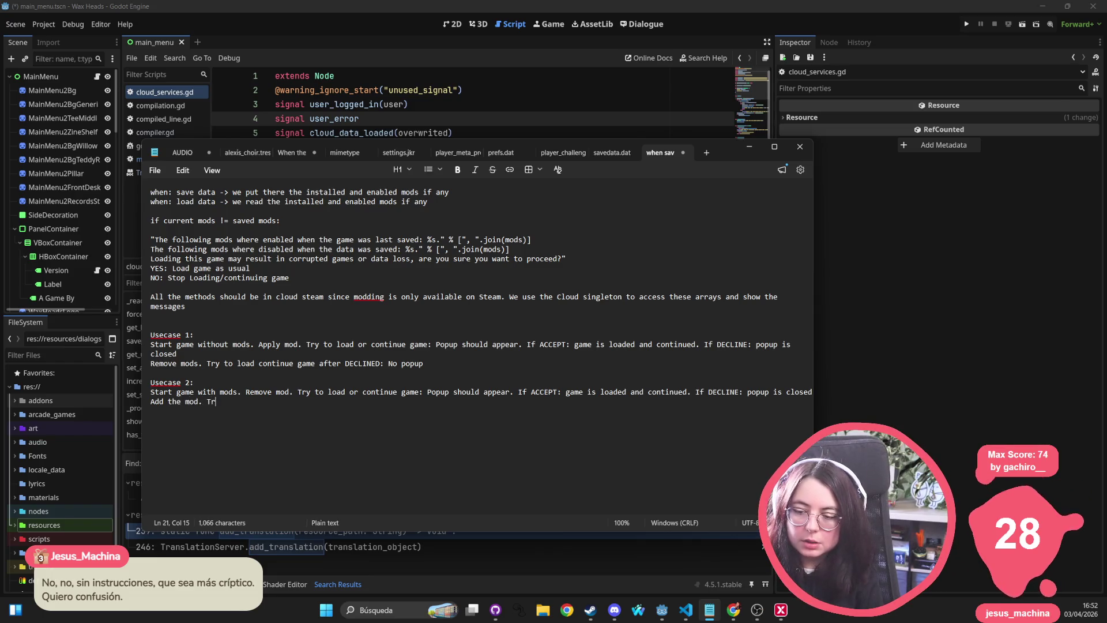
pyautogui.write('y to load  contin')
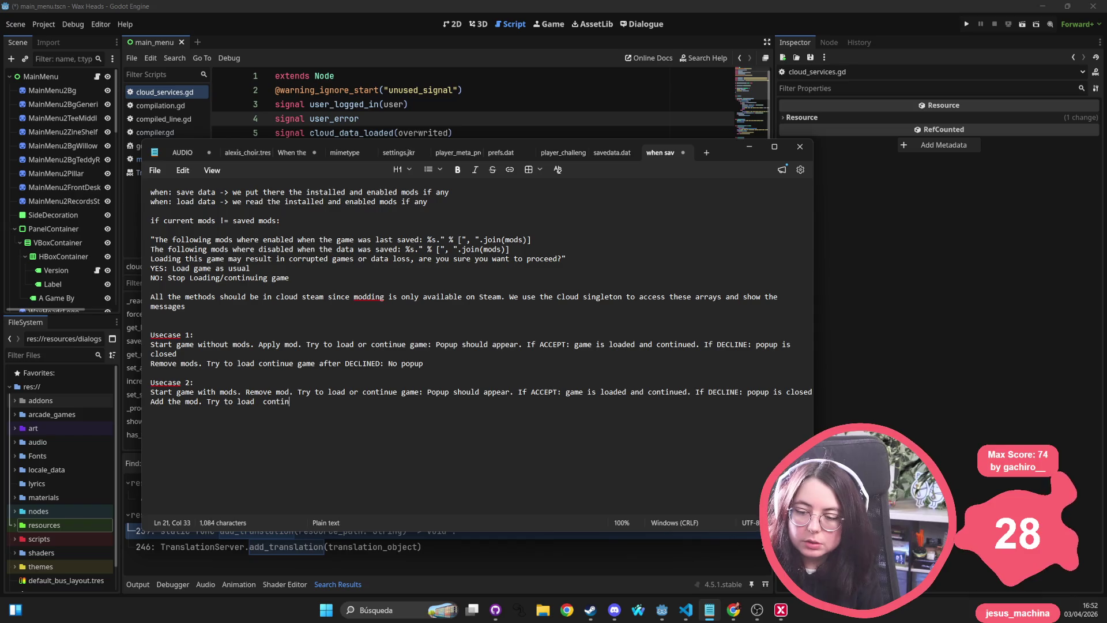
pyautogui.write('ue game after ')
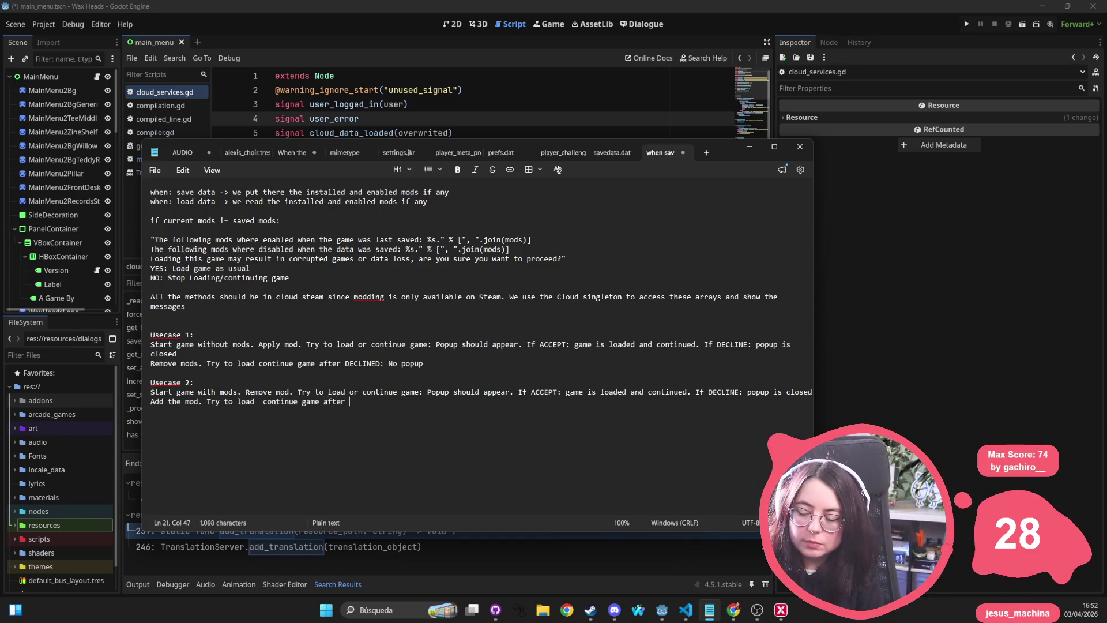
pyautogui.write('DECLINED: No popup')
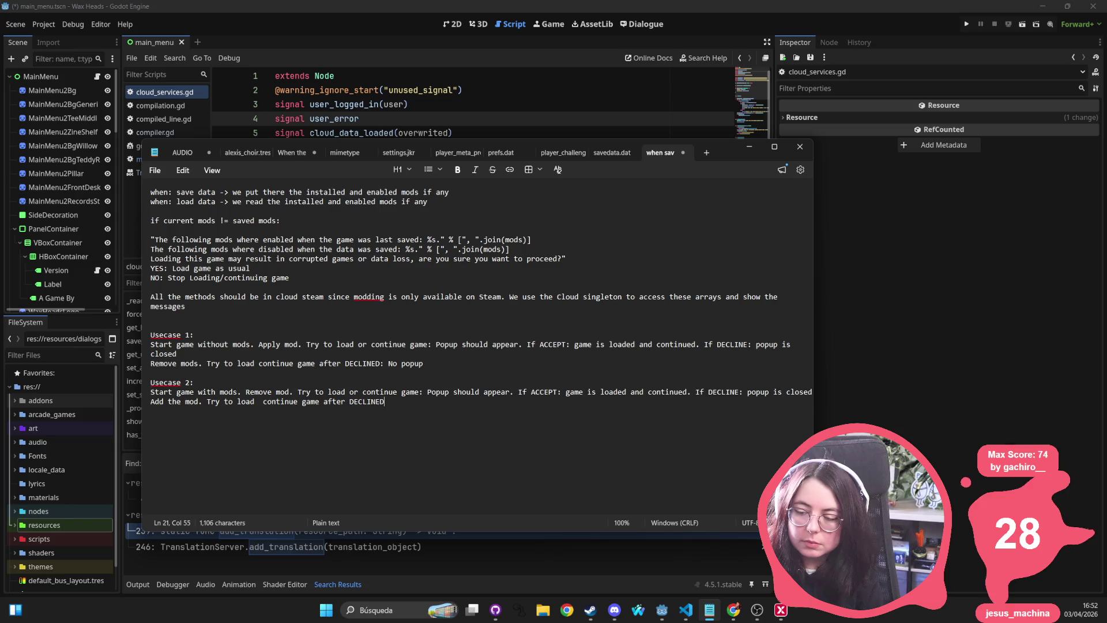
pyautogui.press('Return')
pyautogui.press('Return')
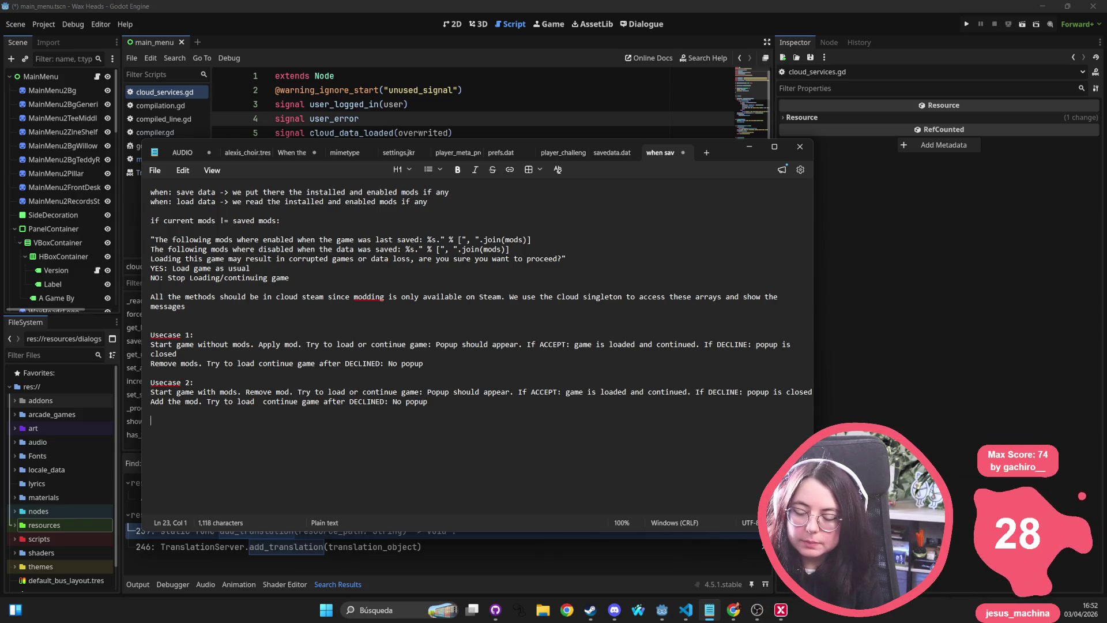
# Add 'Usecase 3:' with the line 'Start game without mod. Apply mod. Try to load or continue game. Popup should appear'
pyautogui.write('Usecase 3:')
pyautogui.press('Return')
pyautogui.write('Start game w')
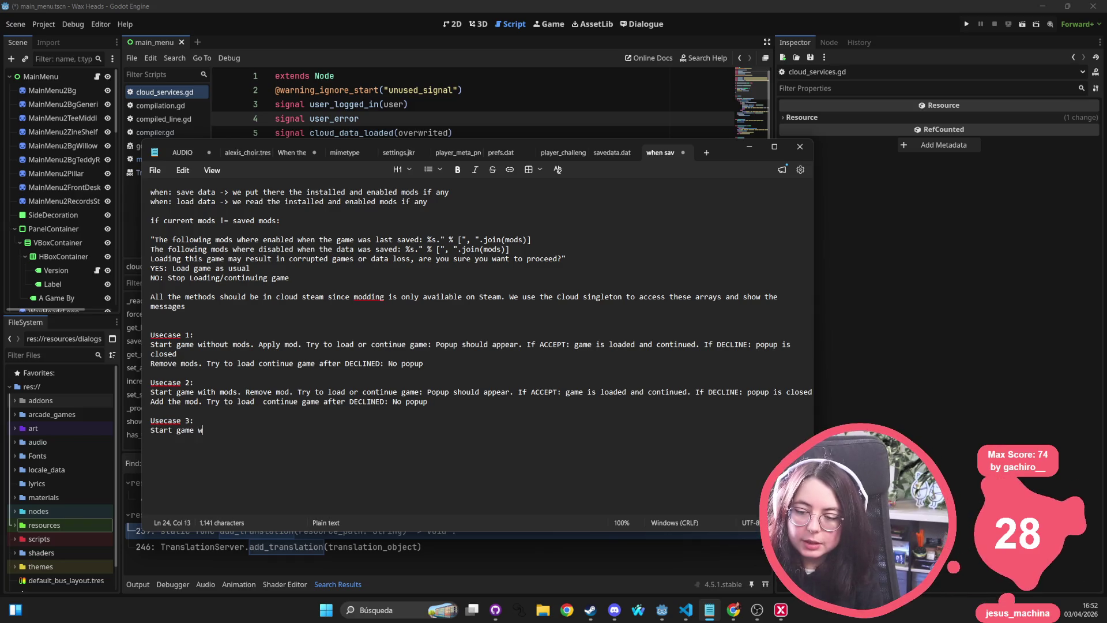
pyautogui.write('ith mods. Remove ')
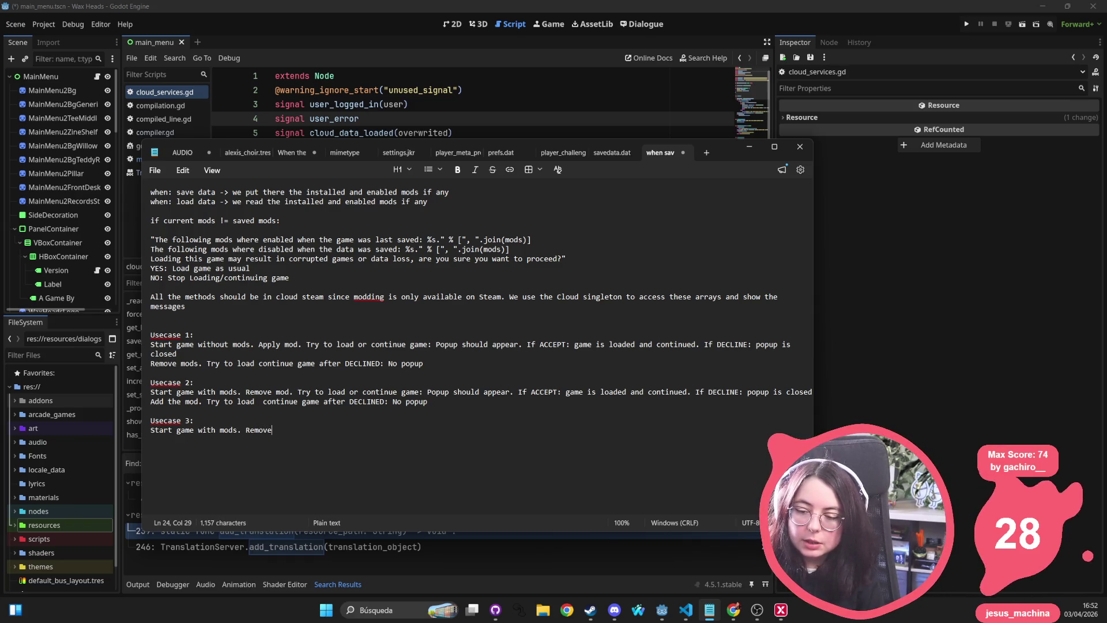
pyautogui.write('mo')
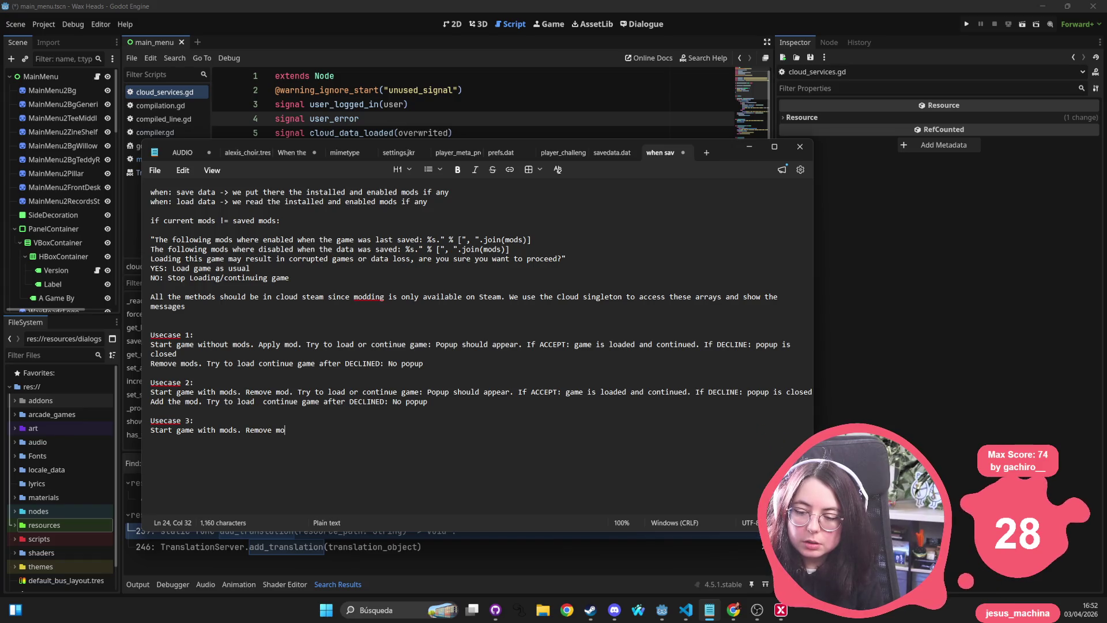
pyautogui.press('BackSpace')
pyautogui.press('BackSpace')
pyautogui.press('BackSpace')
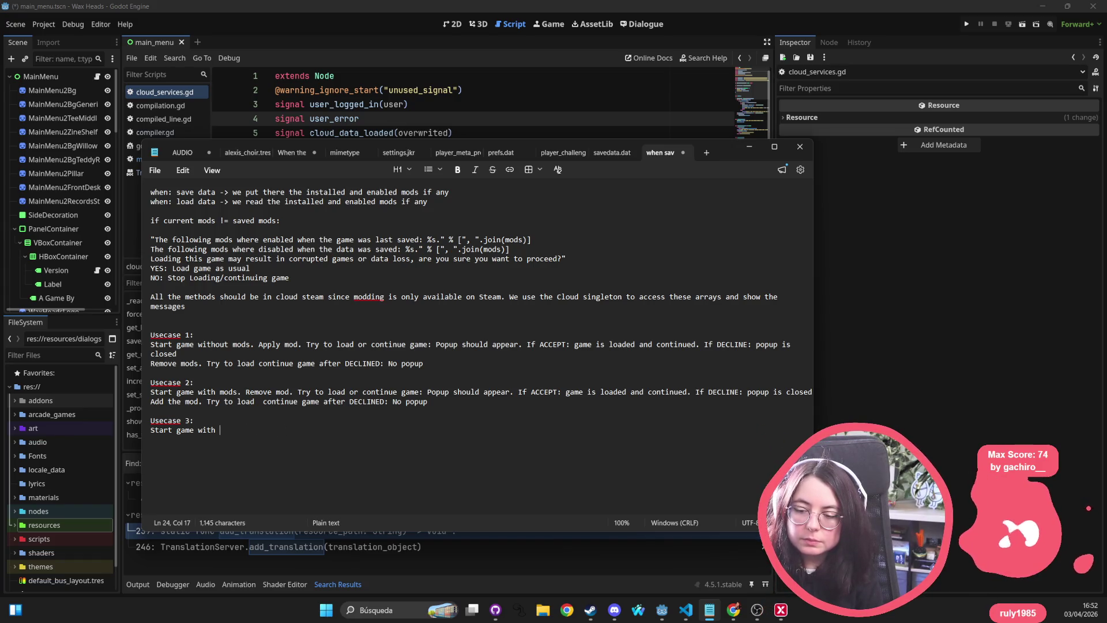
pyautogui.write('hout mod. Appl')
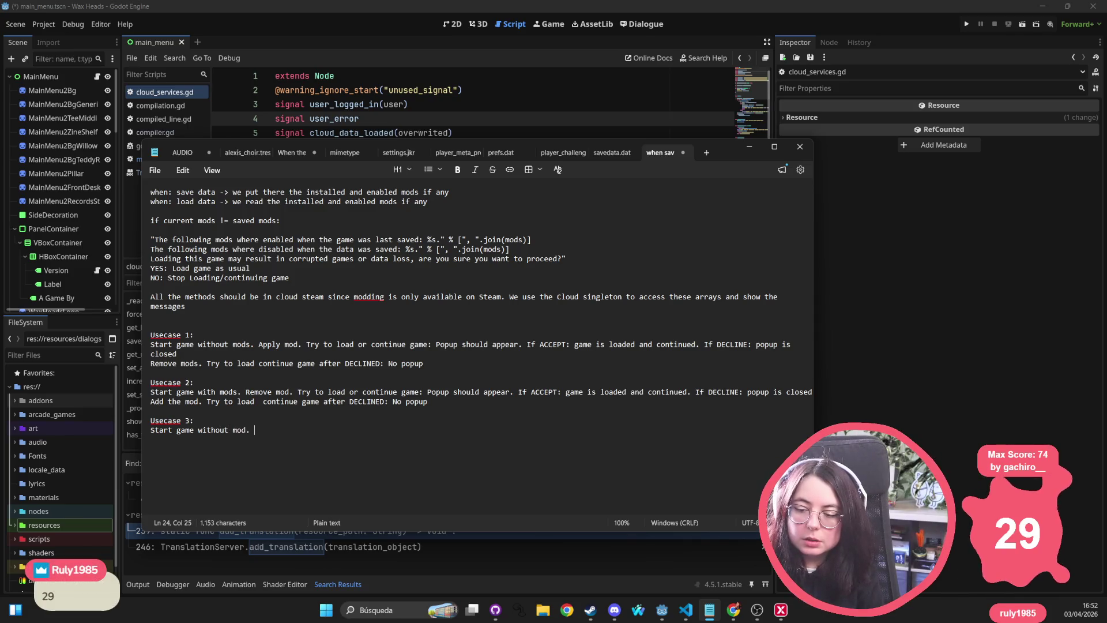
pyautogui.write('y mod. ')
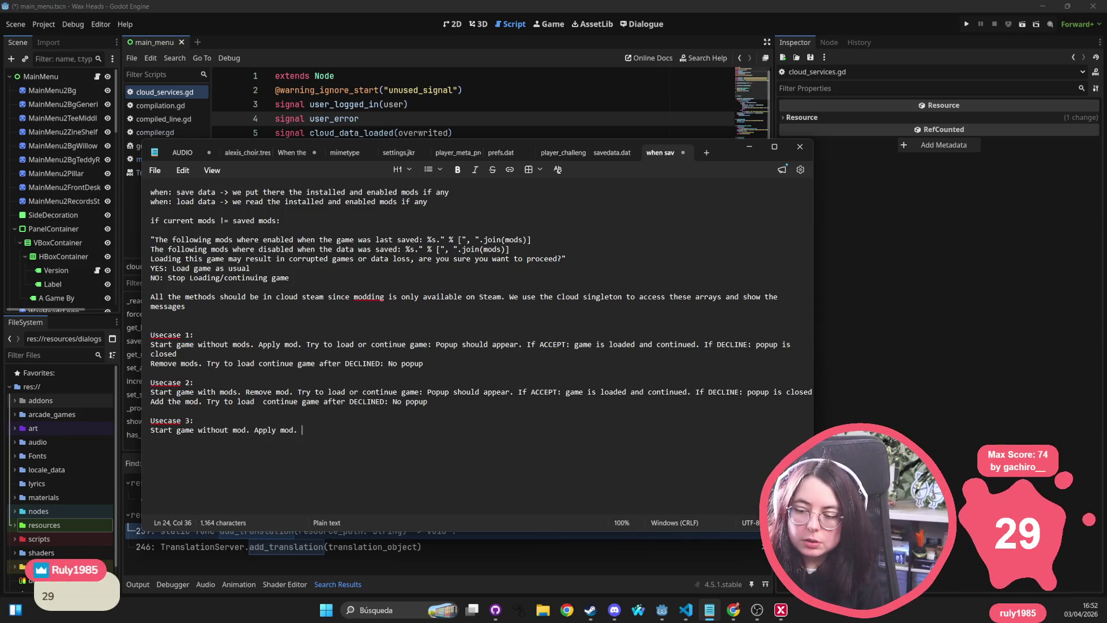
pyautogui.write('Try to load or c')
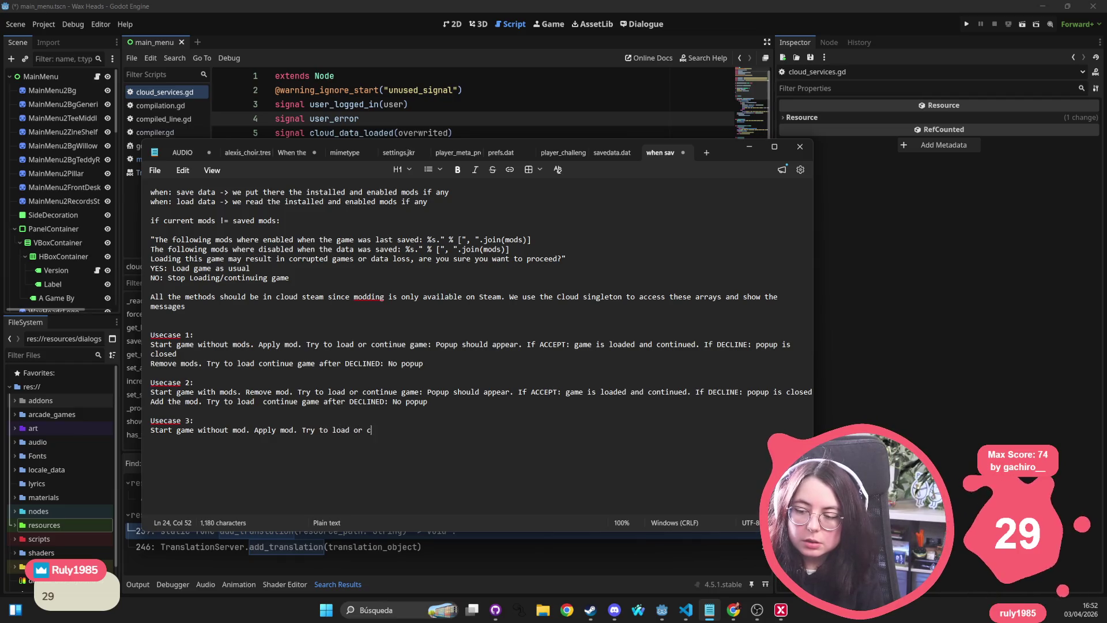
pyautogui.write('onmtinue game. ')
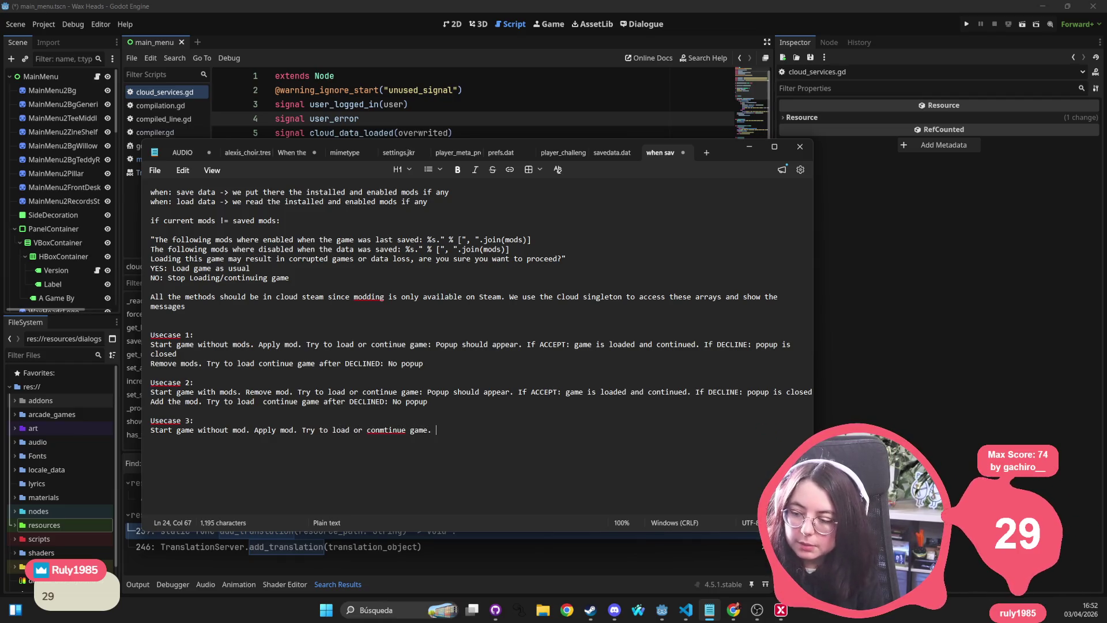
pyautogui.press('BackSpace')
pyautogui.press('BackSpace')
pyautogui.write(': Popup')
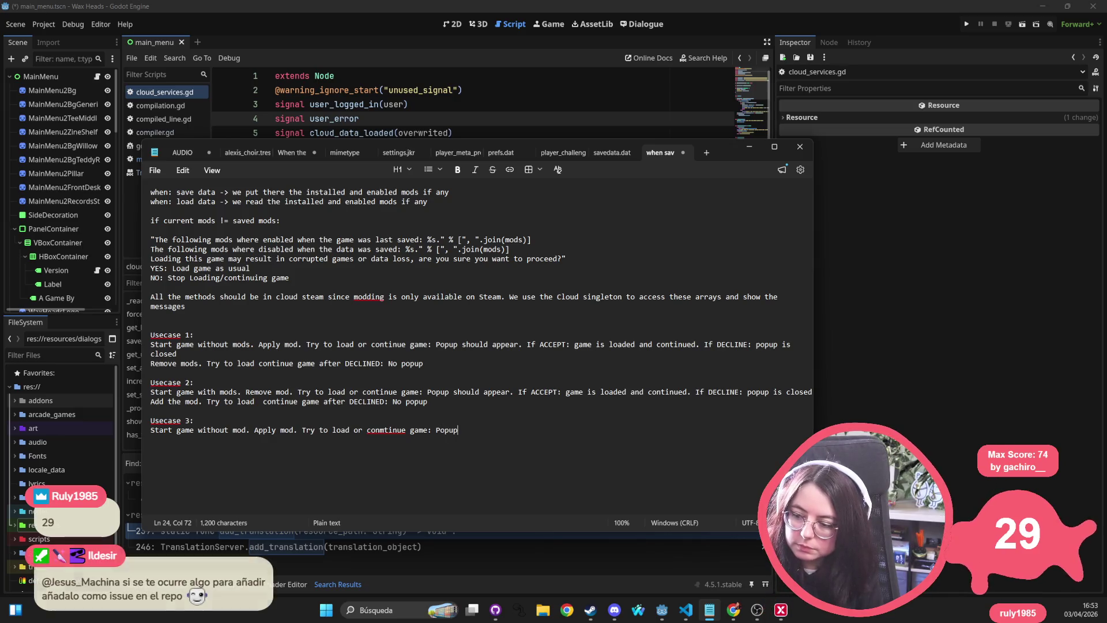
pyautogui.write(' sho')
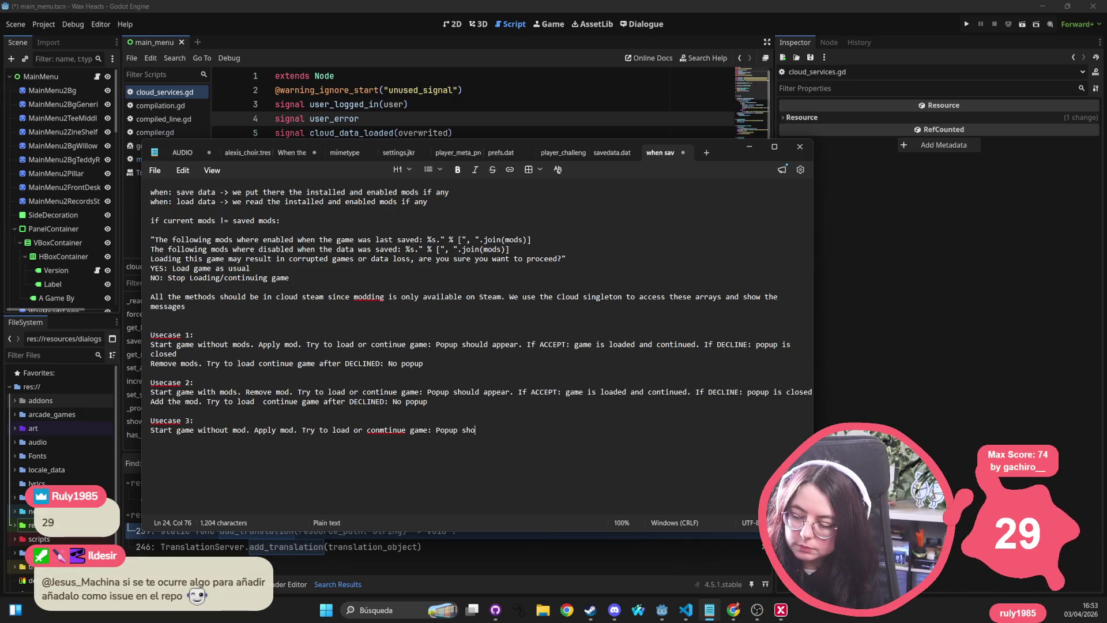
pyautogui.write('uld appearC')
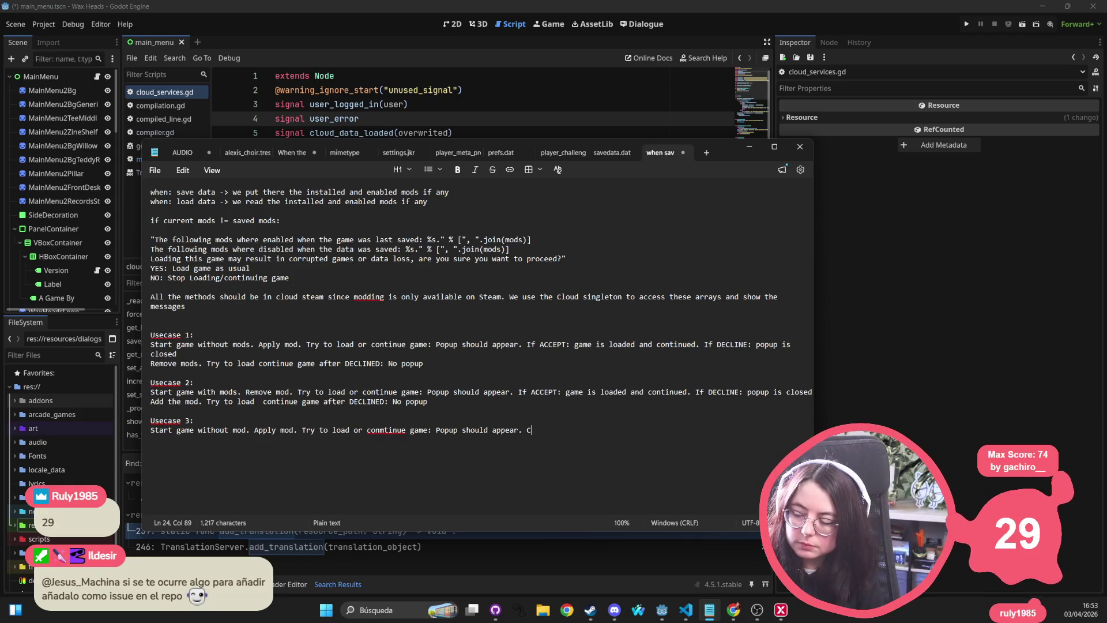
# Append 'CLICK DECLINE' after 'popup is closed' in Usecase 1 and Usecase 2
pyautogui.press('BackSpace')
pyautogui.click(188, 358)
pyautogui.write('. C')
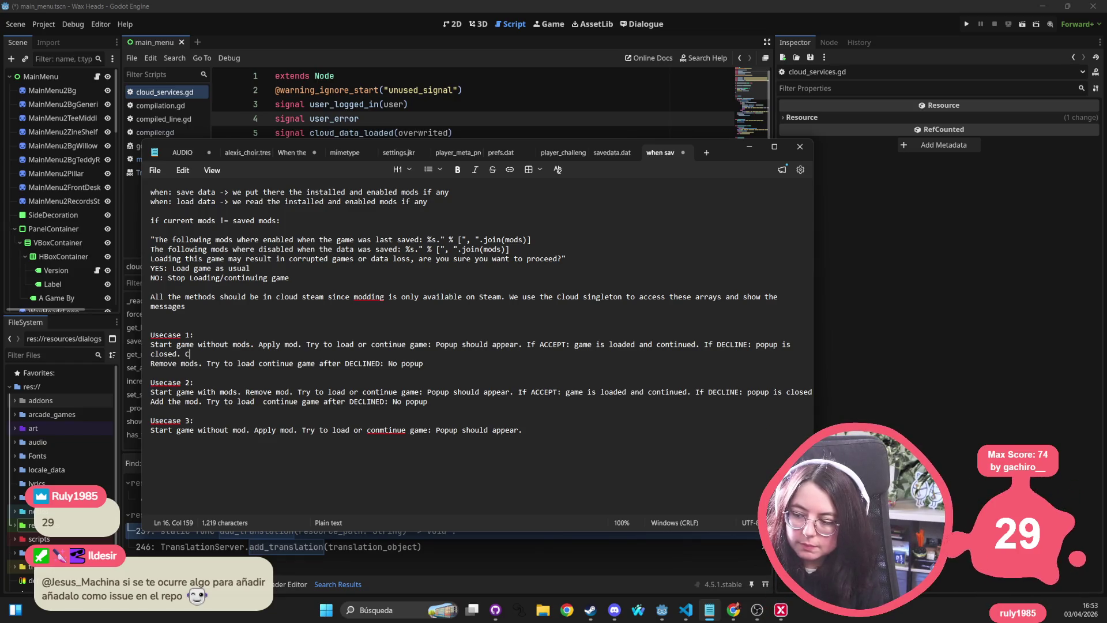
pyautogui.write('LICK DECLINE.')
pyautogui.click(529, 408)
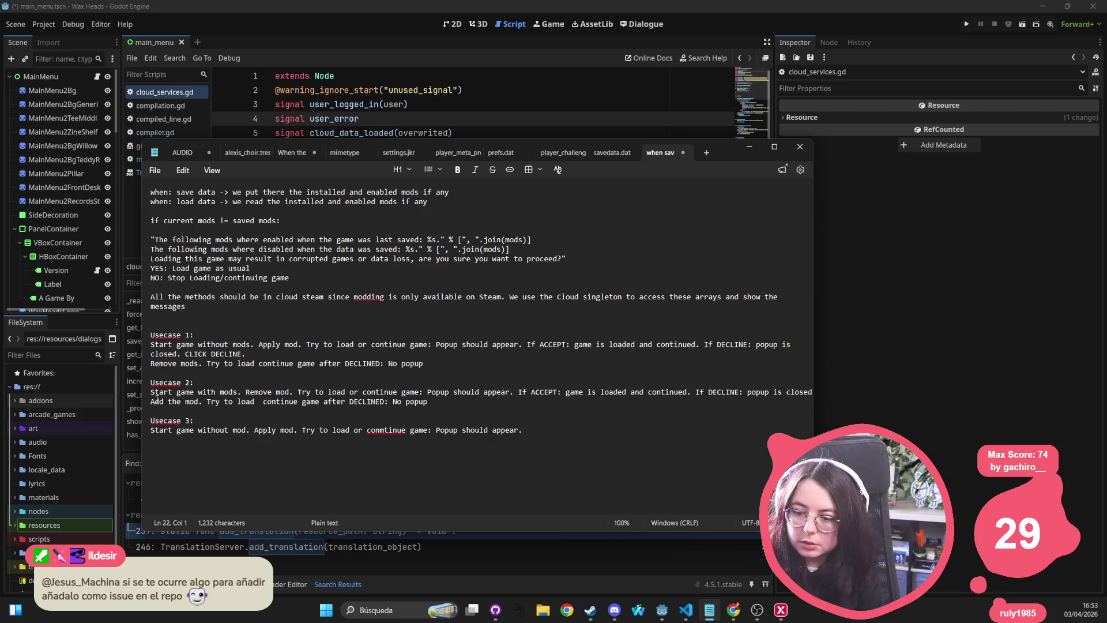
pyautogui.press('Up')
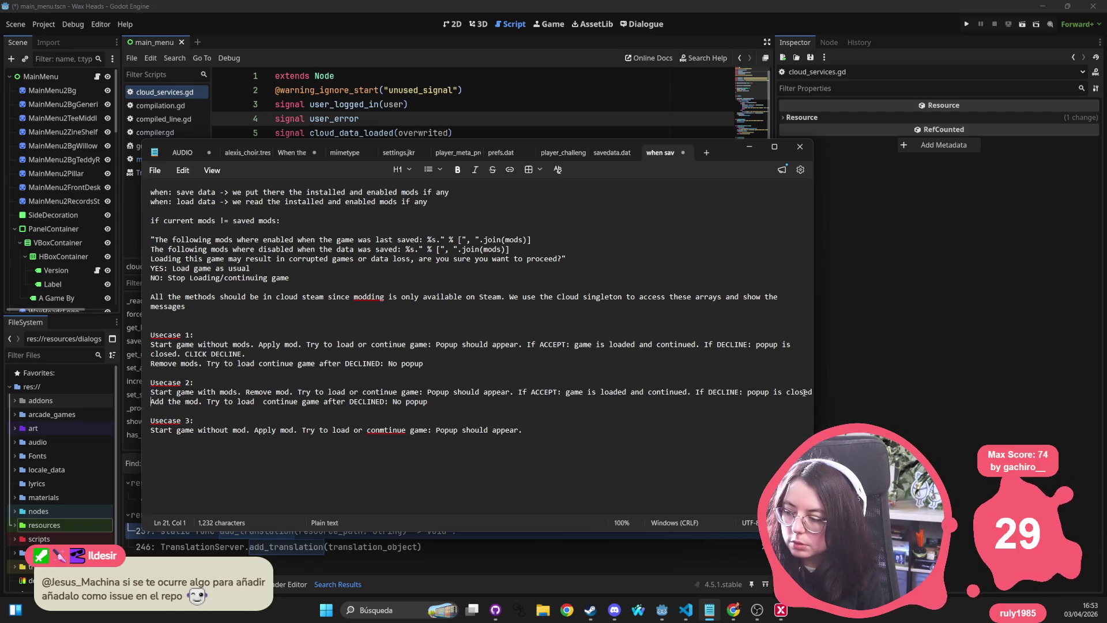
pyautogui.click(811, 392)
pyautogui.write('. CL')
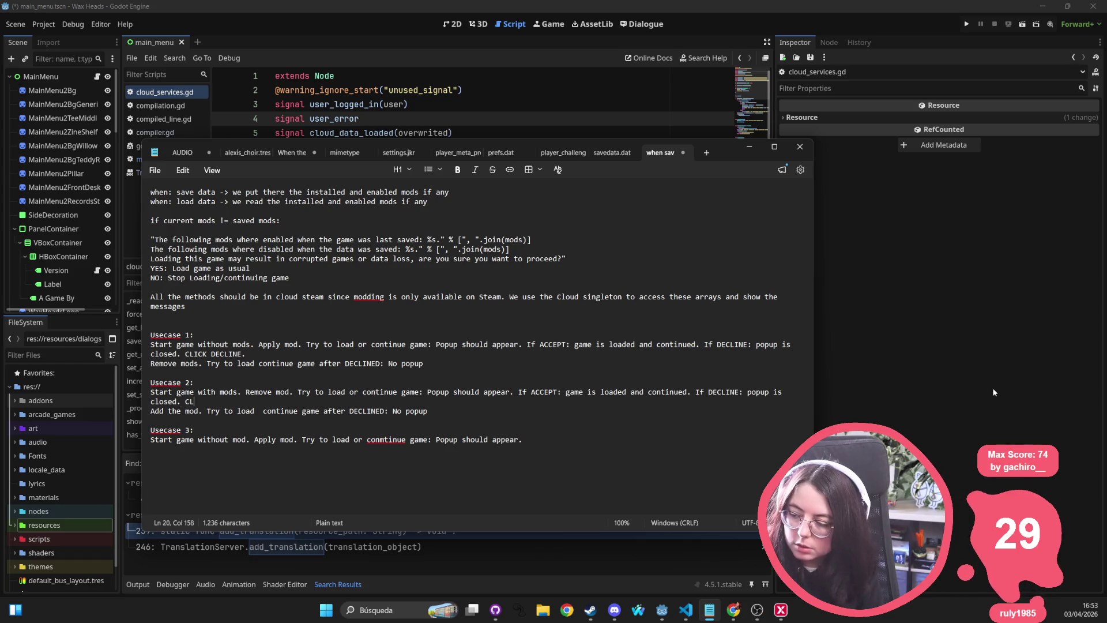
pyautogui.write('ICK DECLINE')
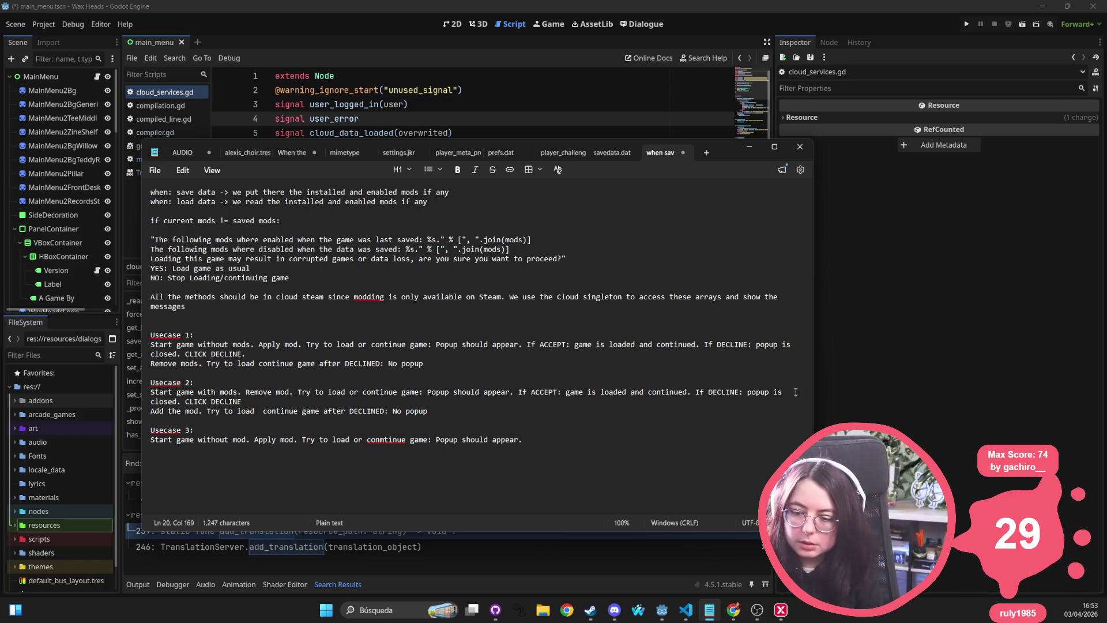
pyautogui.click(571, 440)
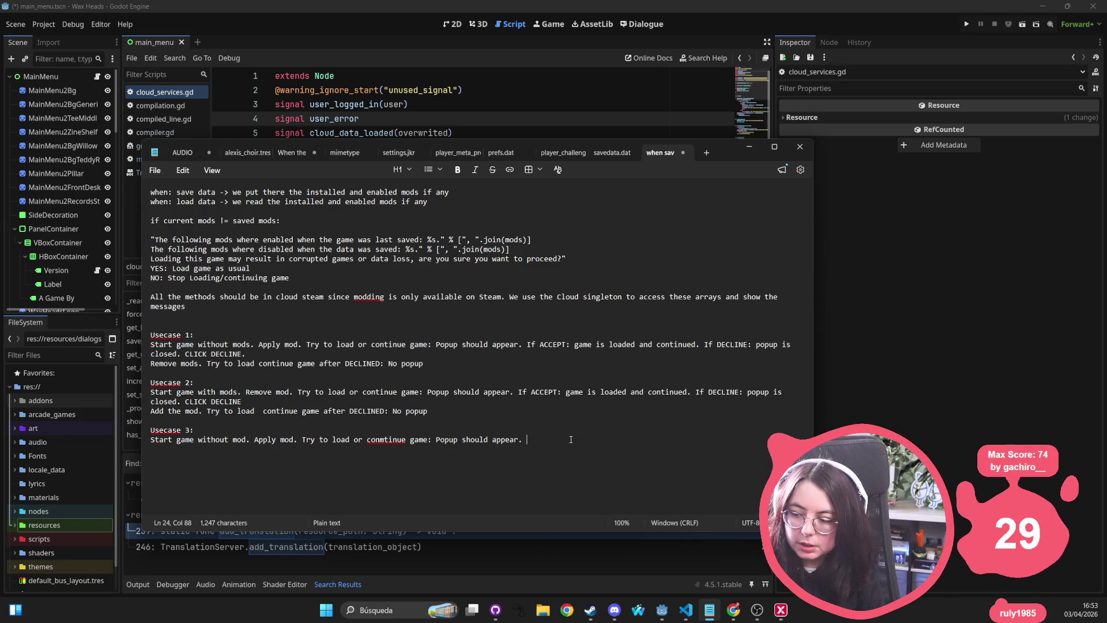
# Add 'Click ACCEPT. Save game or wait until the next save point.' to Usecase 3 and correct 'conmtinue' to 'continue'
pyautogui.write('C')
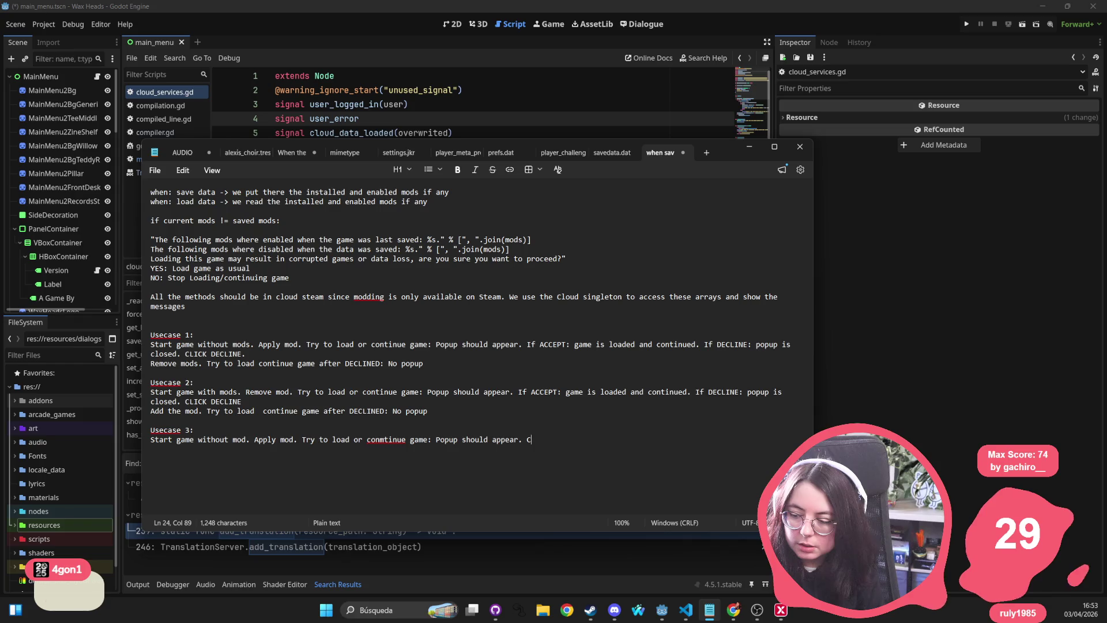
pyautogui.write('lick AC')
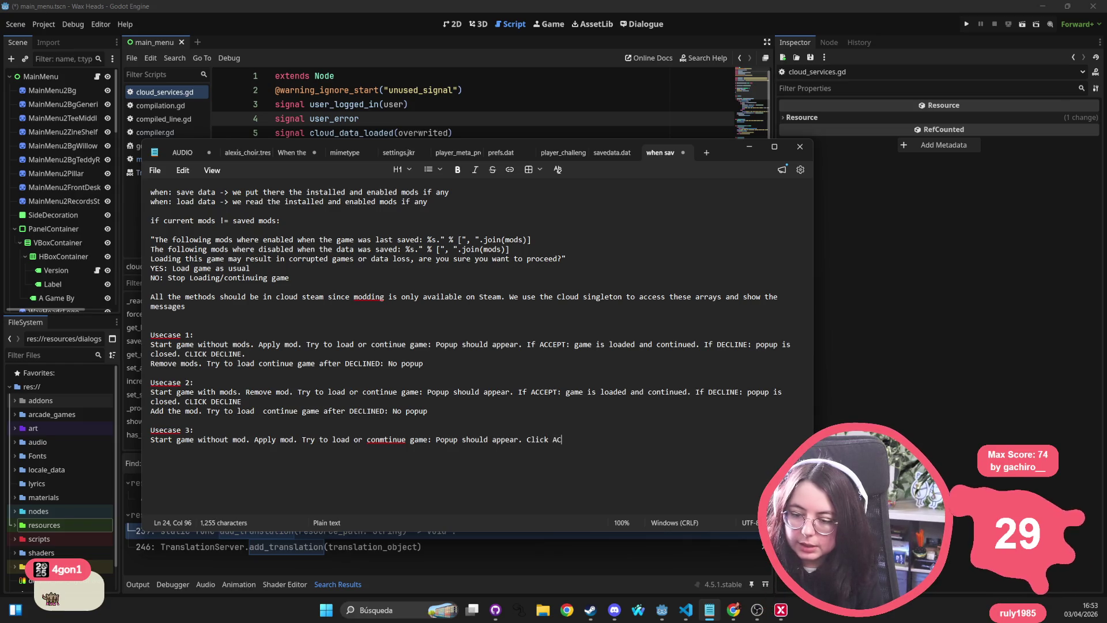
pyautogui.write('CEPT.')
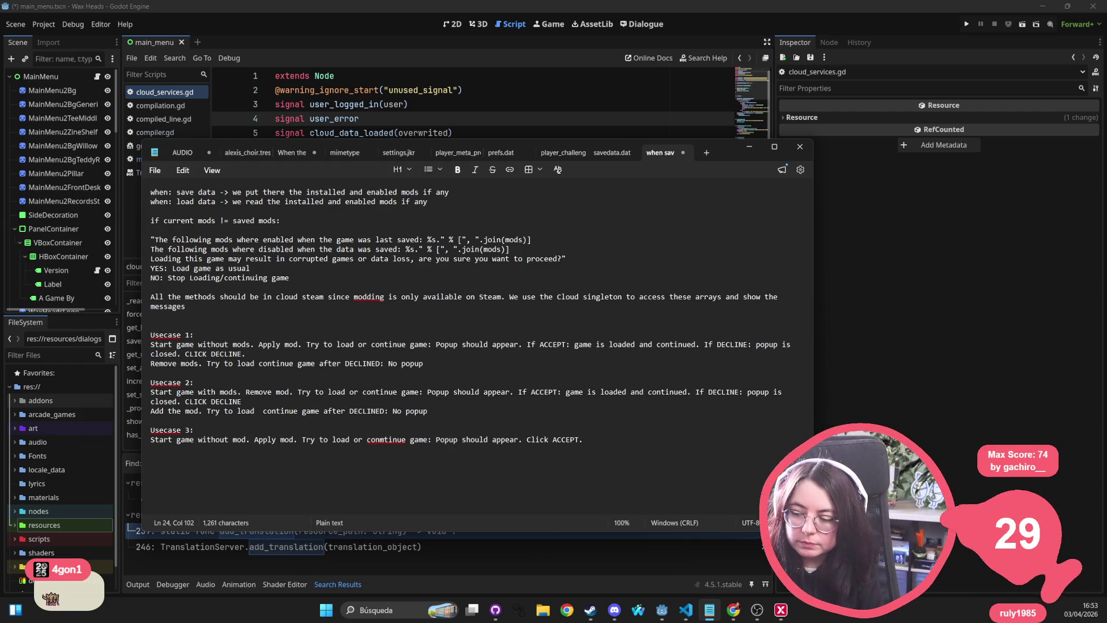
pyautogui.press('BackSpace')
pyautogui.press('BackSpace')
pyautogui.write('. ')
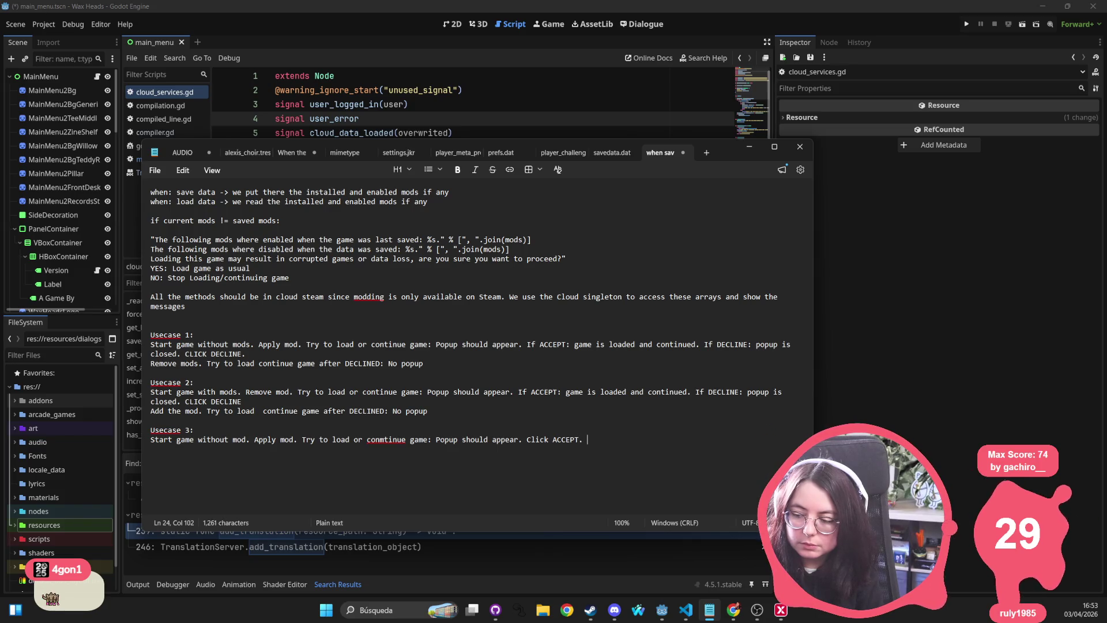
pyautogui.write('Sav')
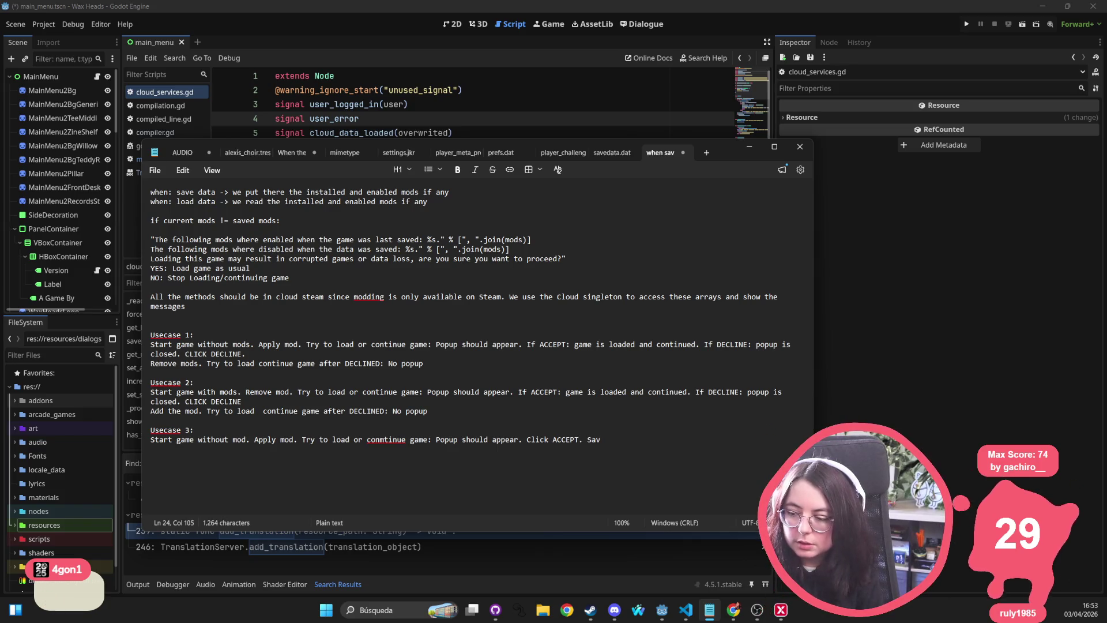
pyautogui.write('e game or ')
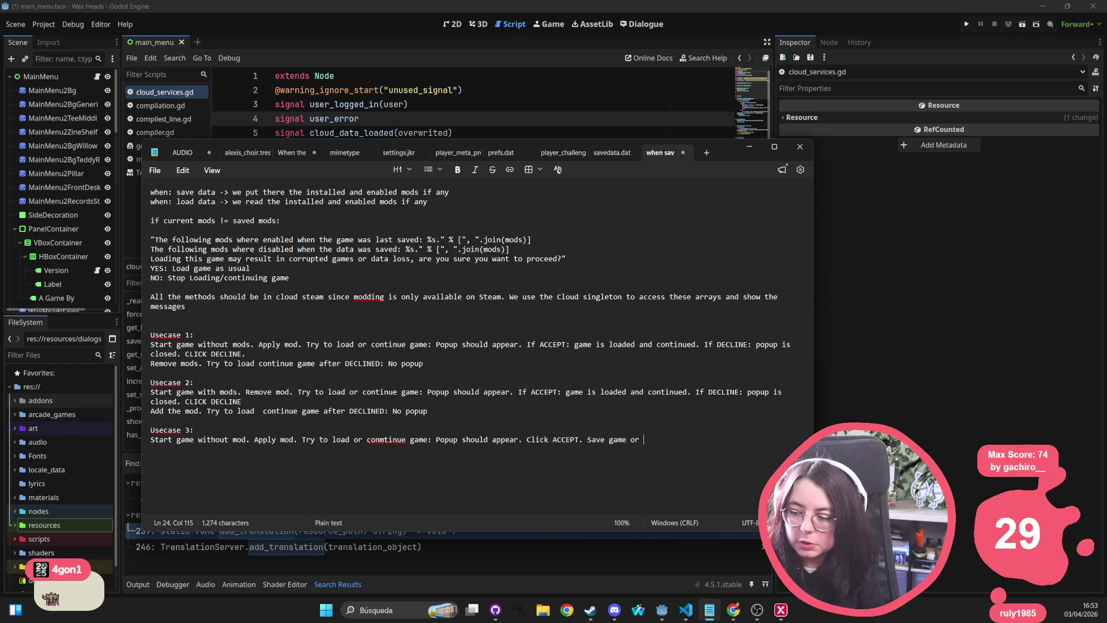
pyautogui.write('wait unti,.')
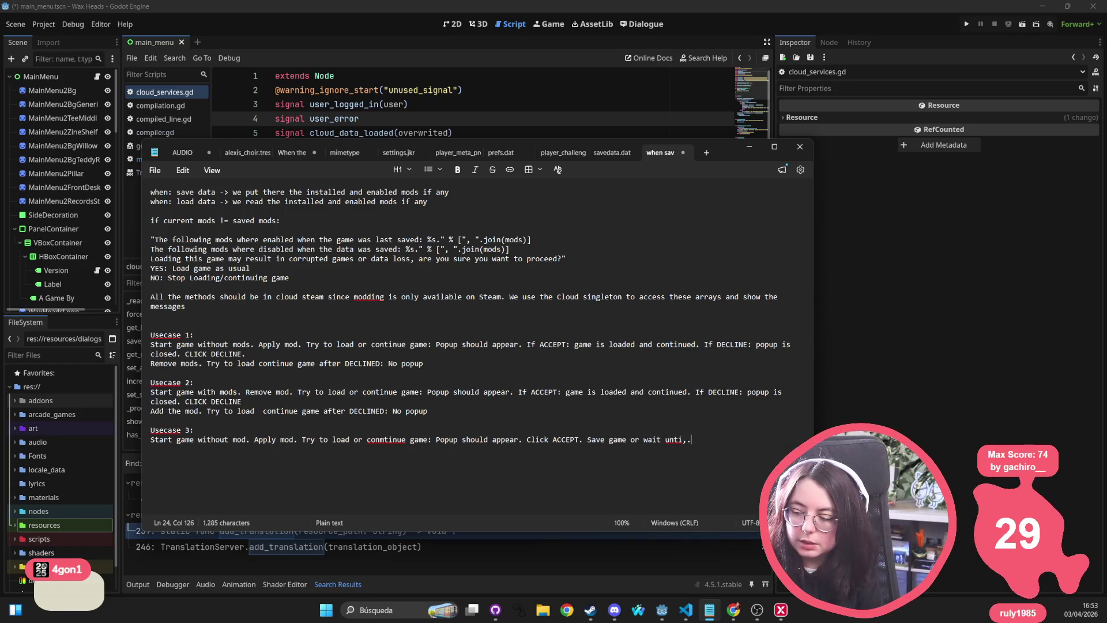
pyautogui.press('BackSpace')
pyautogui.press('BackSpace')
pyautogui.write('l the next save ')
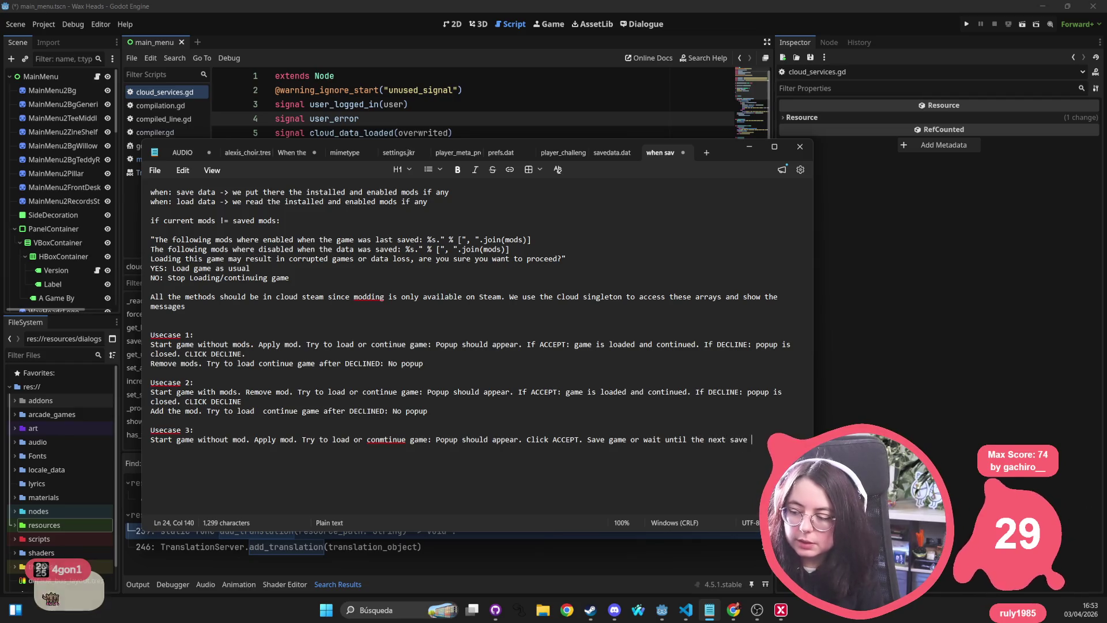
pyautogui.write('point.')
pyautogui.press('Return')
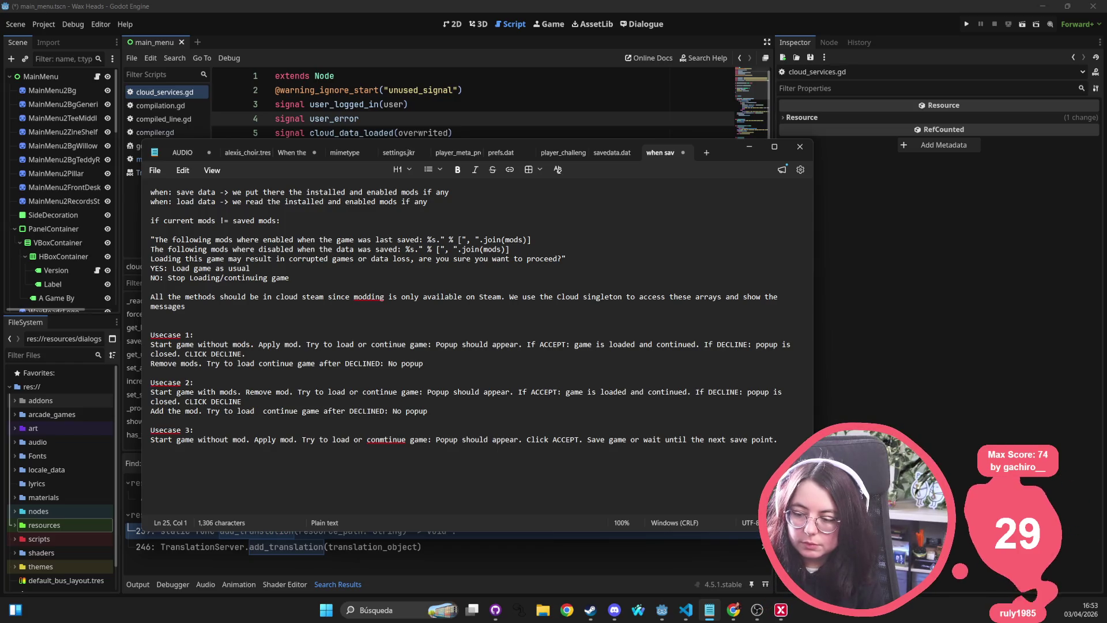
pyautogui.click(388, 440)
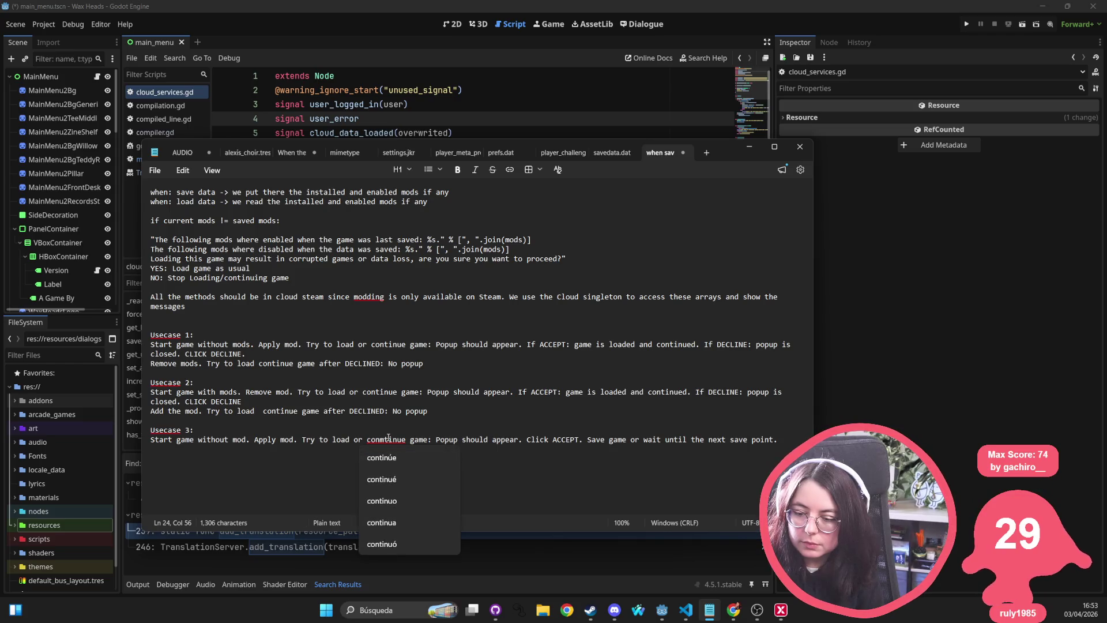
pyautogui.click(382, 457)
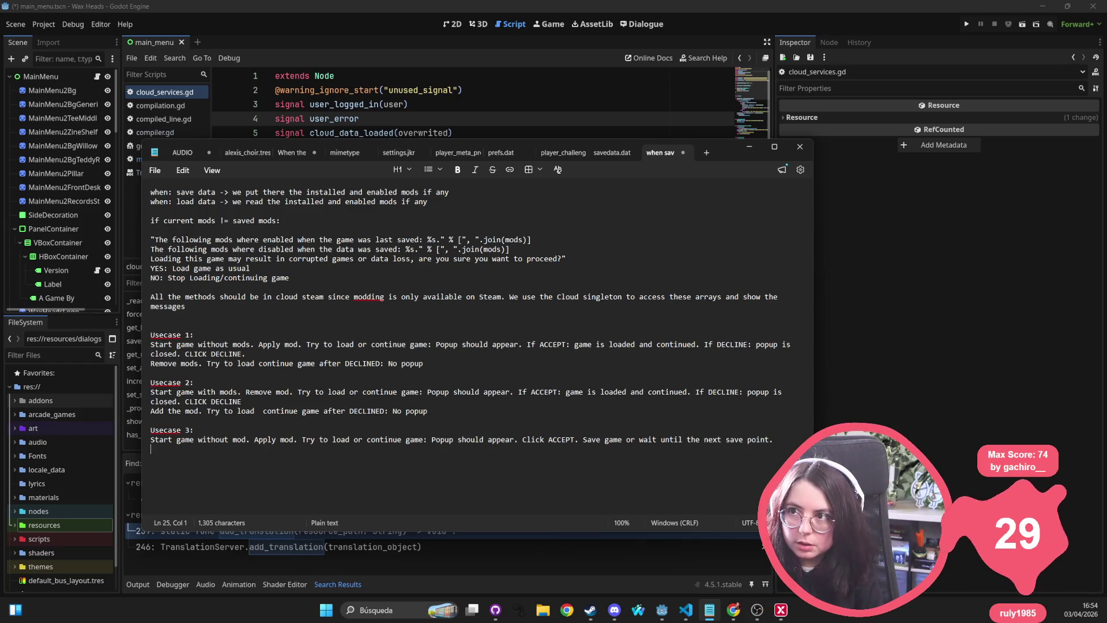
# Add 'Remove mod. Try to load or continue game after ACCEPTED', expecting an opposite-information popup, and insert 'or' into Usecases 1 and 2
pyautogui.write('Rem')
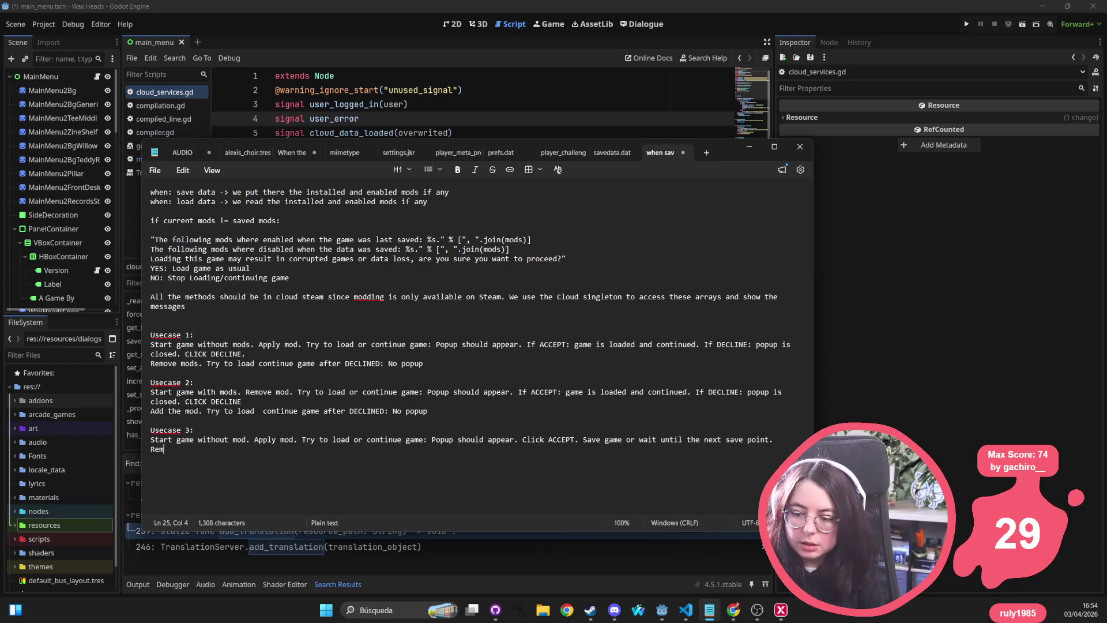
pyautogui.write('ove mod')
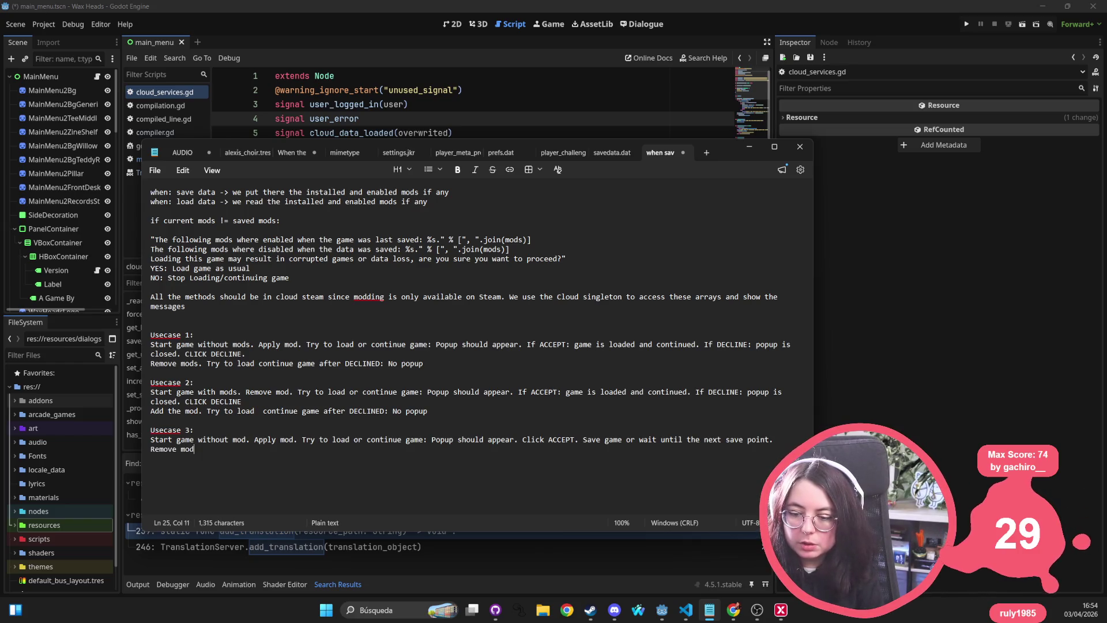
pyautogui.write('. Try to load ')
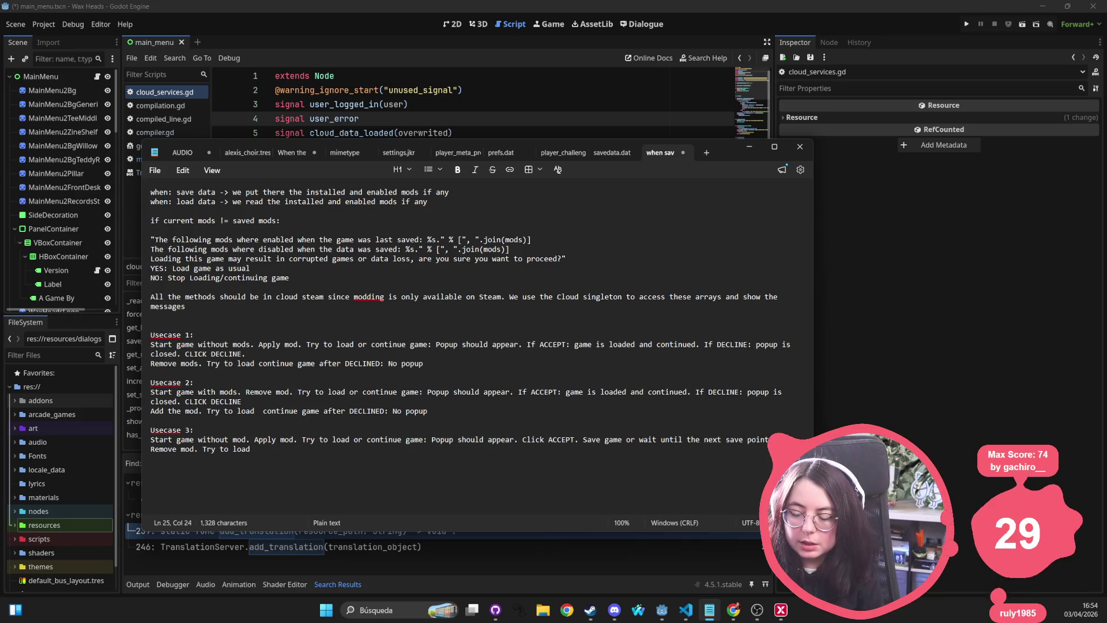
pyautogui.write('or')
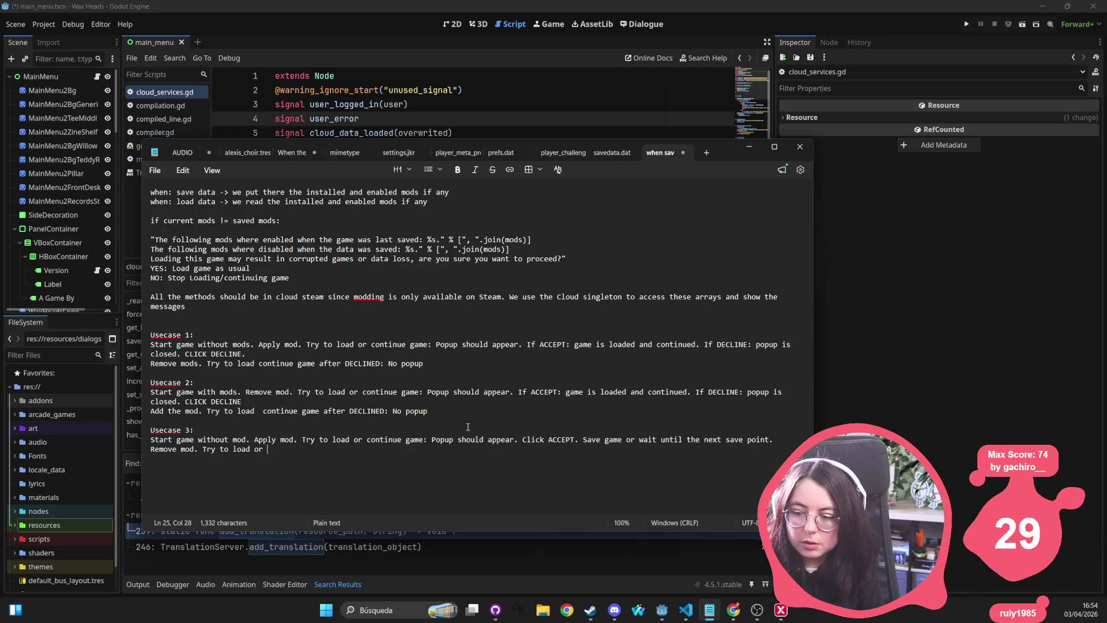
pyautogui.click(258, 364)
pyautogui.write('or')
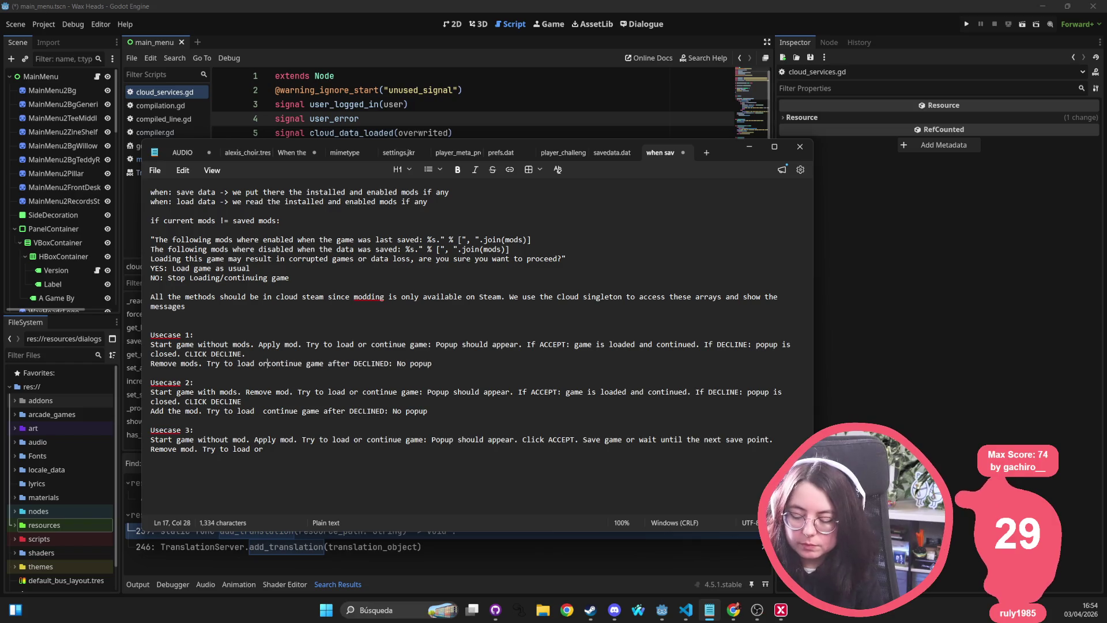
pyautogui.click(263, 409)
pyautogui.write('or')
pyautogui.click(293, 444)
pyautogui.write('co')
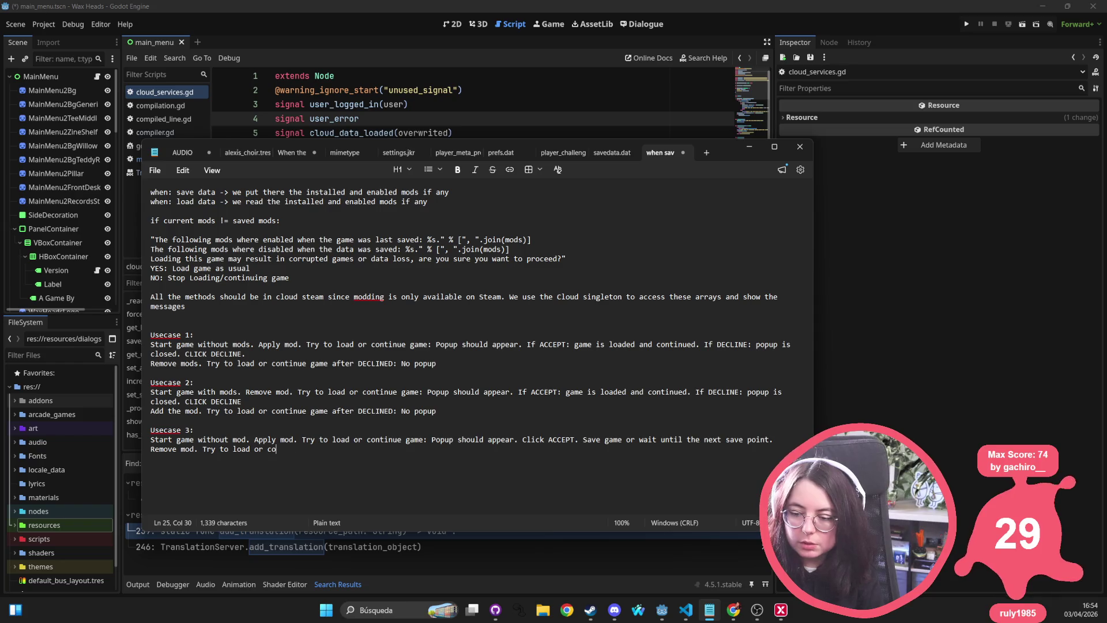
pyautogui.write('ntinue game')
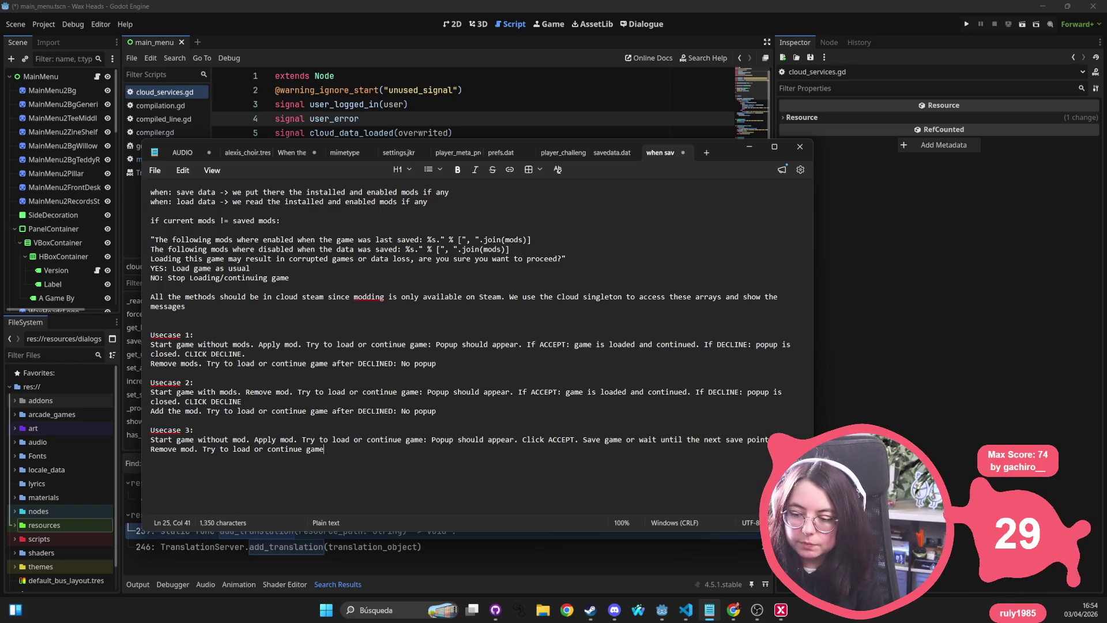
pyautogui.write(' after A')
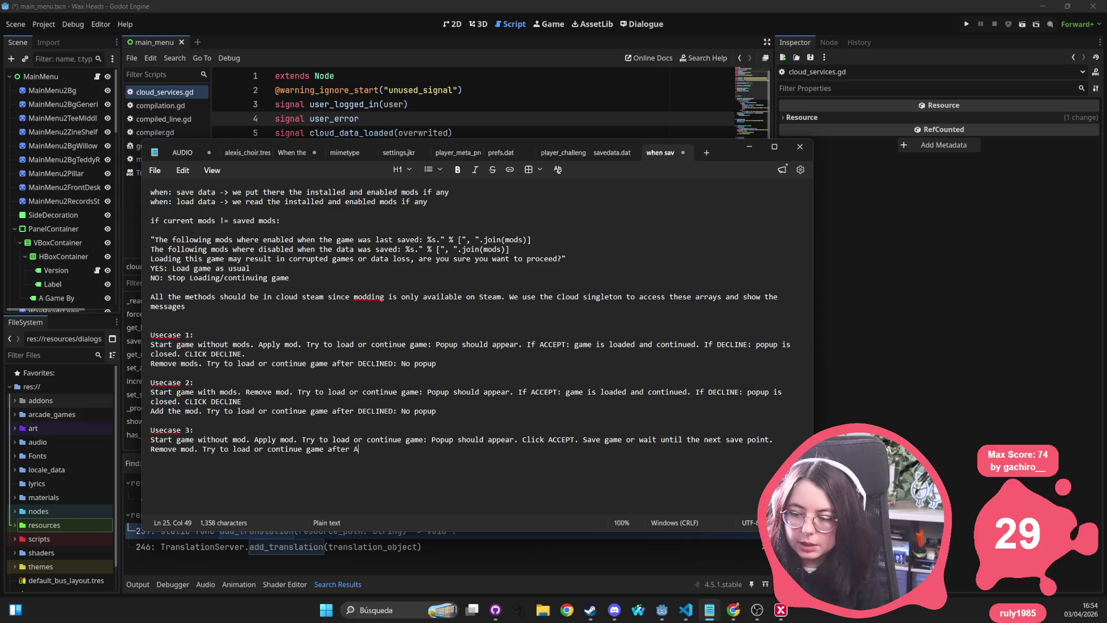
pyautogui.write('CCEPTED')
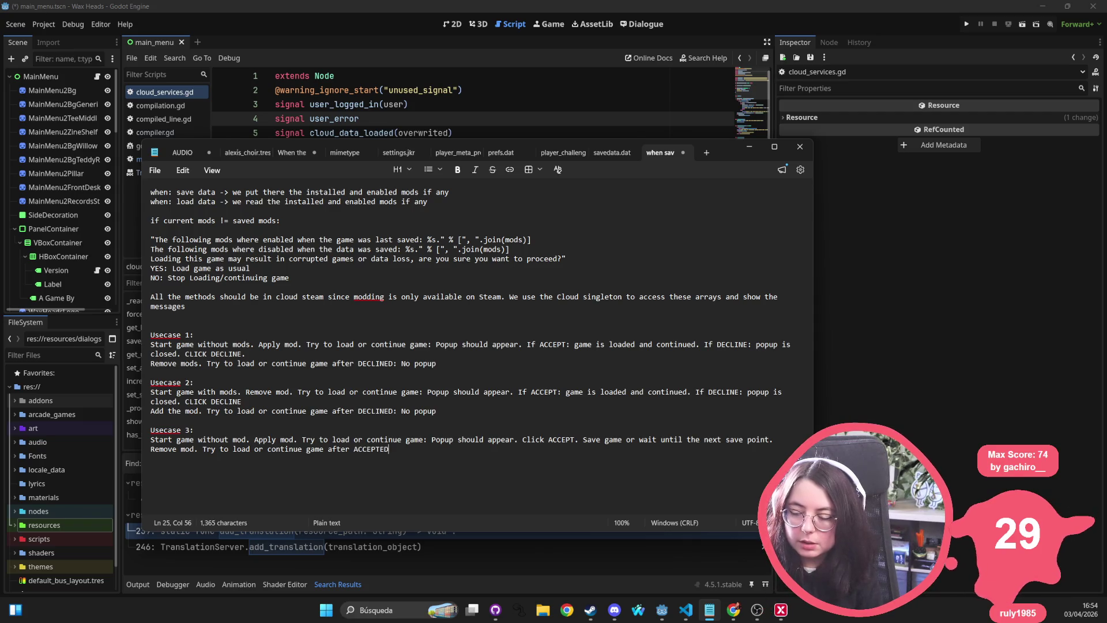
pyautogui.write('. Popup shou')
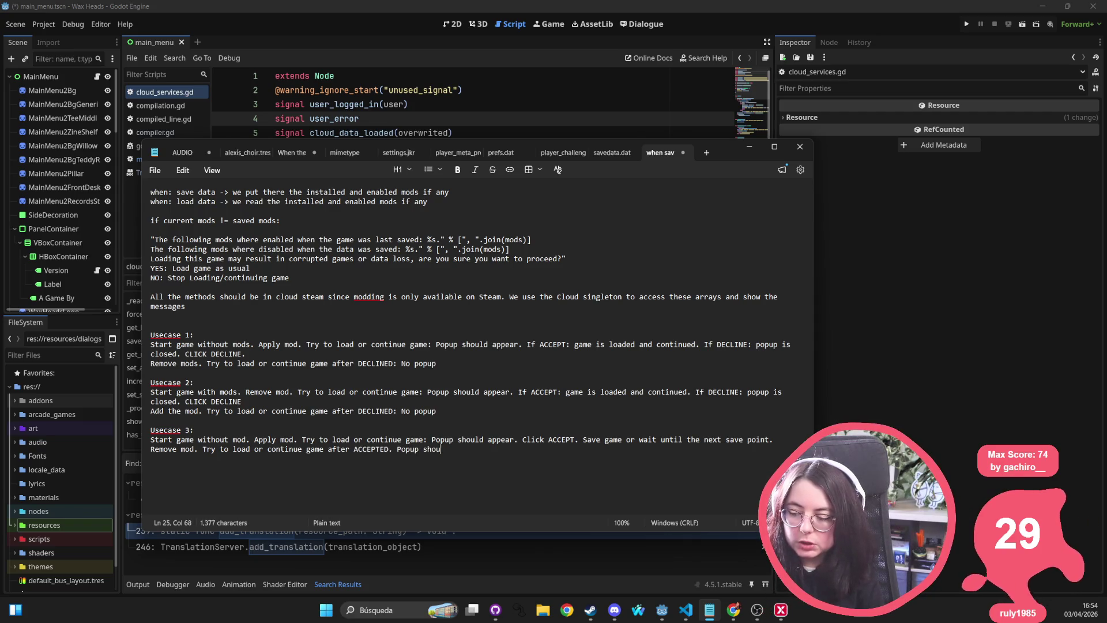
pyautogui.write('ld appear with t')
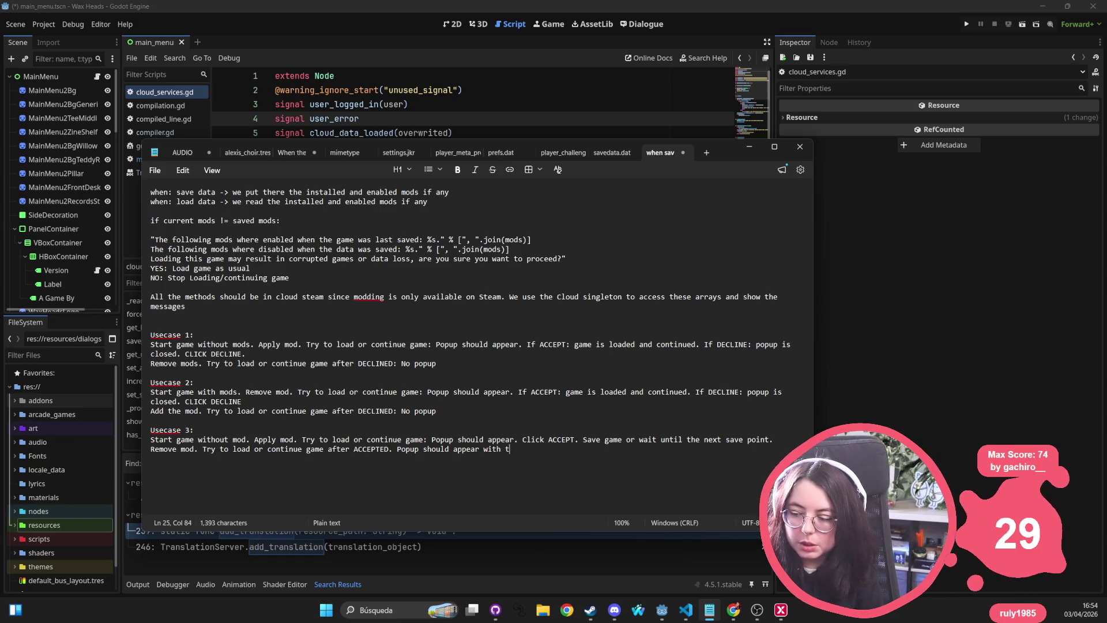
pyautogui.write('he opposite information. T')
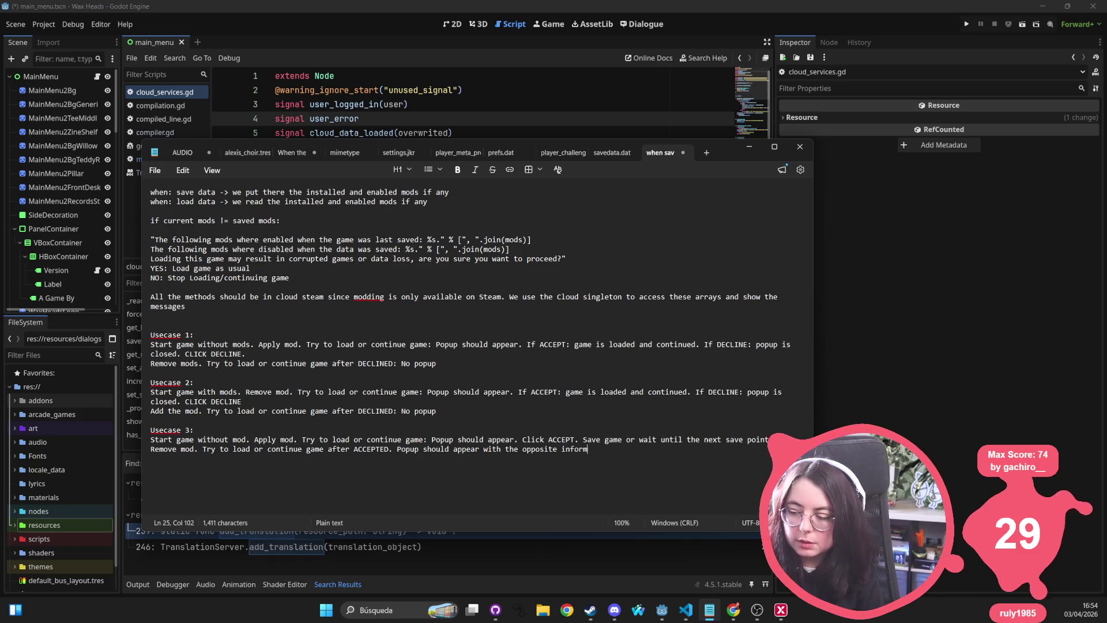
pyautogui.press('BackSpace')
pyautogui.press('BackSpace')
pyautogui.press('BackSpace')
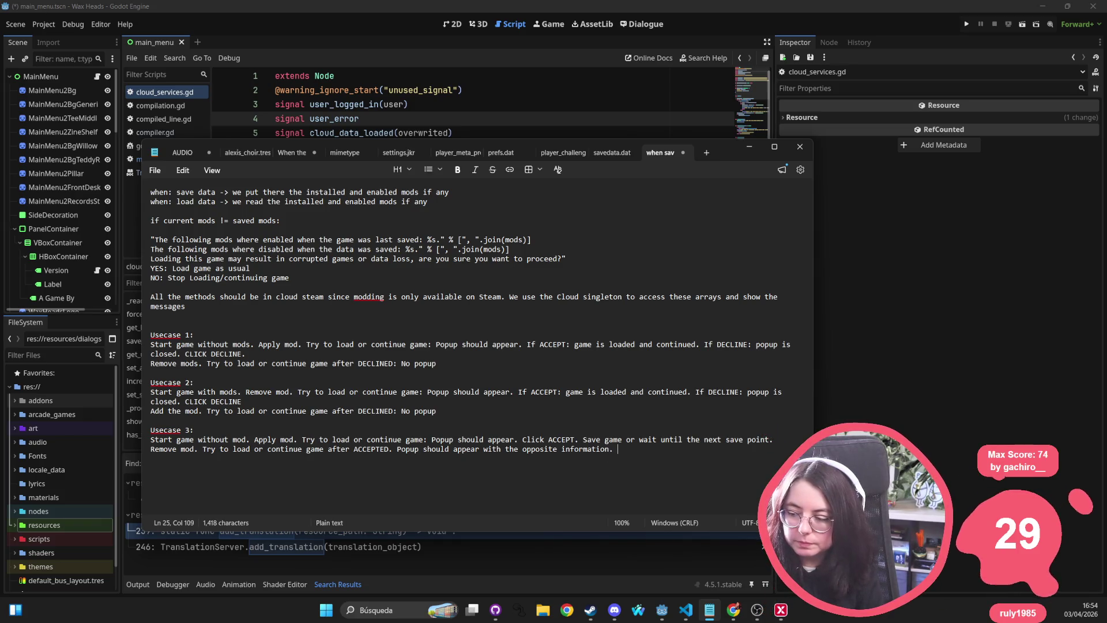
pyautogui.write('Same behavi')
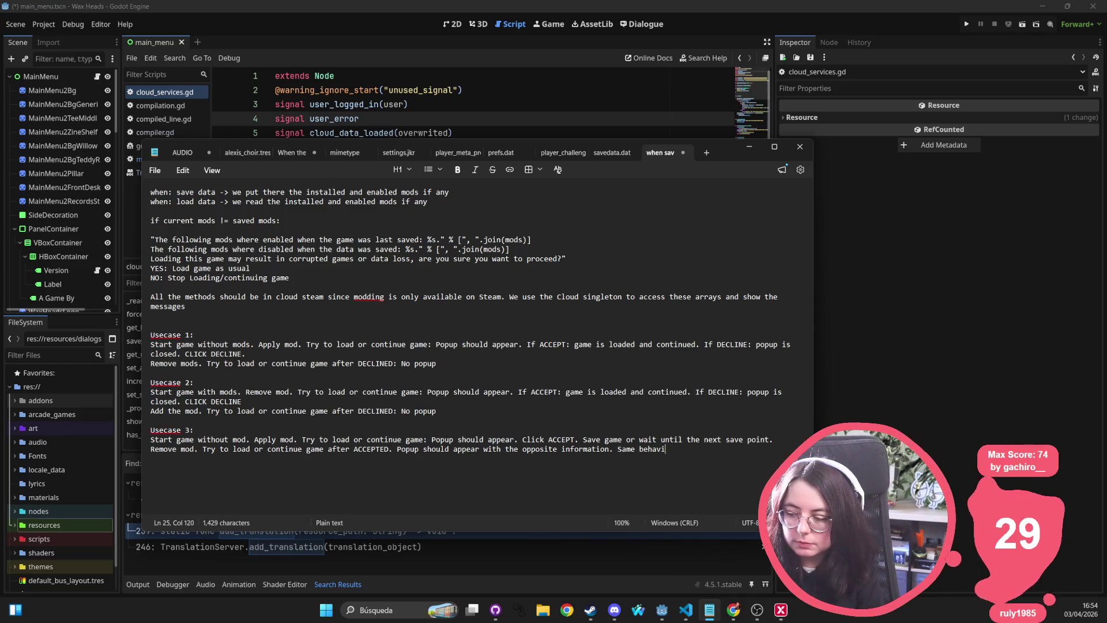
pyautogui.write('our as previous pop')
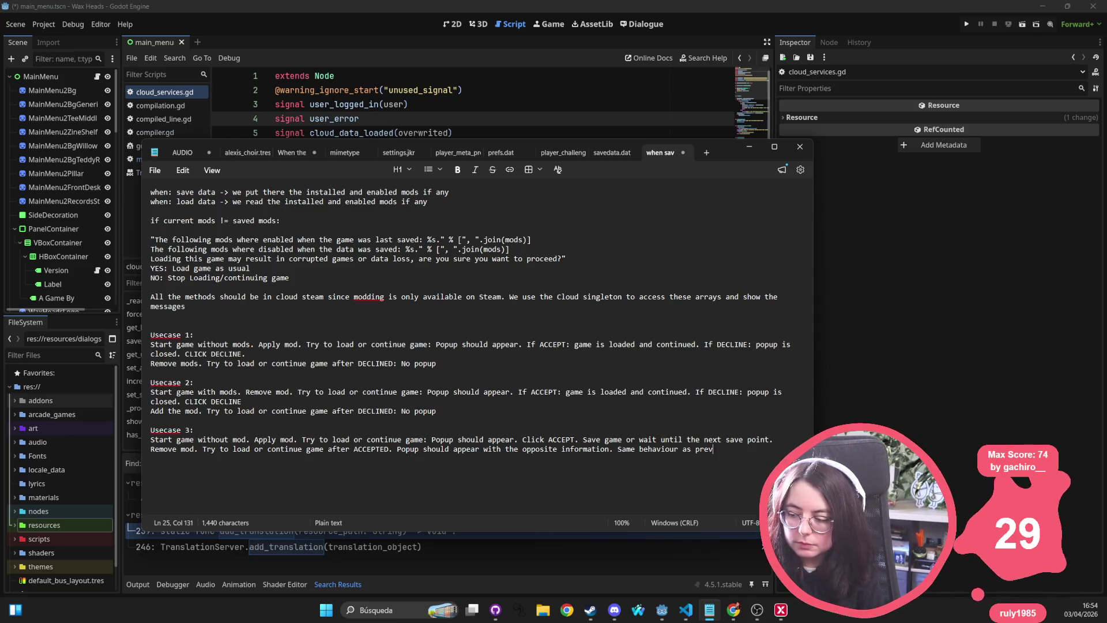
pyautogui.write('ups.')
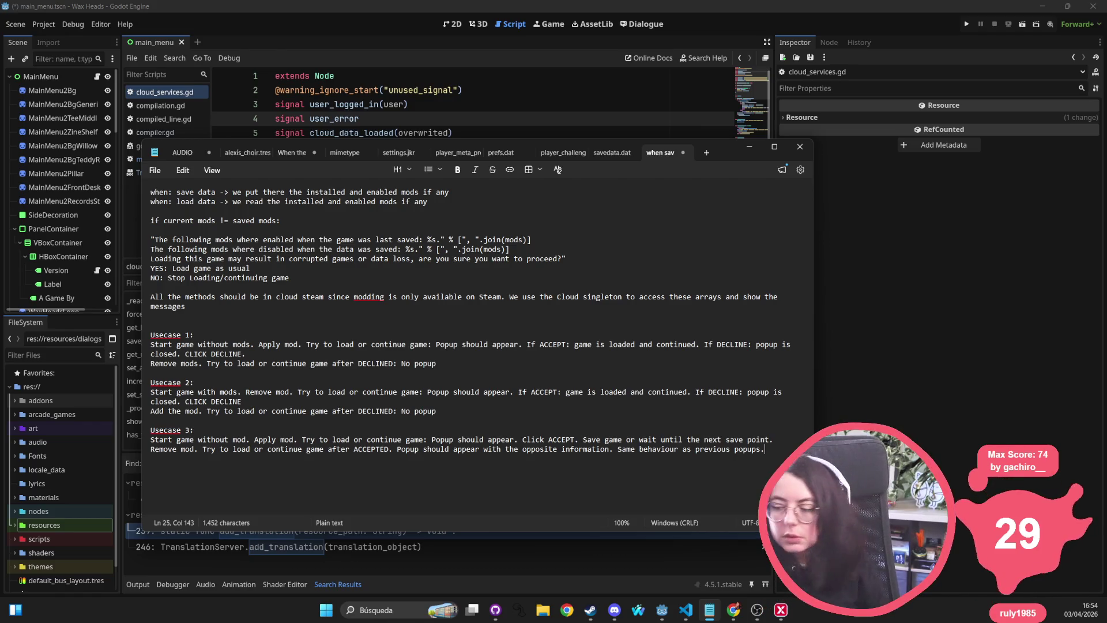
# Add a 'Usecase 4.' heading below Usecase 3
pyautogui.press('Return')
pyautogui.press('Return')
pyautogui.write('Use')
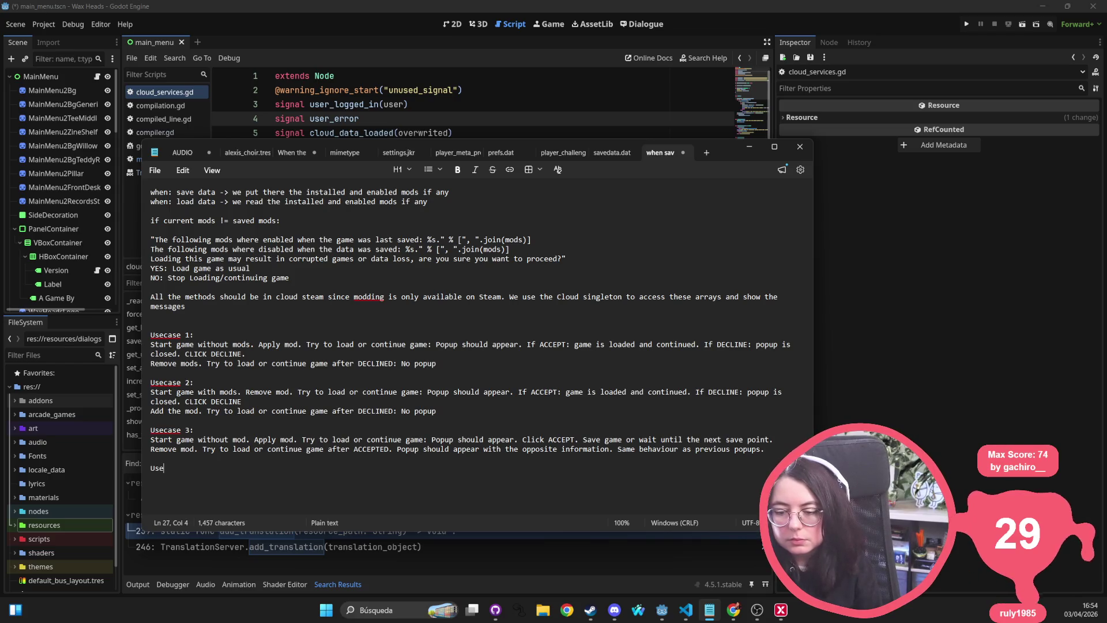
pyautogui.write('case 4.')
pyautogui.press('Return')
pyautogui.tripleClick(338, 452)
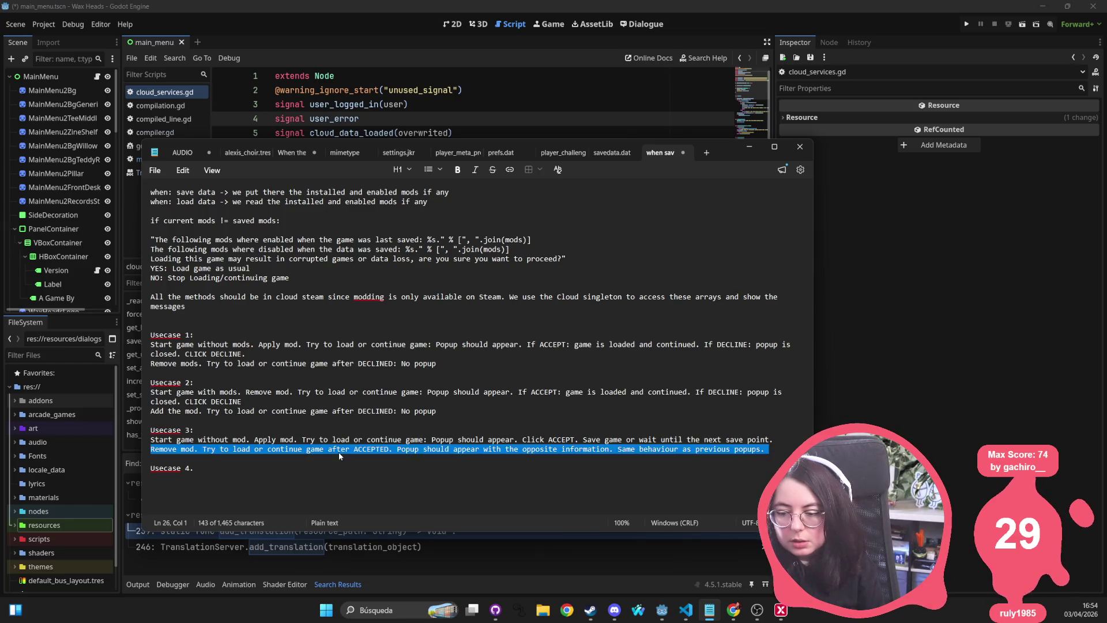
# Copy Usecase 3's steps under Usecase 4, changing 'without' to 'with' and swapping Apply and Remove
pyautogui.click(341, 450)
pyautogui.moveTo(149, 441); pyautogui.dragTo(773, 458)
pyautogui.hotkey('ctrl', 'c')
pyautogui.click(176, 477)
pyautogui.hotkey('ctrl', 'v')
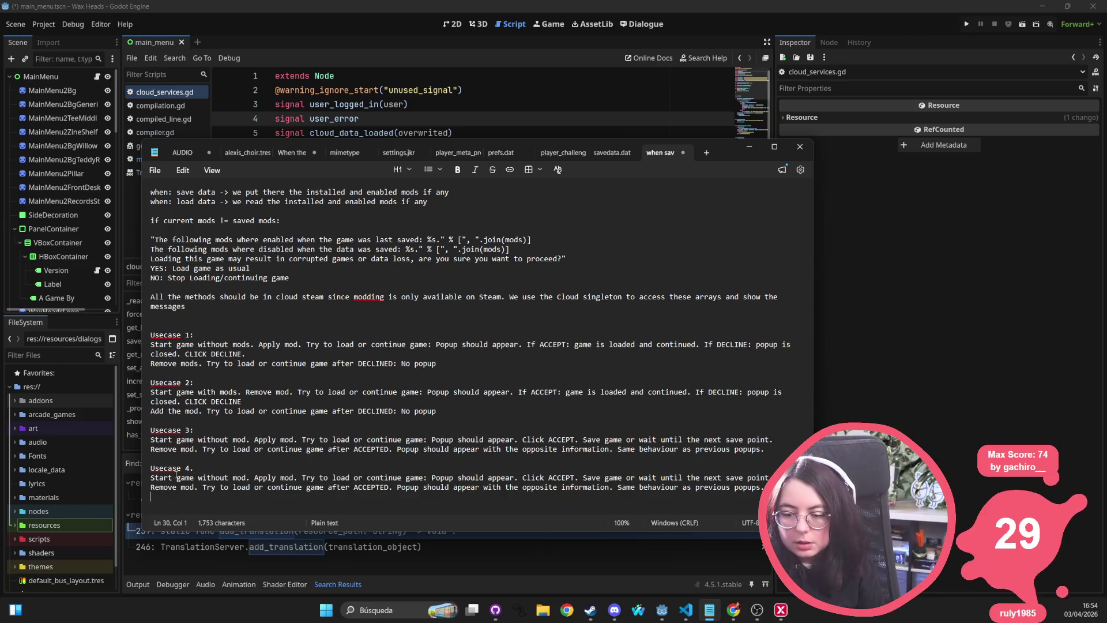
pyautogui.doubleClick(204, 478)
pyautogui.write('wi')
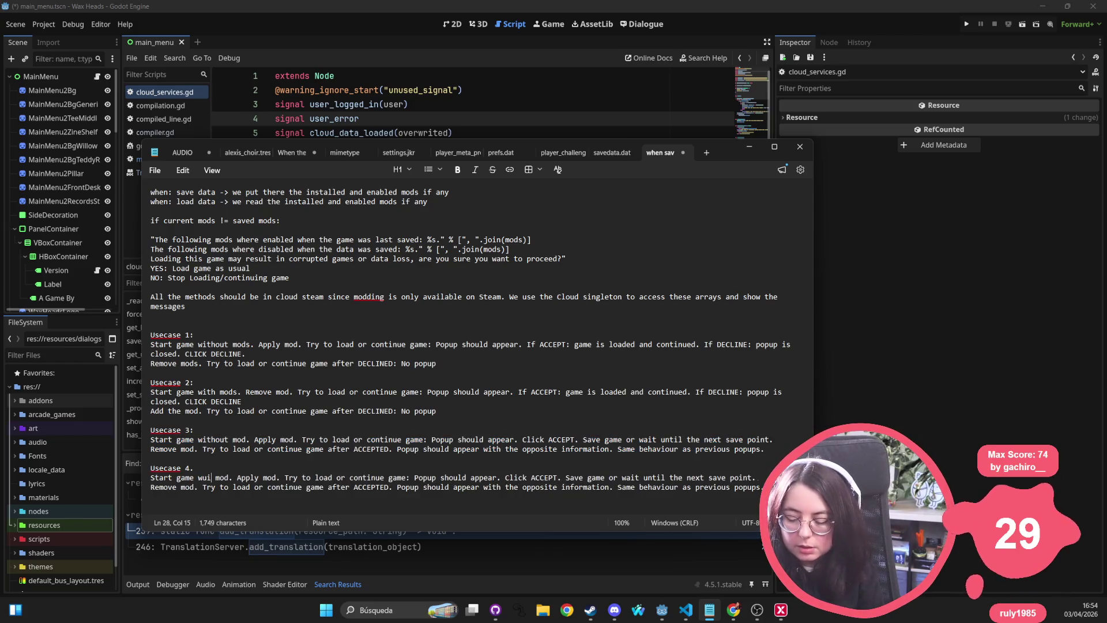
pyautogui.write('th')
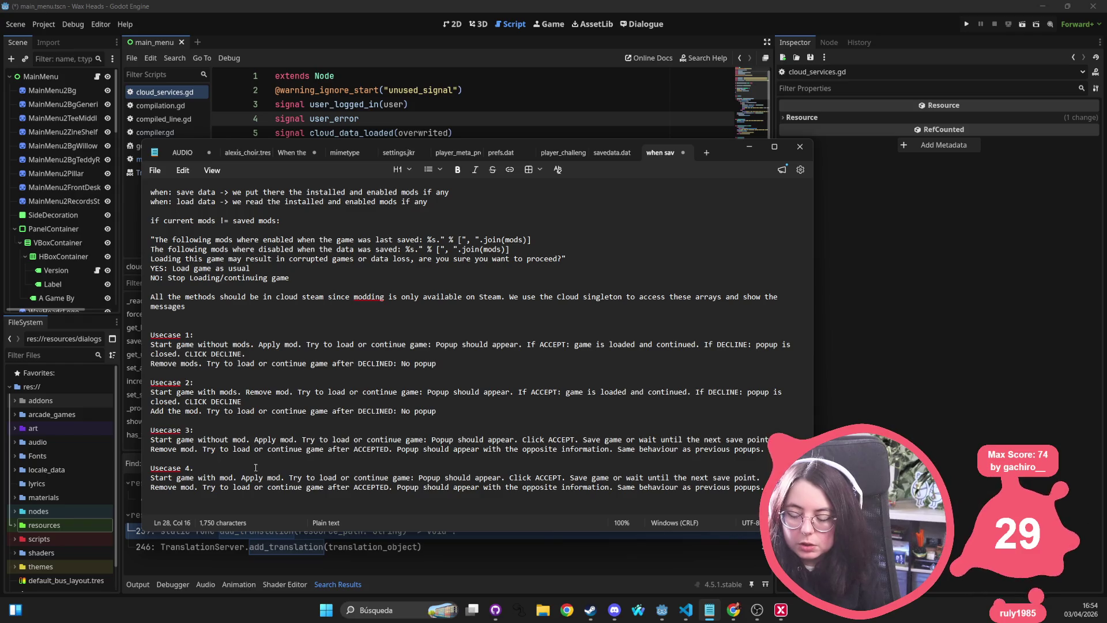
pyautogui.doubleClick(252, 478)
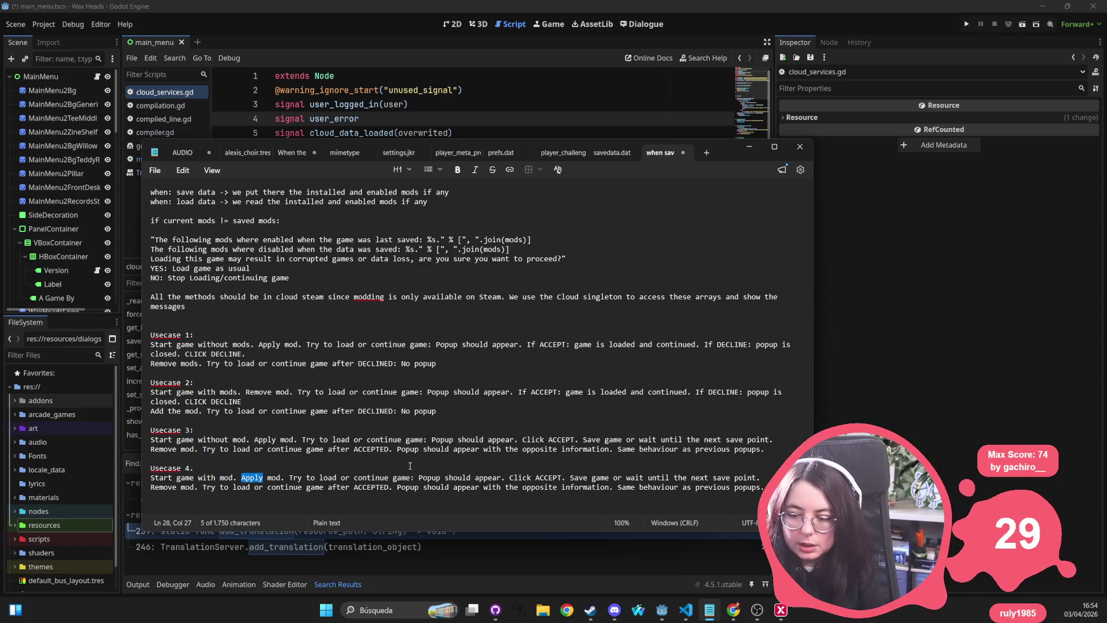
pyautogui.write('Remove')
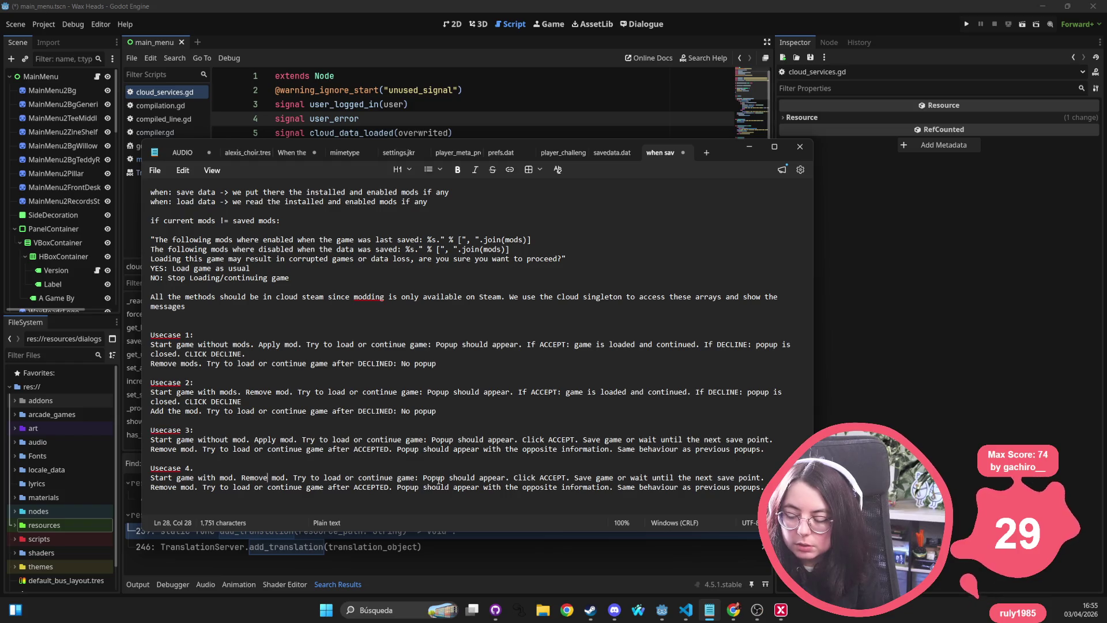
pyautogui.doubleClick(155, 487)
pyautogui.write('Apply')
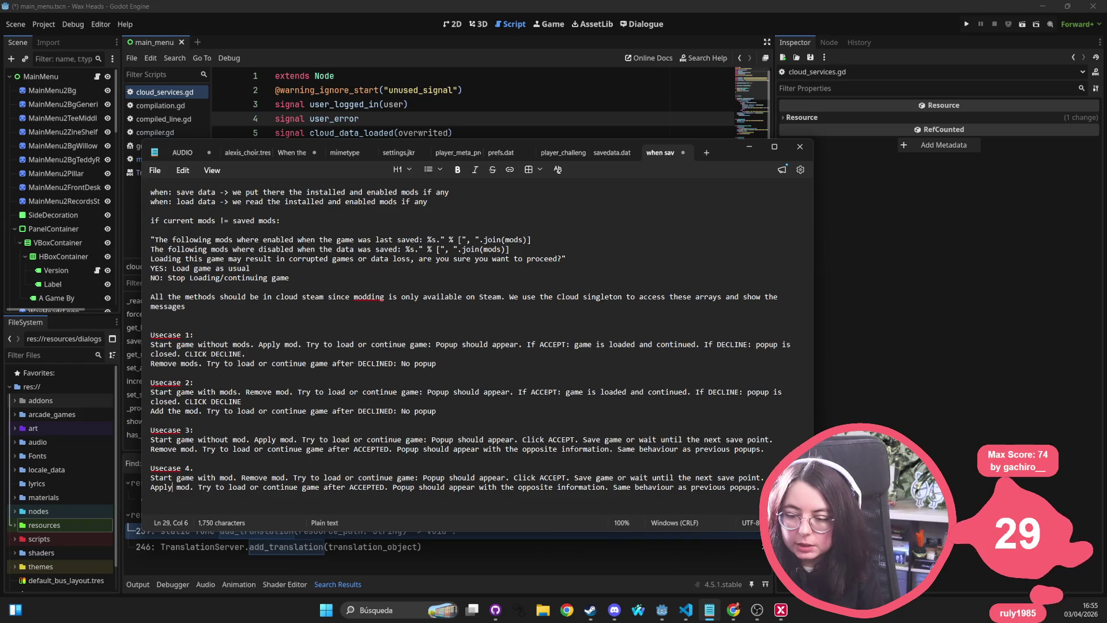
# Review the usecases and add a blank line after Usecase 4
pyautogui.press('Up')
pyautogui.press('Up')
pyautogui.press('Up')
pyautogui.press('End')
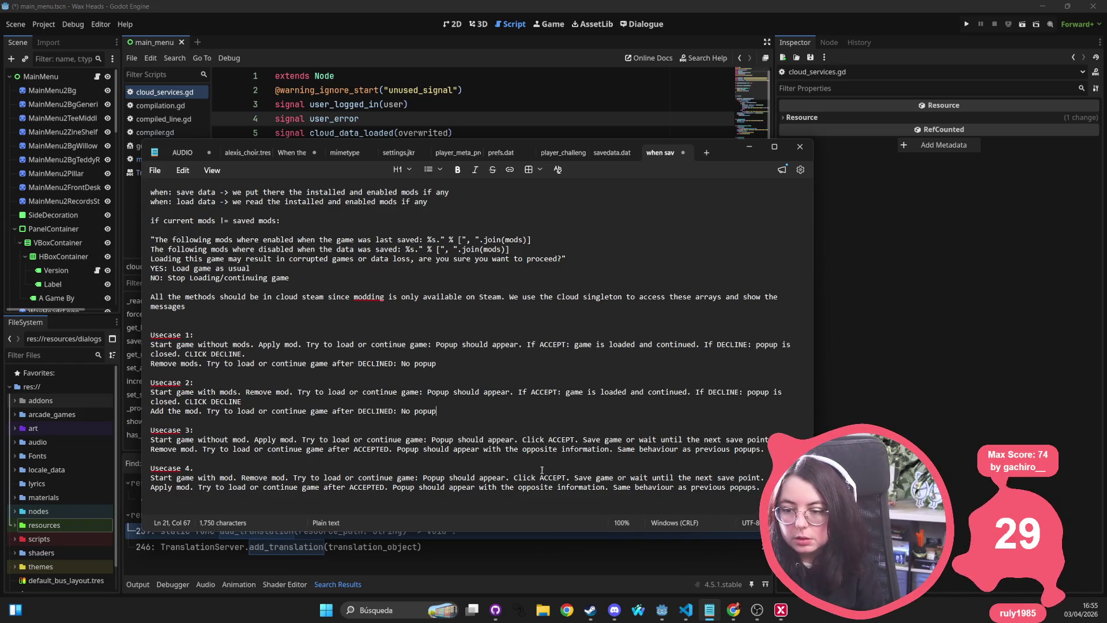
pyautogui.moveTo(764, 489)
pyautogui.mouseDown()
pyautogui.moveTo(173, 353)
pyautogui.moveTo(151, 330)
pyautogui.mouseUp()
pyautogui.click(251, 345)
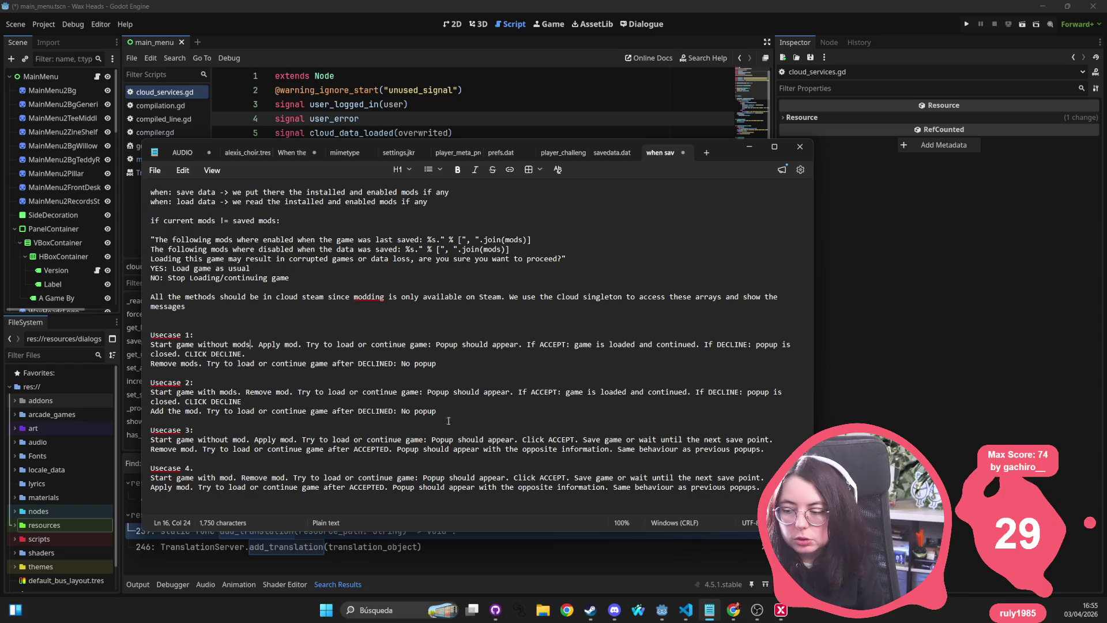
pyautogui.click(761, 488)
pyautogui.press('Return')
pyautogui.press('Return')
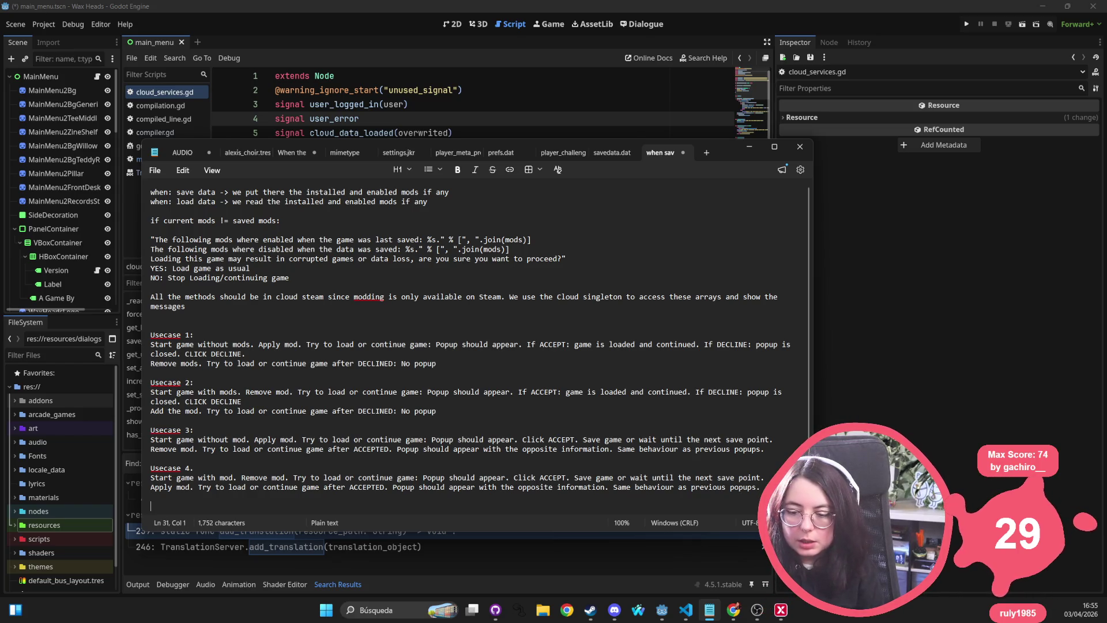
# Write a NOTE: corruption from applying the mod while saving during an extra customer needn't be reported
pyautogui.write('NOTE: The')
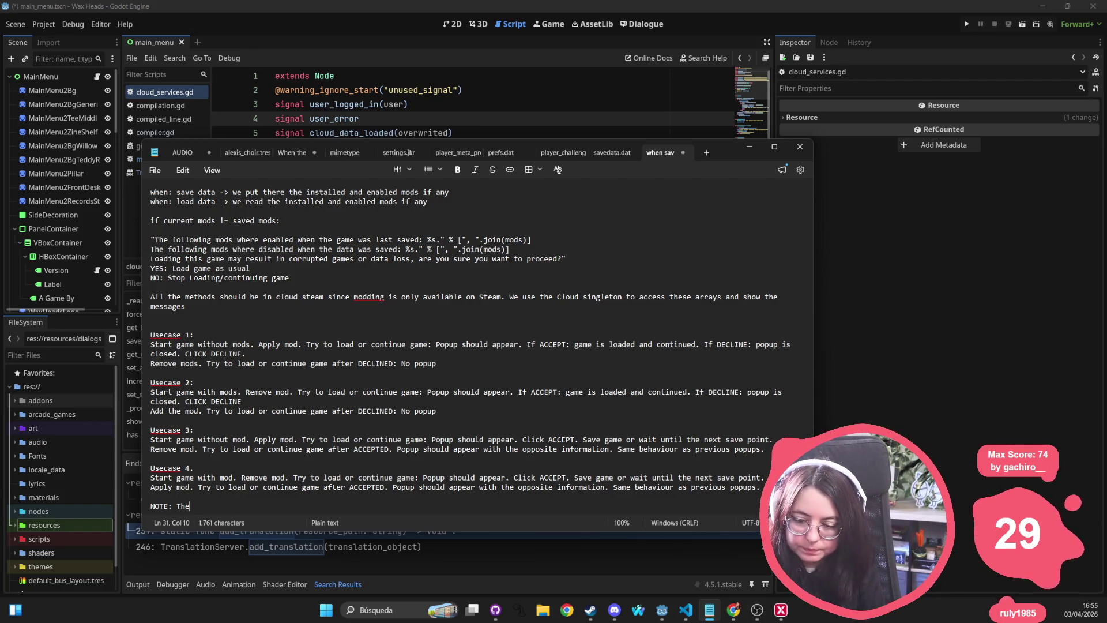
pyautogui.press('BackSpace')
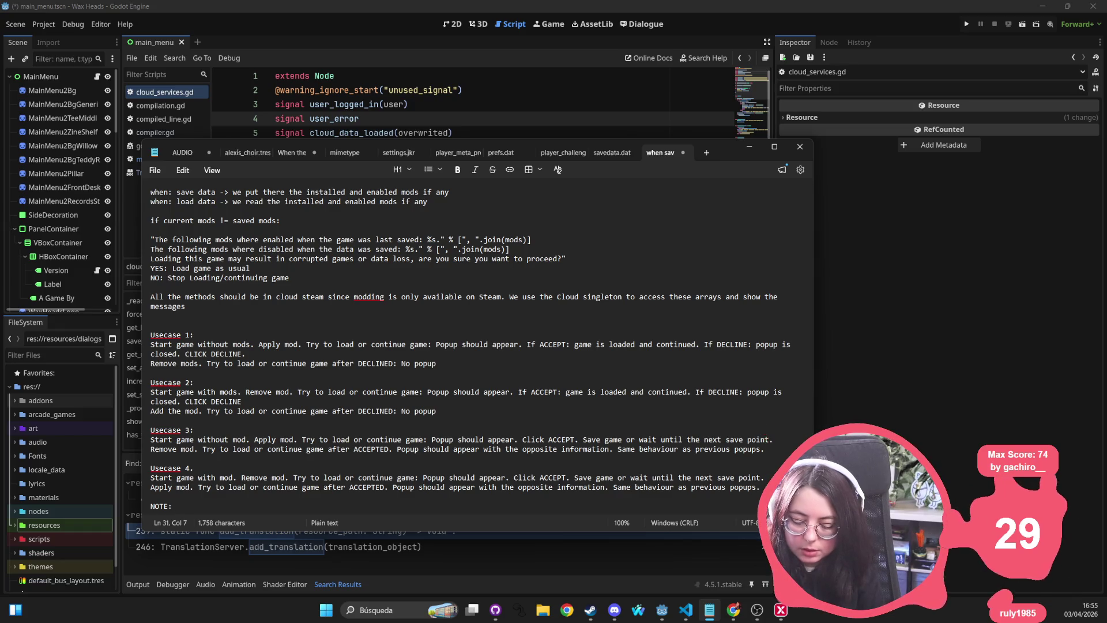
pyautogui.write("It's ok if the")
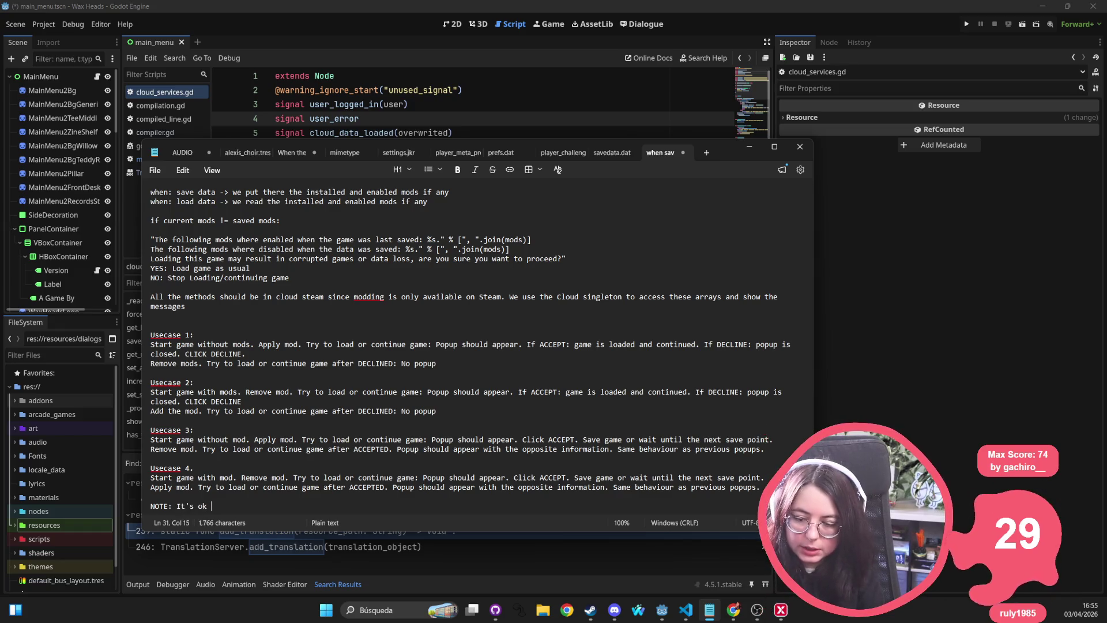
pyautogui.press('BackSpace')
pyautogui.press('BackSpace')
pyautogui.press('BackSpace')
pyautogui.write('applying the mod ')
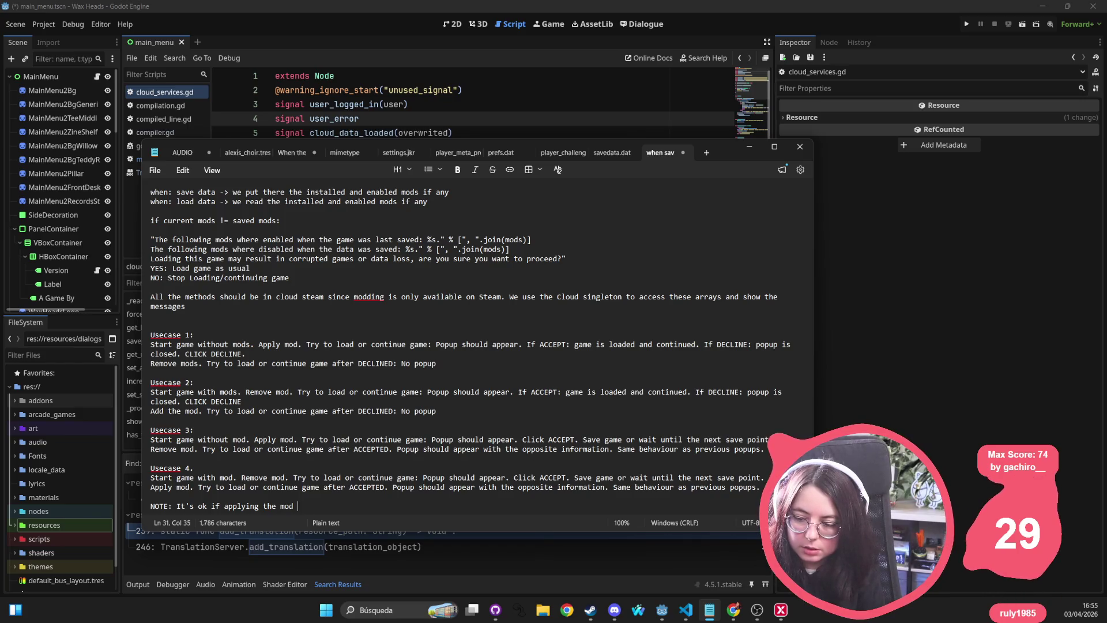
pyautogui.write('makes')
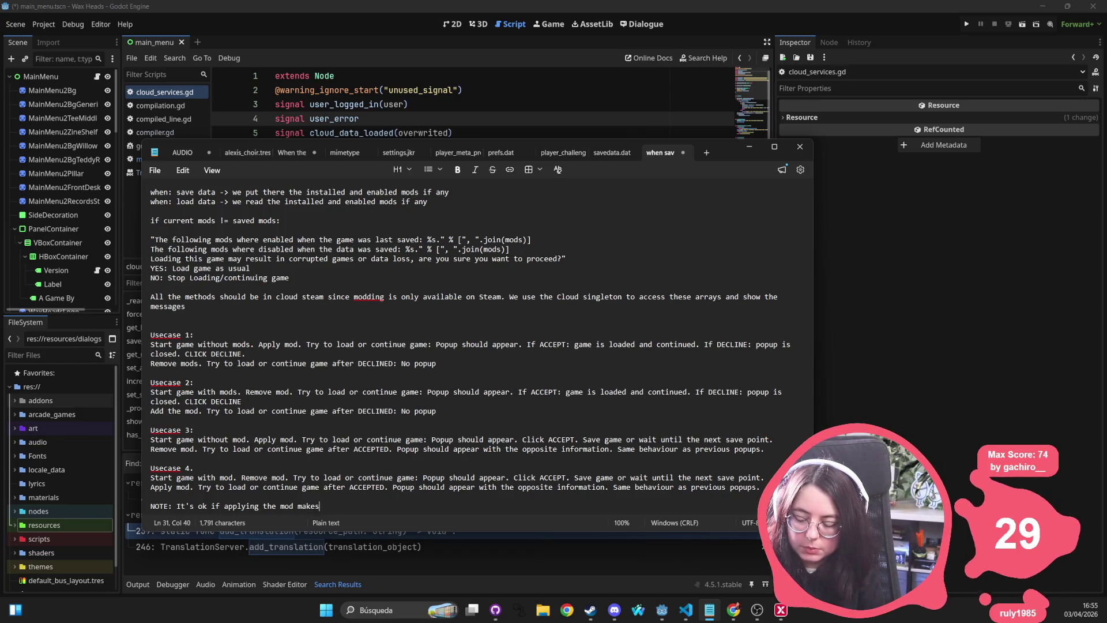
pyautogui.write(' the game corrupted if ')
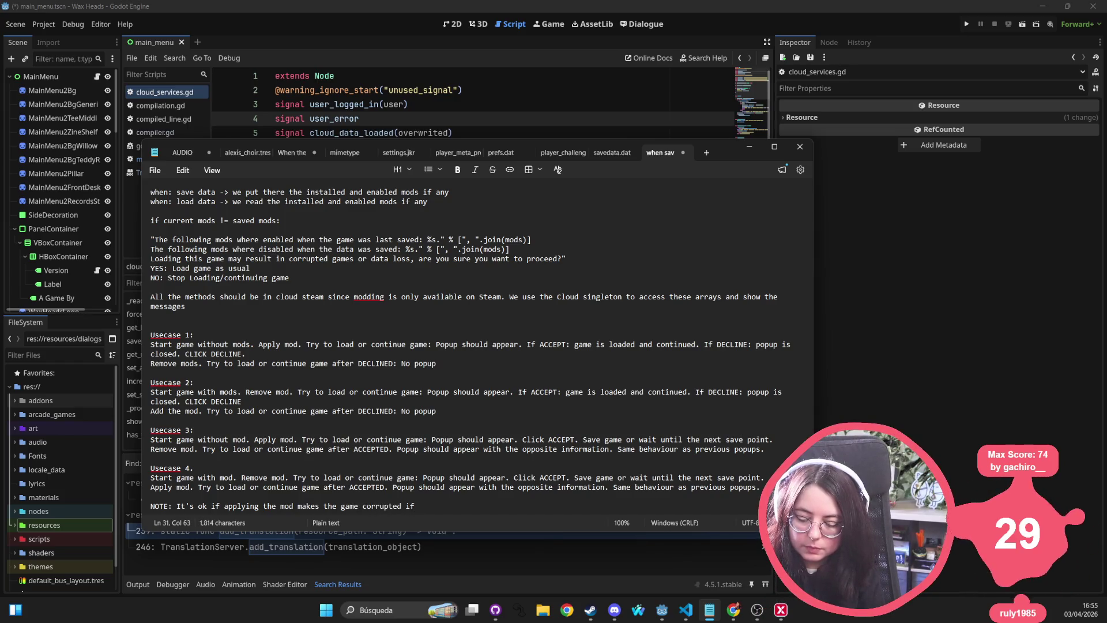
pyautogui.write('saving during a gi')
pyautogui.write('extra customer or something like that, ')
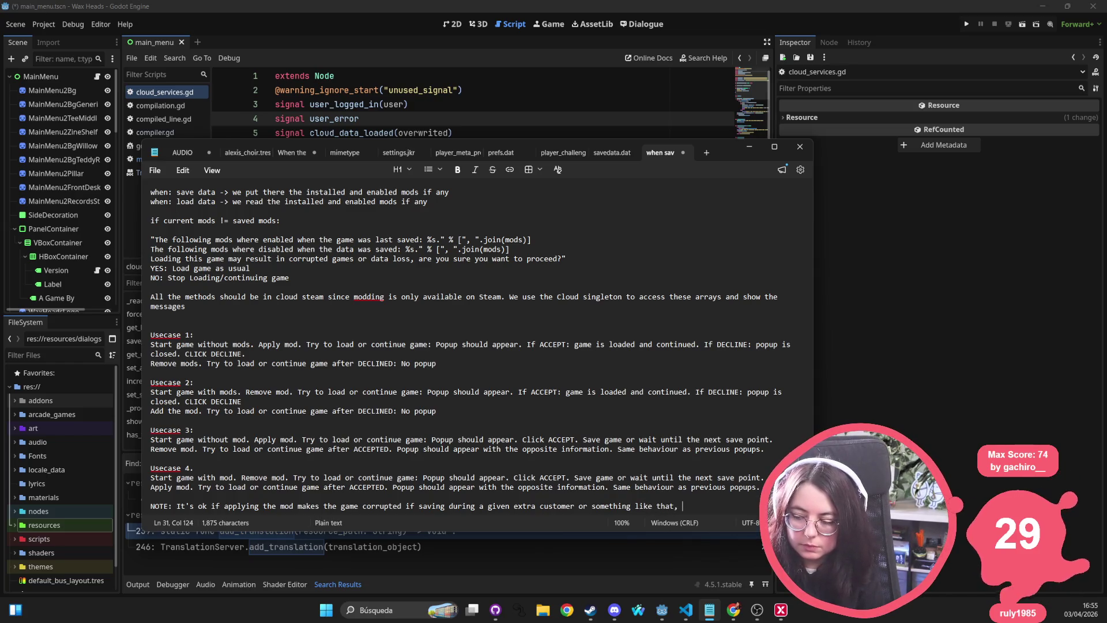
pyautogui.write('no need to r')
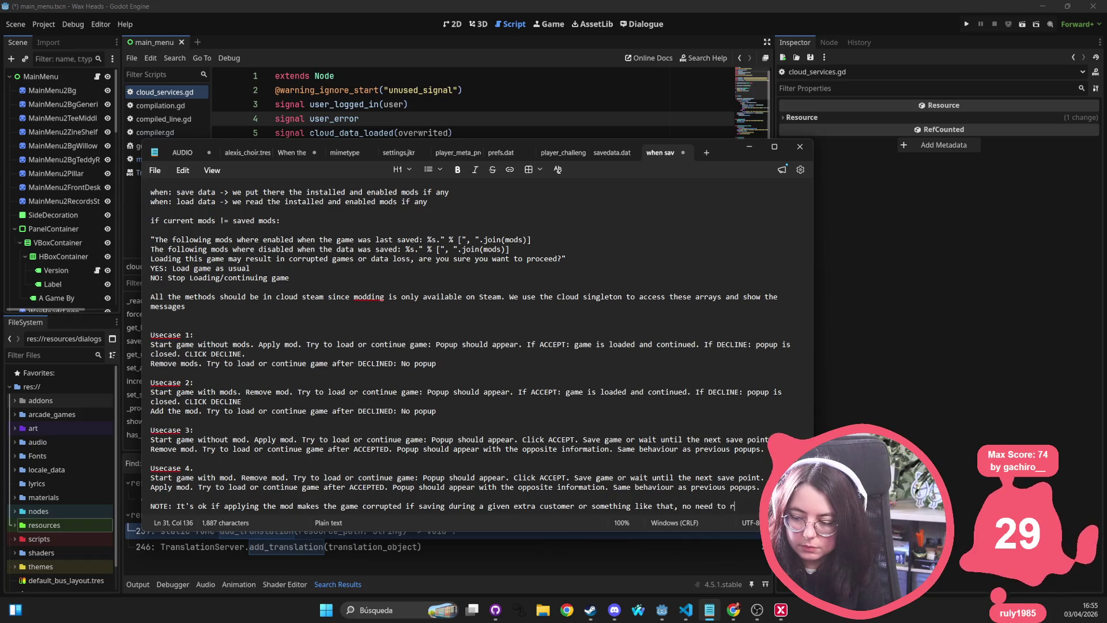
pyautogui.write('eport')
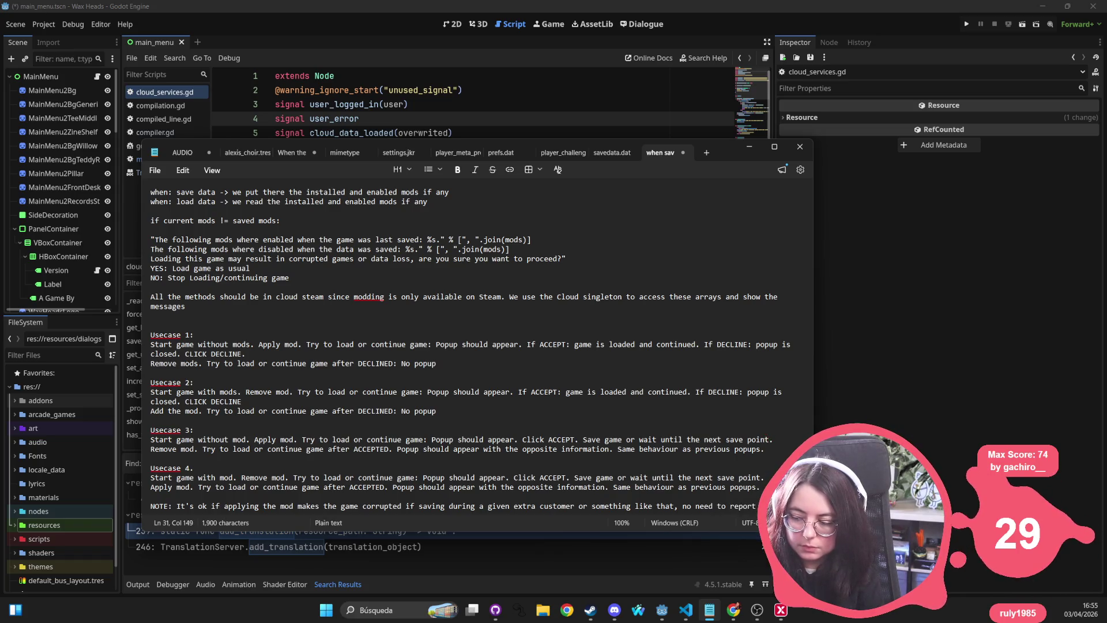
pyautogui.write(" it.ssues: that's why the message is there. ")
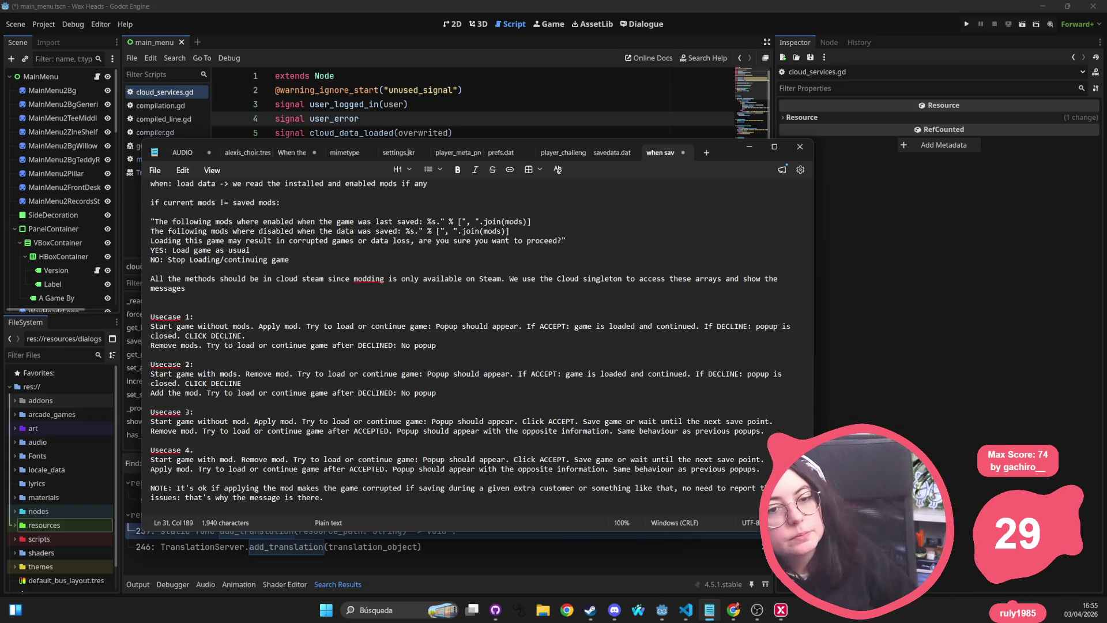
pyautogui.write("There's n")
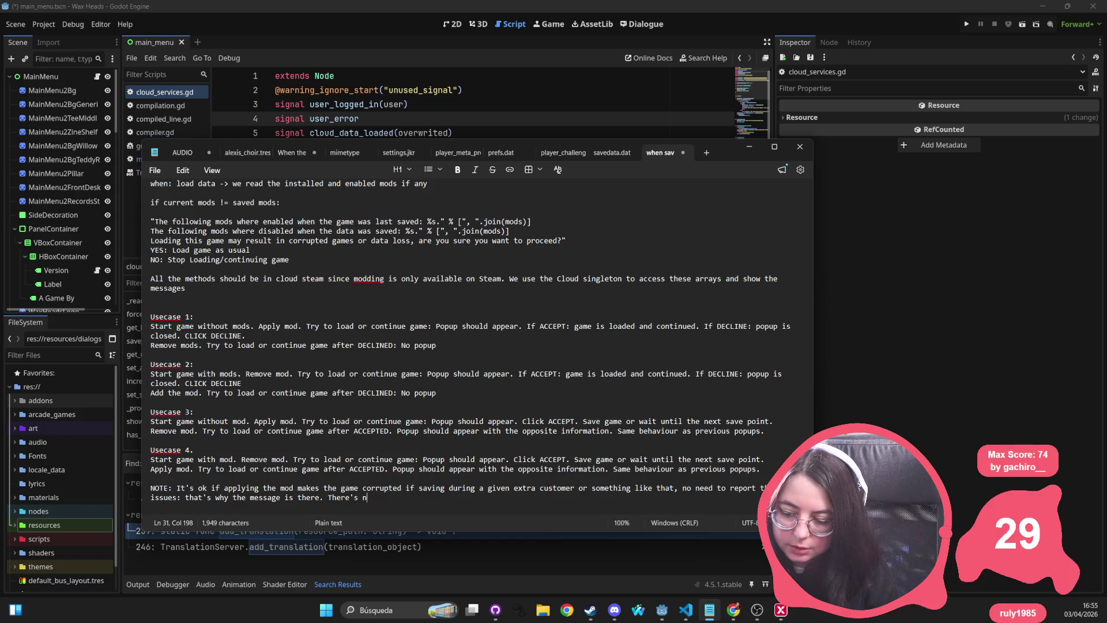
pyautogui.write('o need to test ')
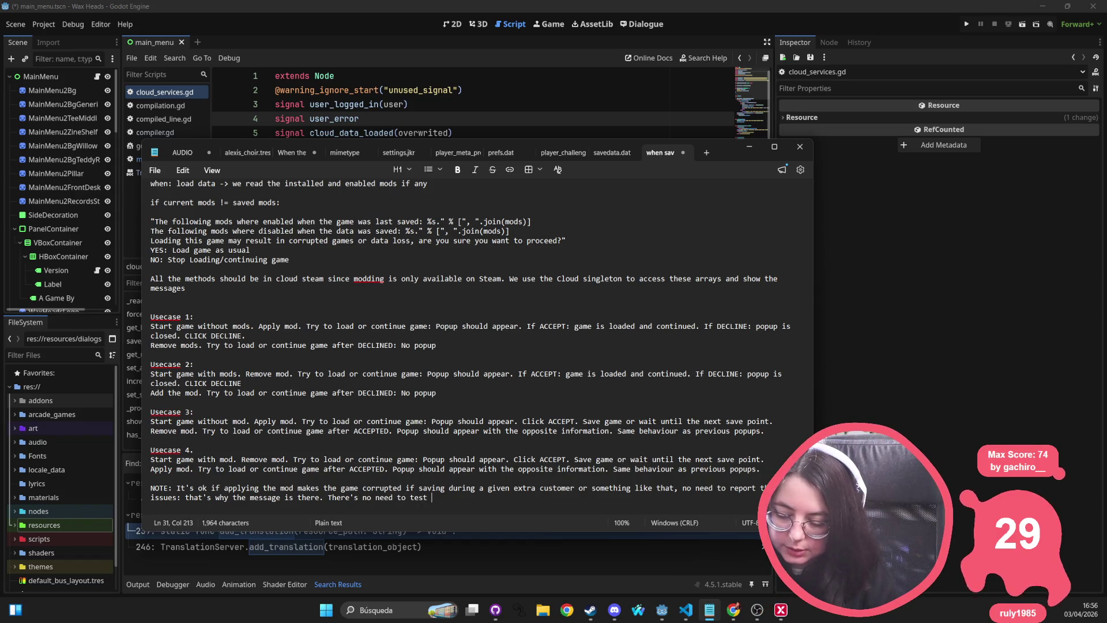
pyautogui.write('the ')
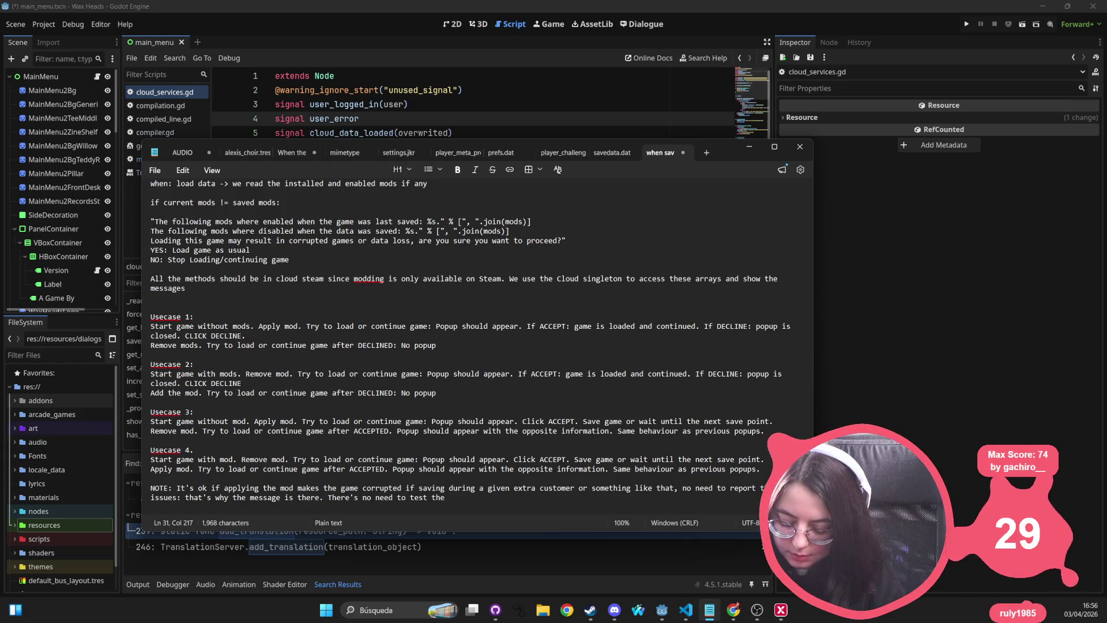
pyautogui.write('mod ')
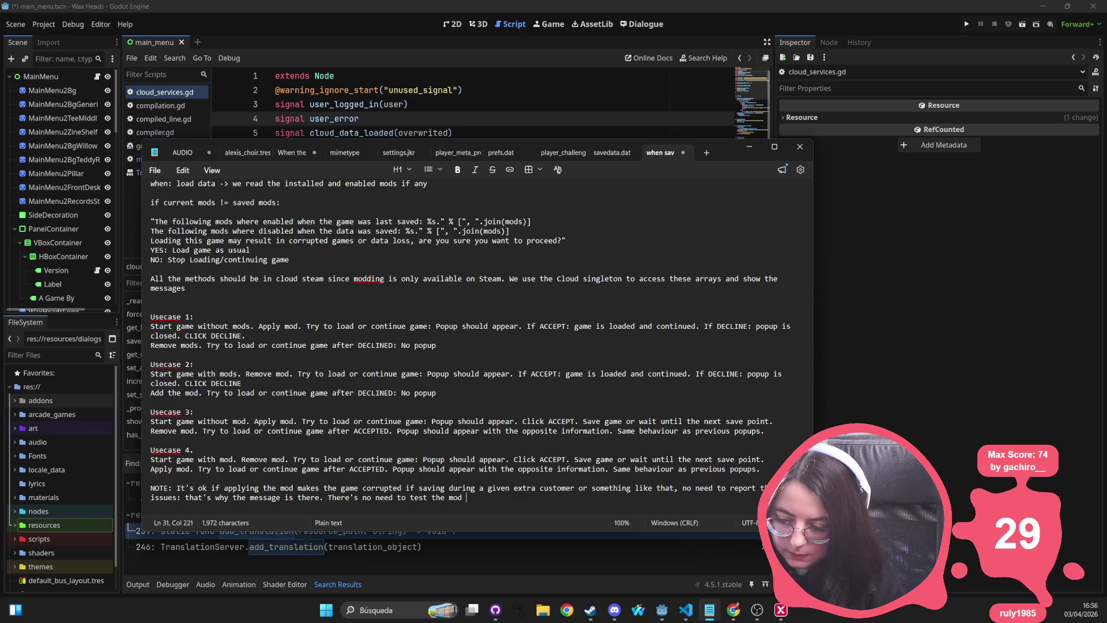
pyautogui.write("itself, it's ju")
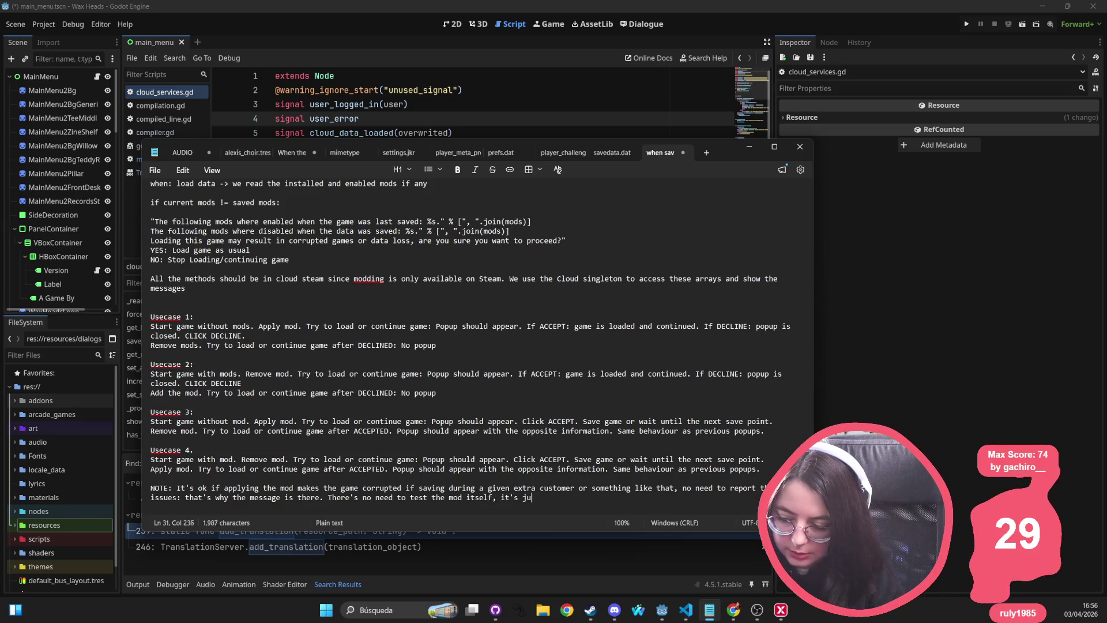
pyautogui.write('st a pl')
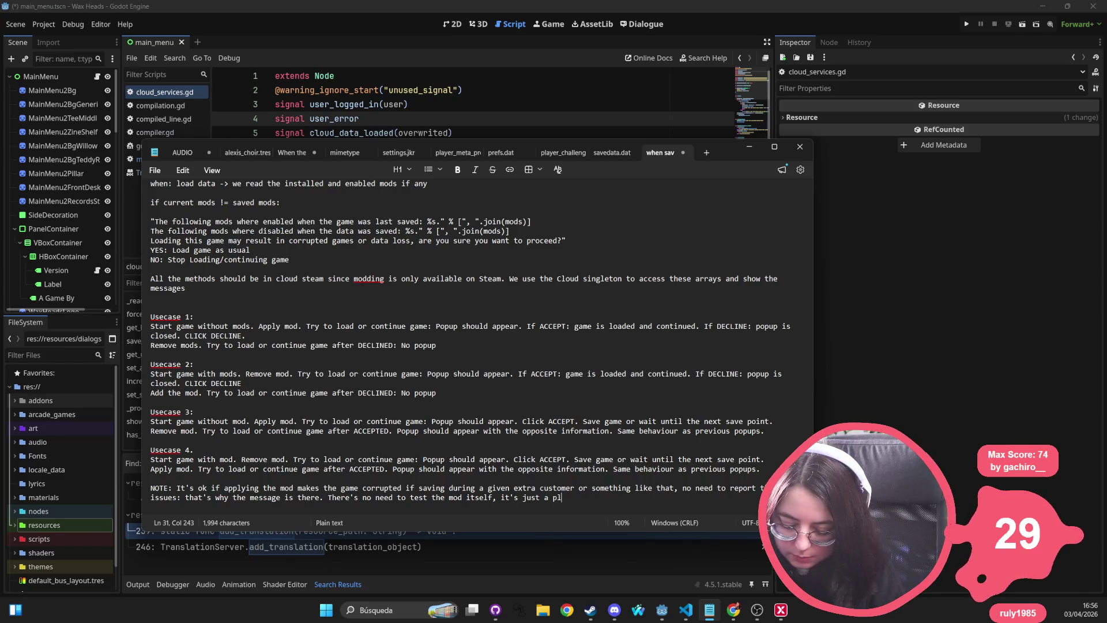
pyautogui.write('aceholderNo need')
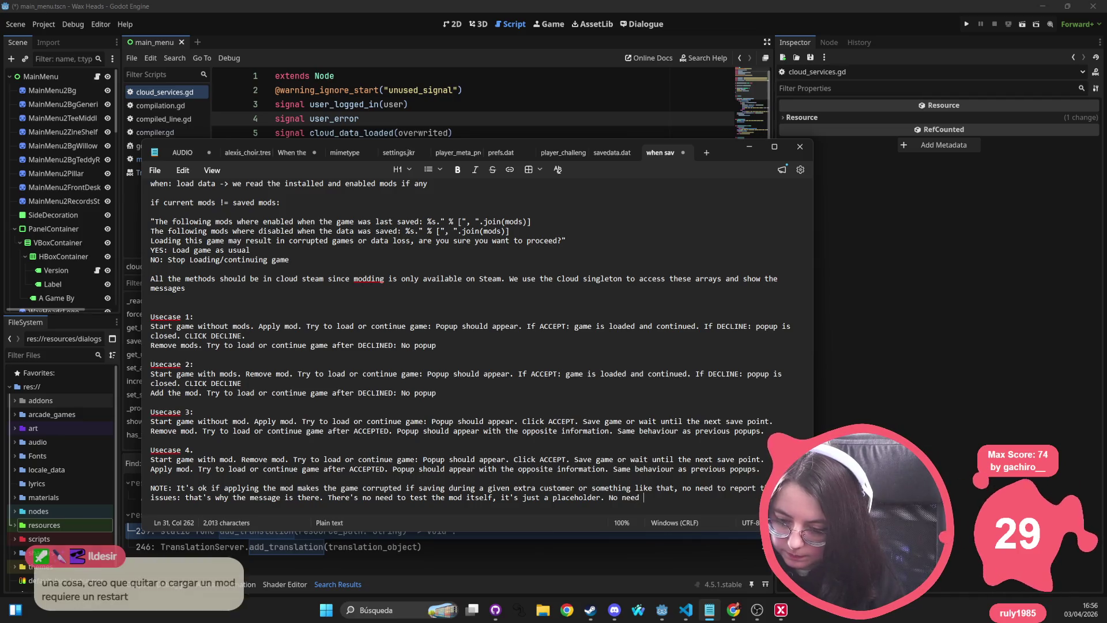
pyautogui.write(' to ')
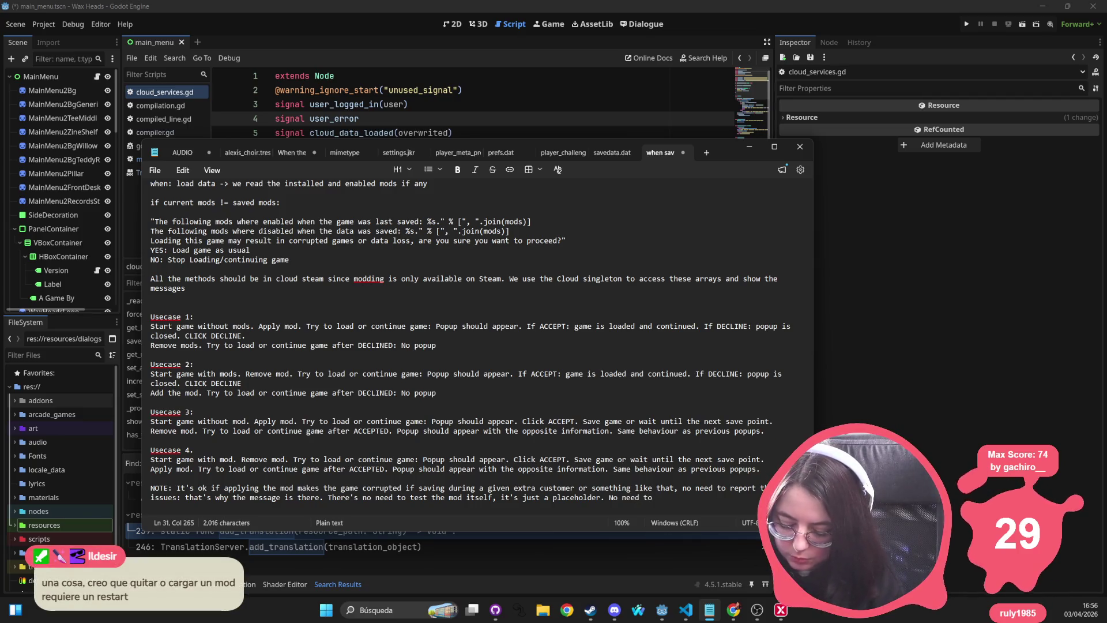
pyautogui.write('play through the game wi')
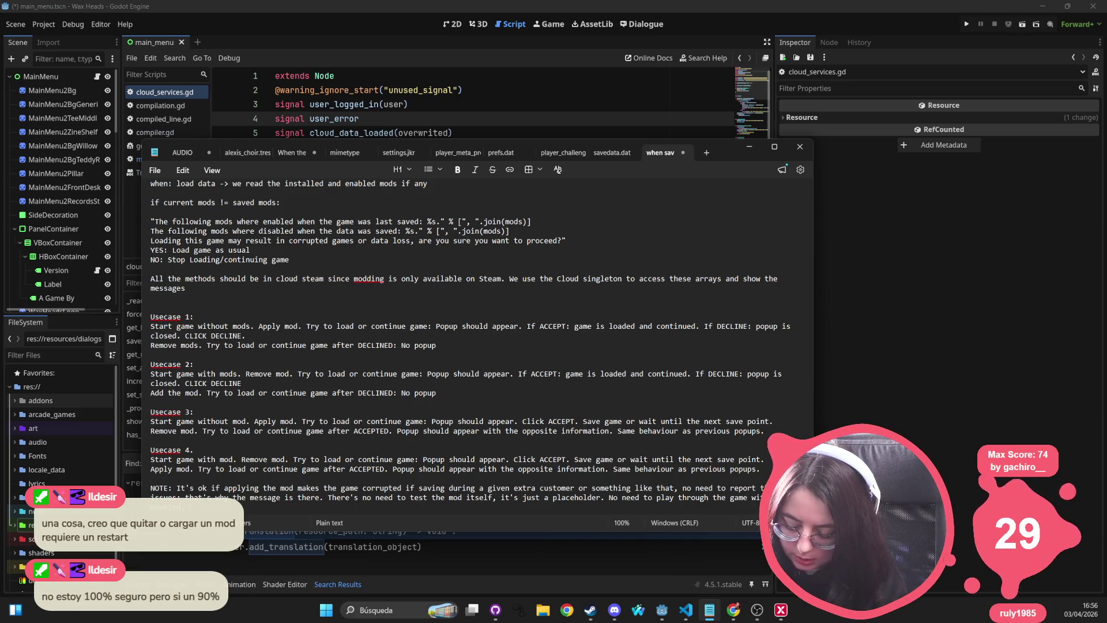
pyautogui.write(' you')
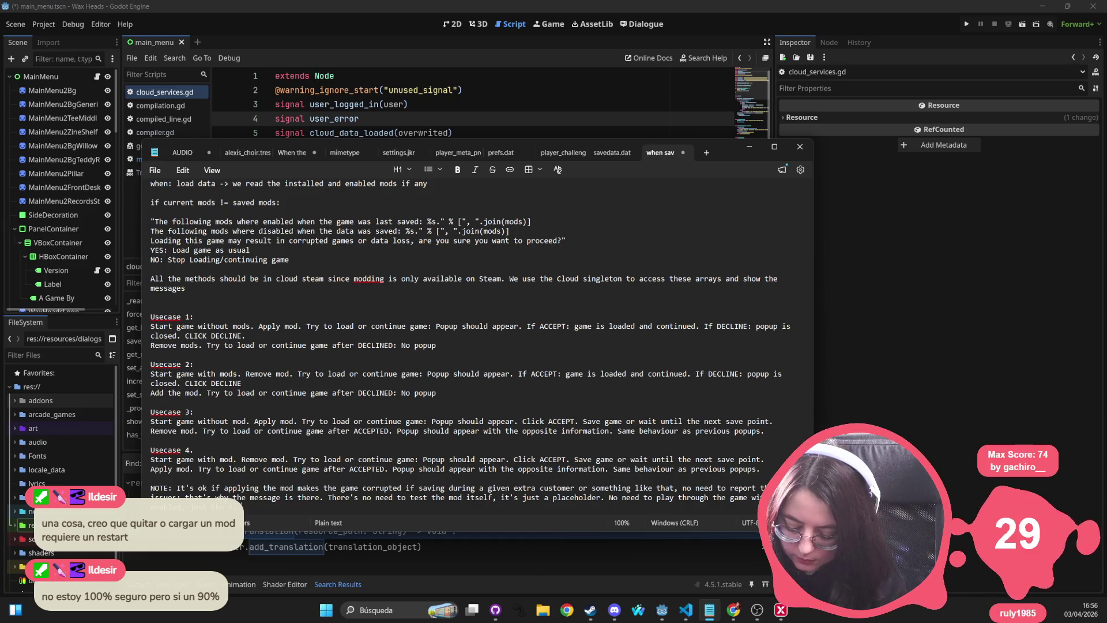
pyautogui.write('st customer is ok. Save and Load')
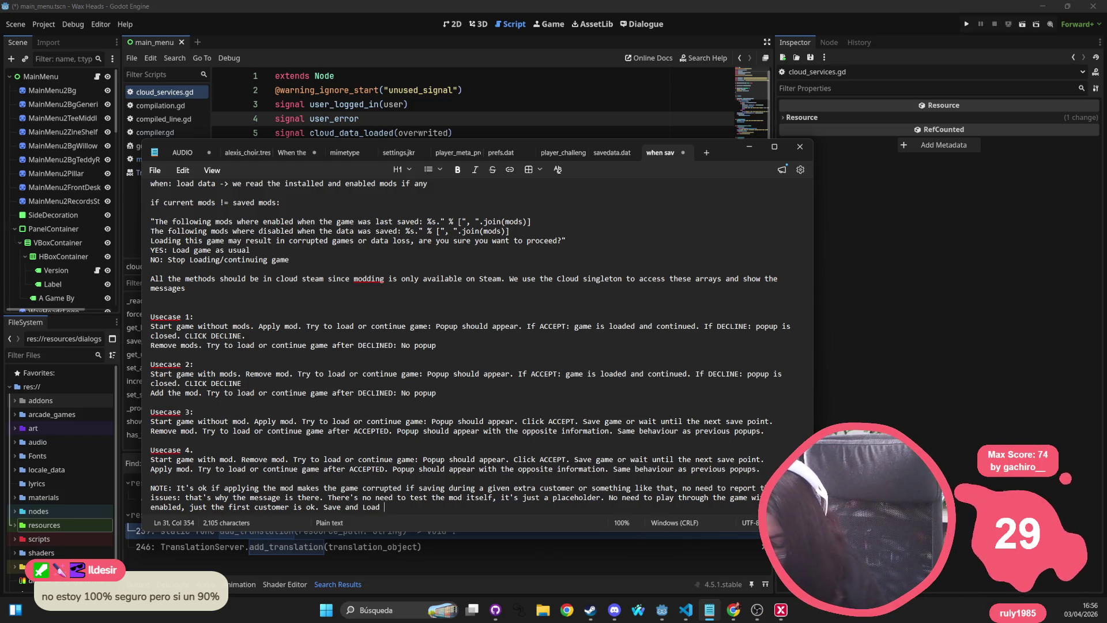
# Continue the NOTE: save and load during the first Morgan conversation
pyautogui.write('during the')
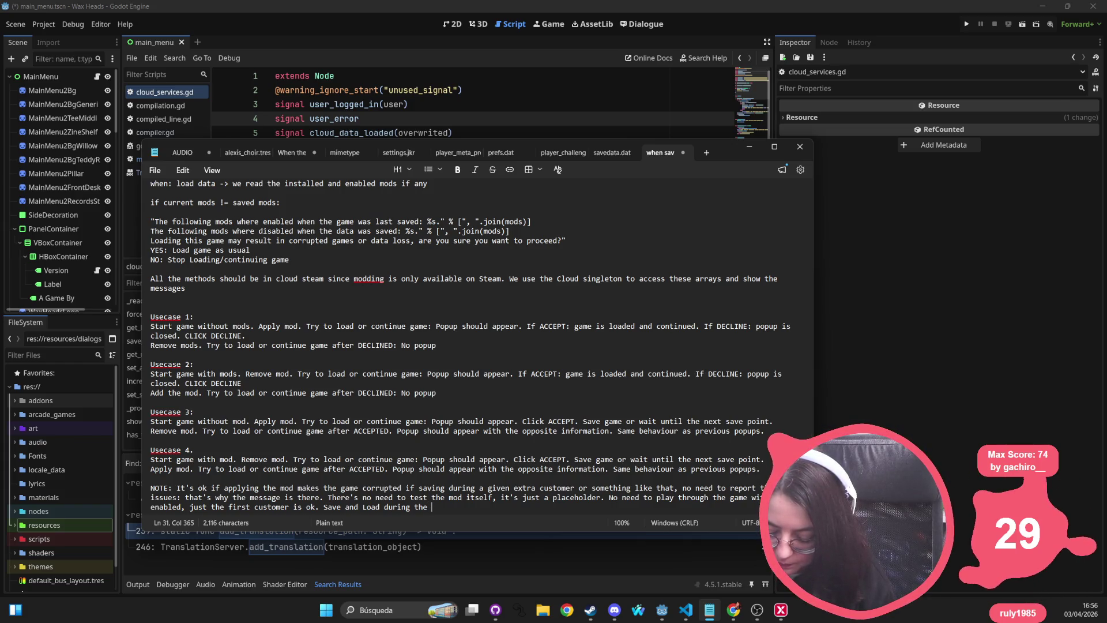
pyautogui.write('f')
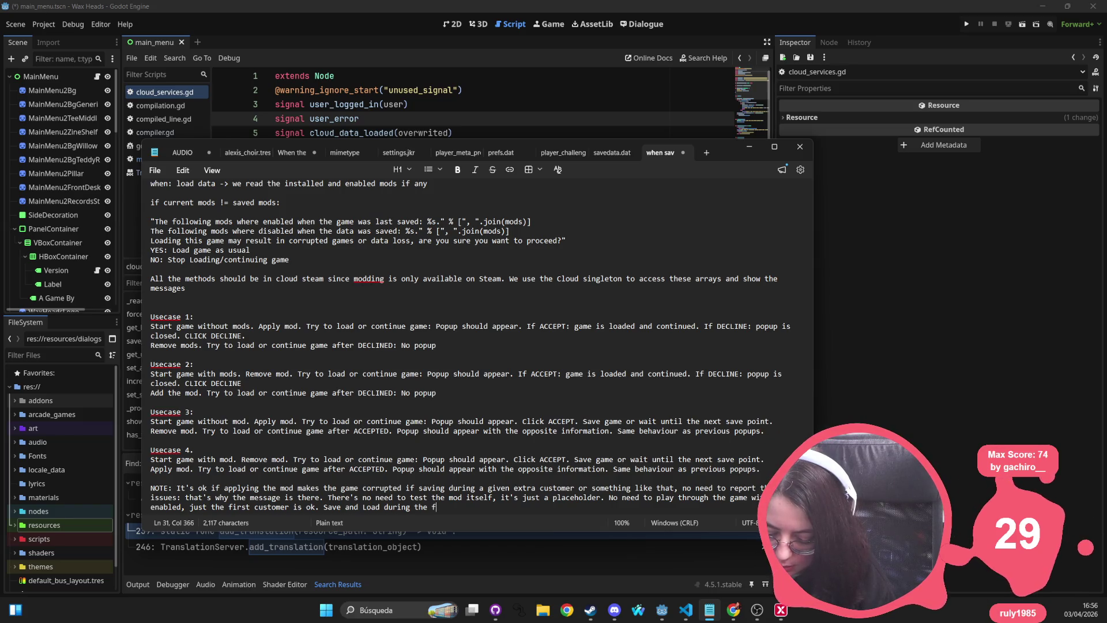
pyautogui.write('irst Morgan conversation,')
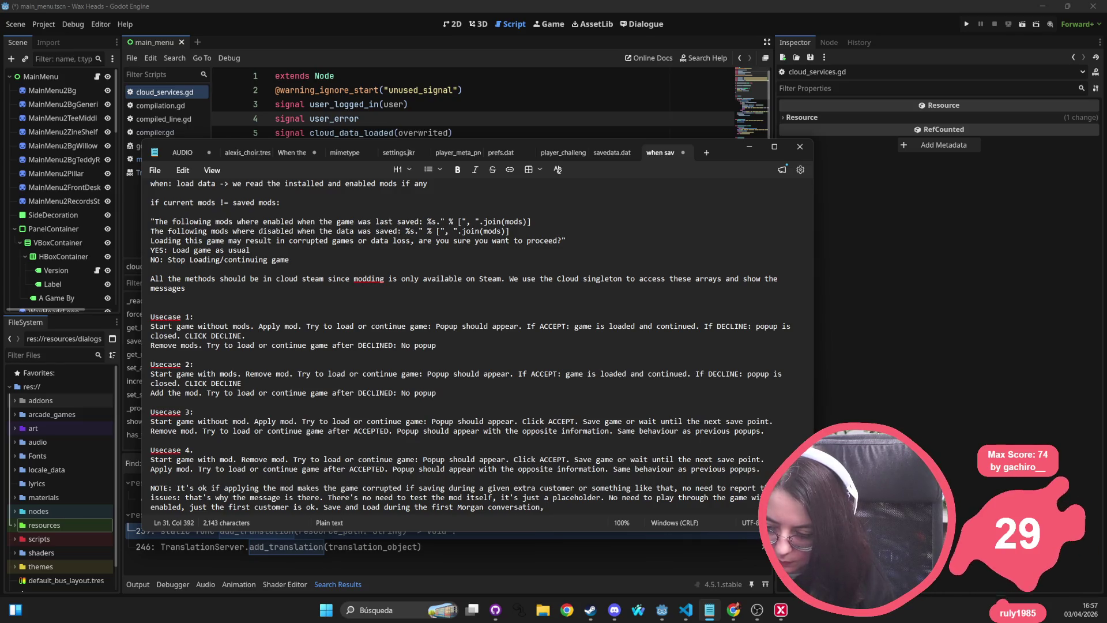
pyautogui.press('BackSpace')
pyautogui.press('BackSpace')
pyautogui.write('- ')
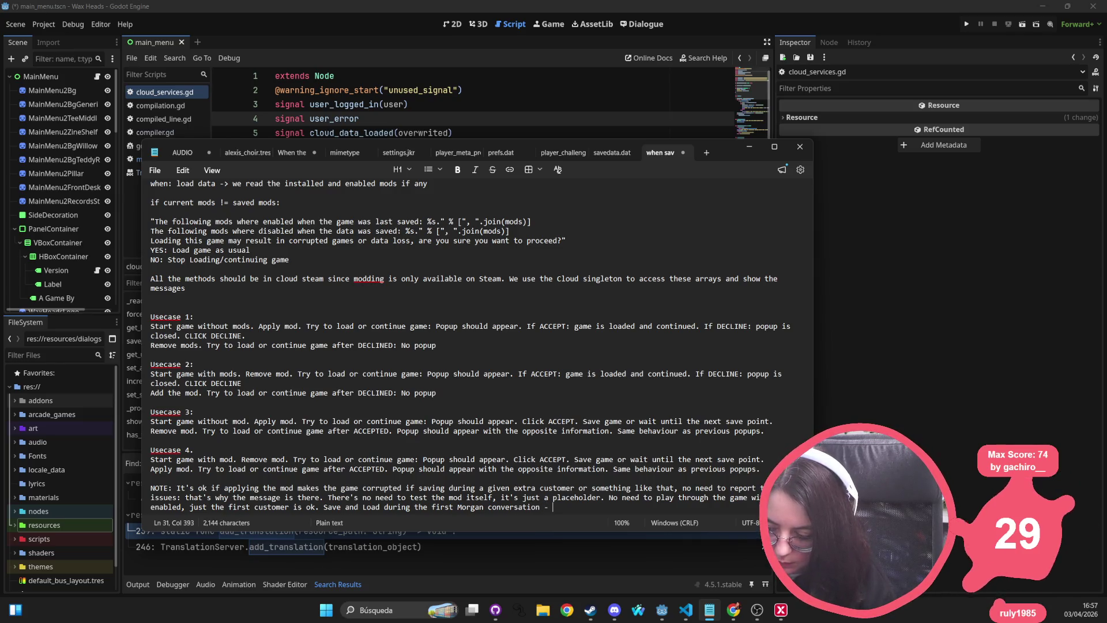
pyautogui.write('test if the ')
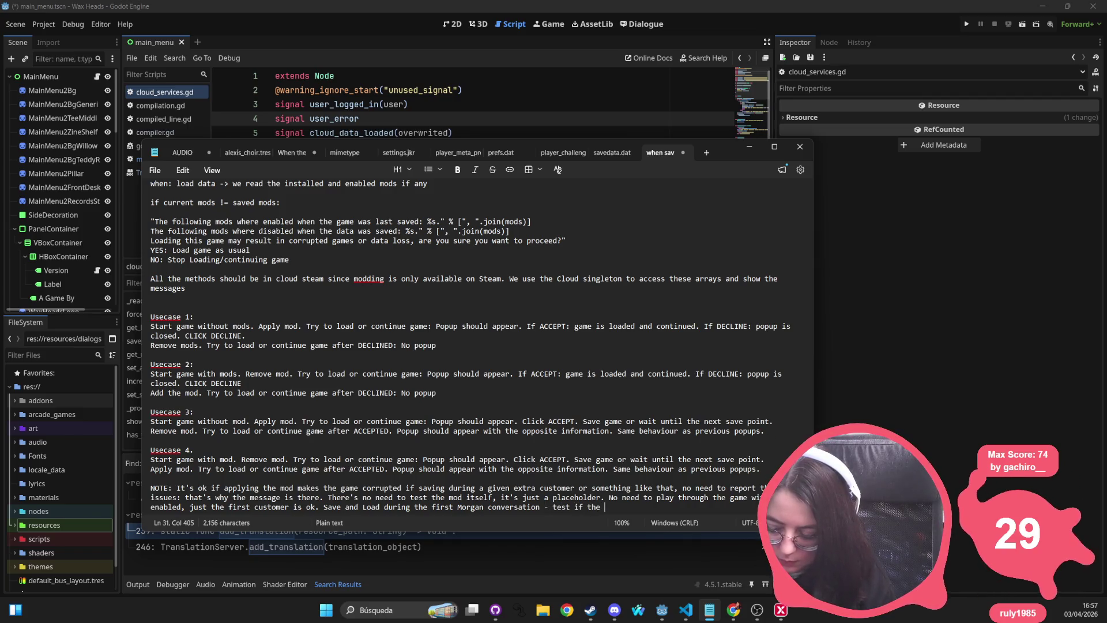
pyautogui.write('mod ')
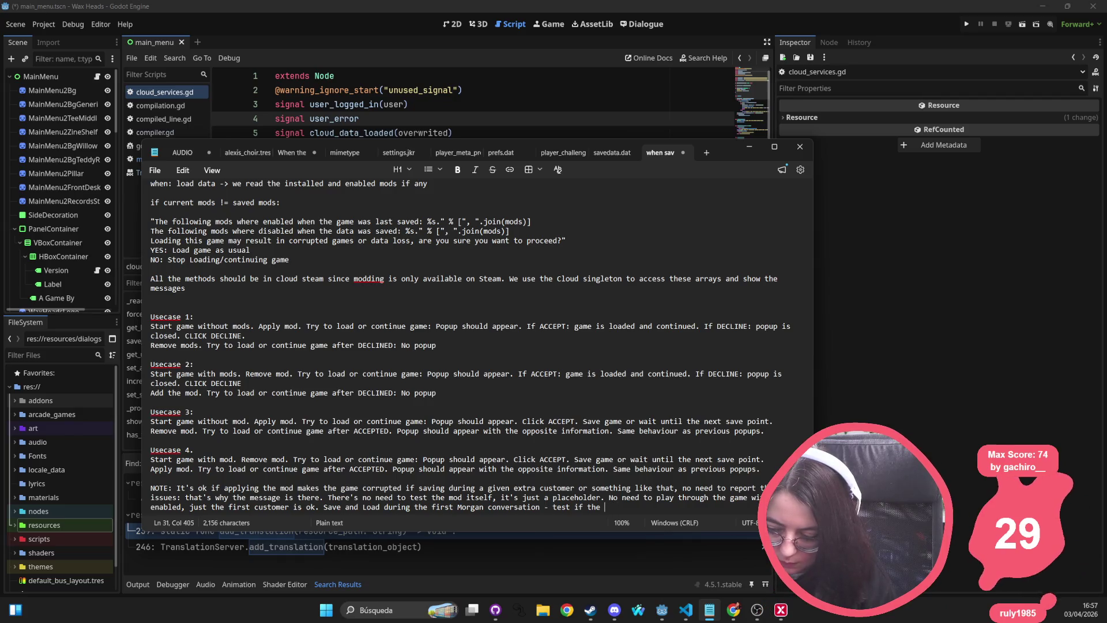
pyautogui.write('is enabled already')
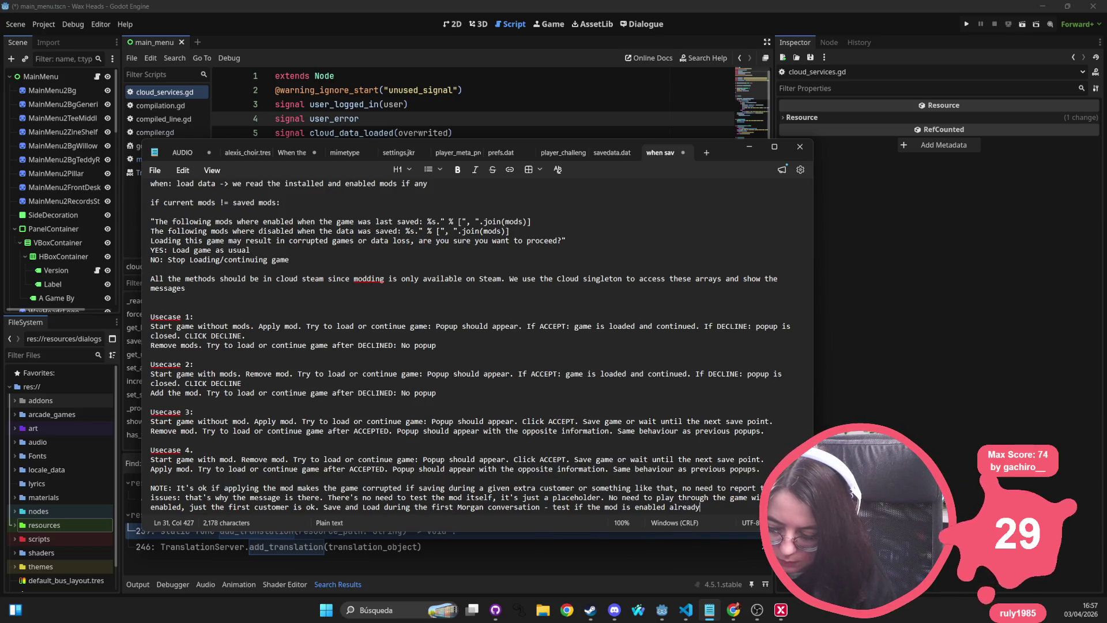
pyautogui.press('BackSpace')
pyautogui.press('BackSpace')
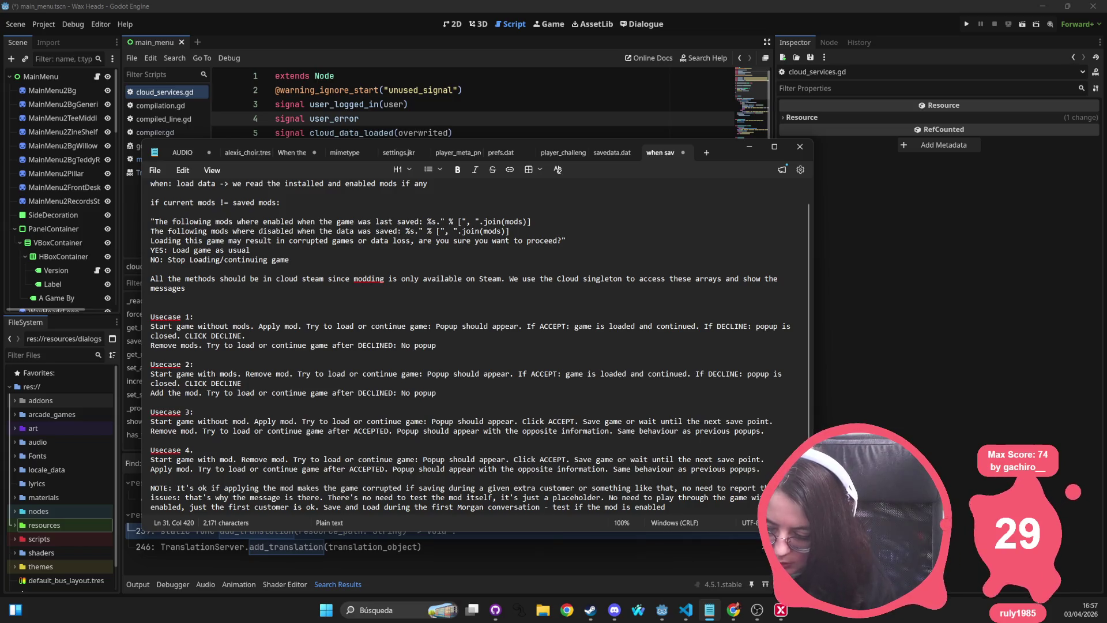
# Finish the NOTE: with the mod enabled, the first customer should not be Mimi
pyautogui.scroll(-1, 744, 446)
pyautogui.write('by w')
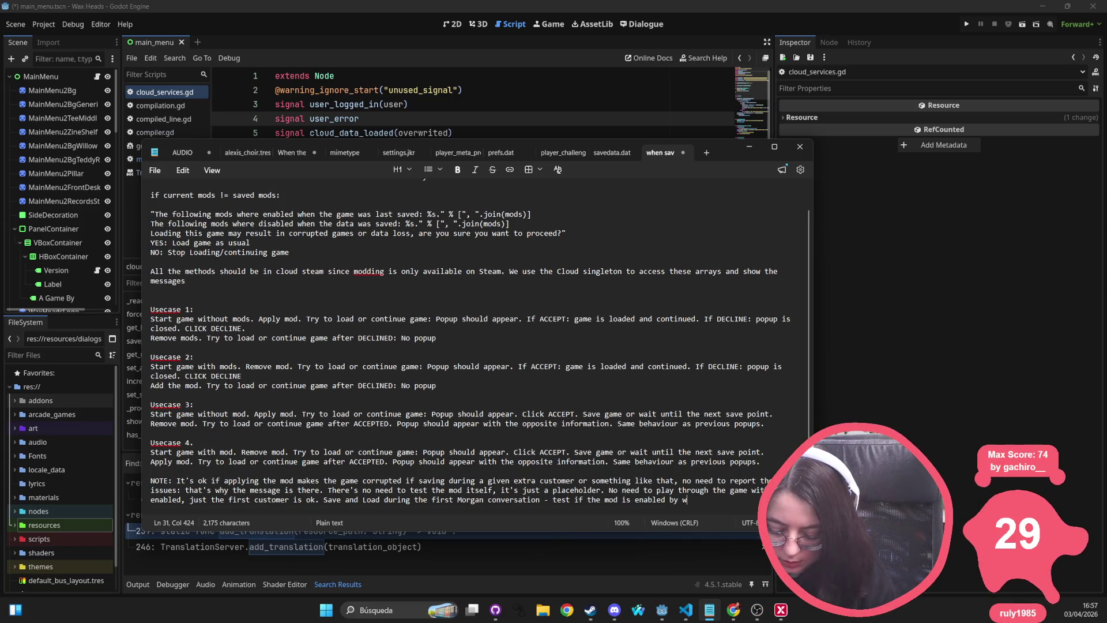
pyautogui.write('aiting fo')
pyautogui.write('r the fir')
pyautogui.write('stomer ')
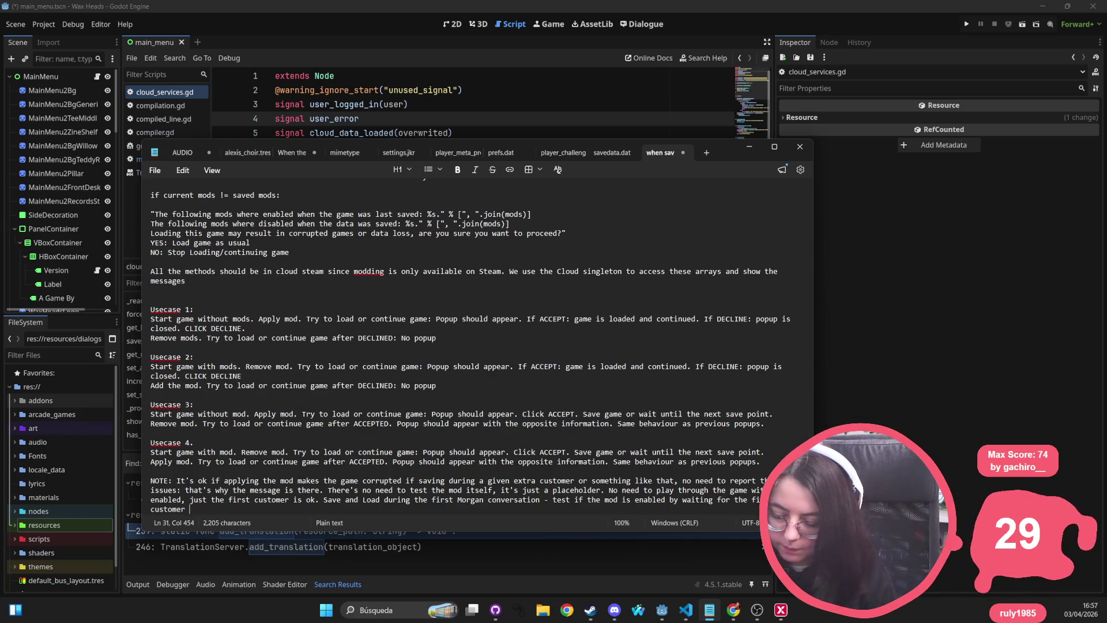
pyautogui.write('it should be f')
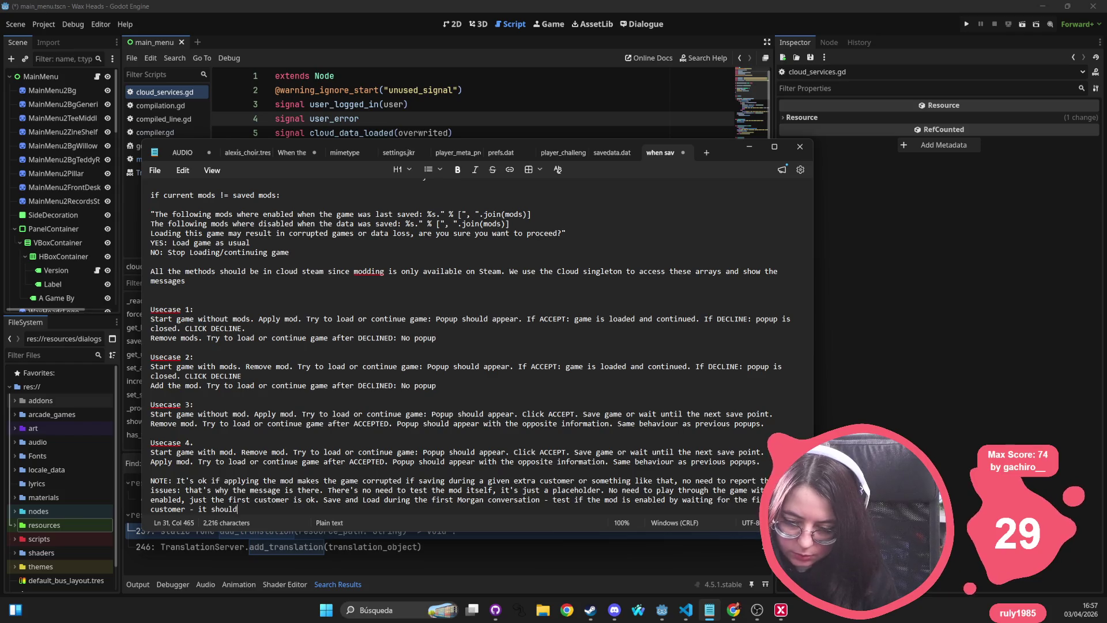
pyautogui.press('BackSpace')
pyautogui.press('BackSpace')
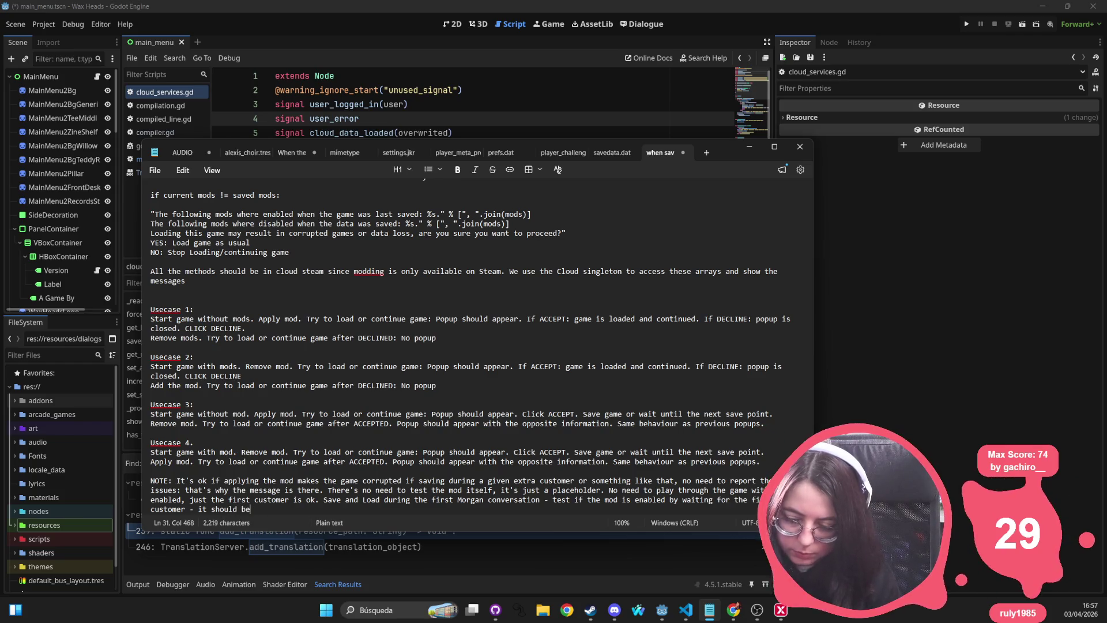
pyautogui.press('BackSpace')
pyautogui.press('BackSpace')
pyautogui.write('not be M')
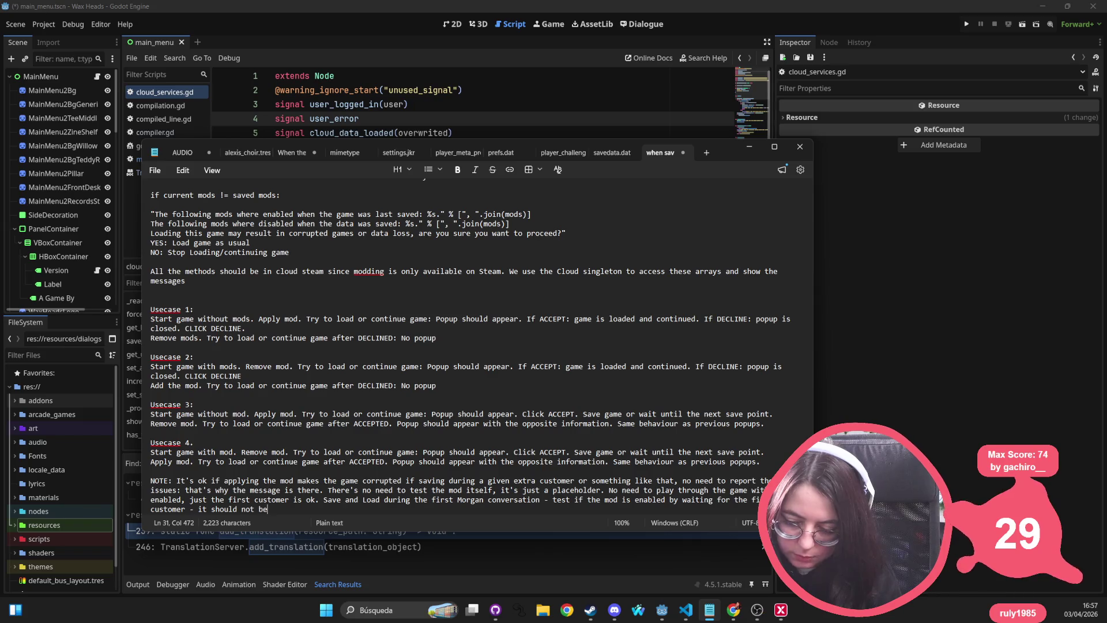
pyautogui.write('imi ')
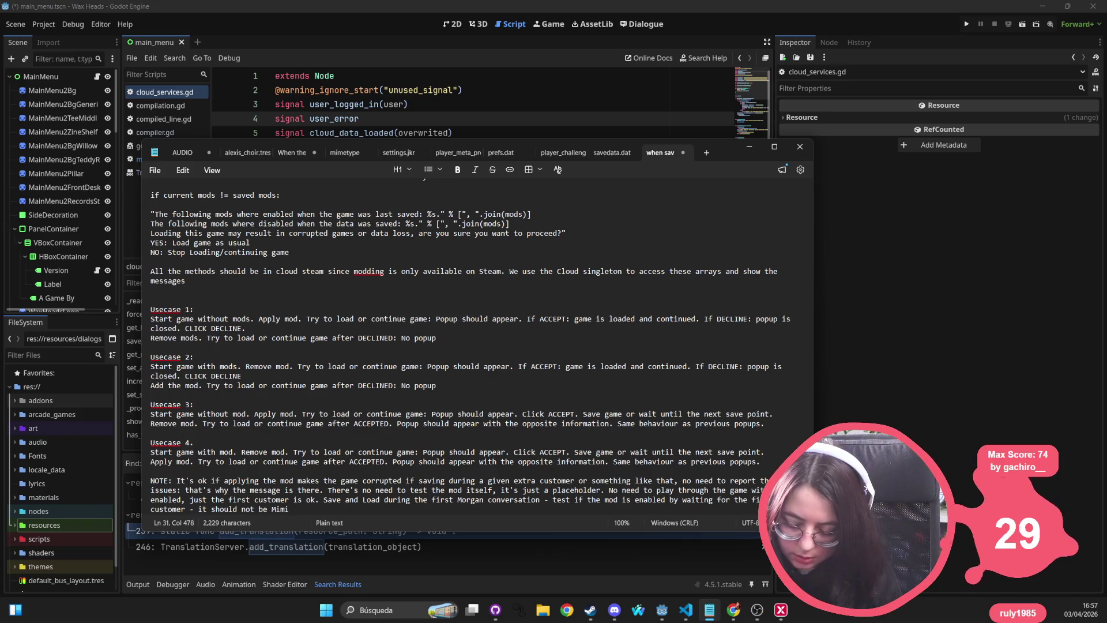
pyautogui.write('if the mod')
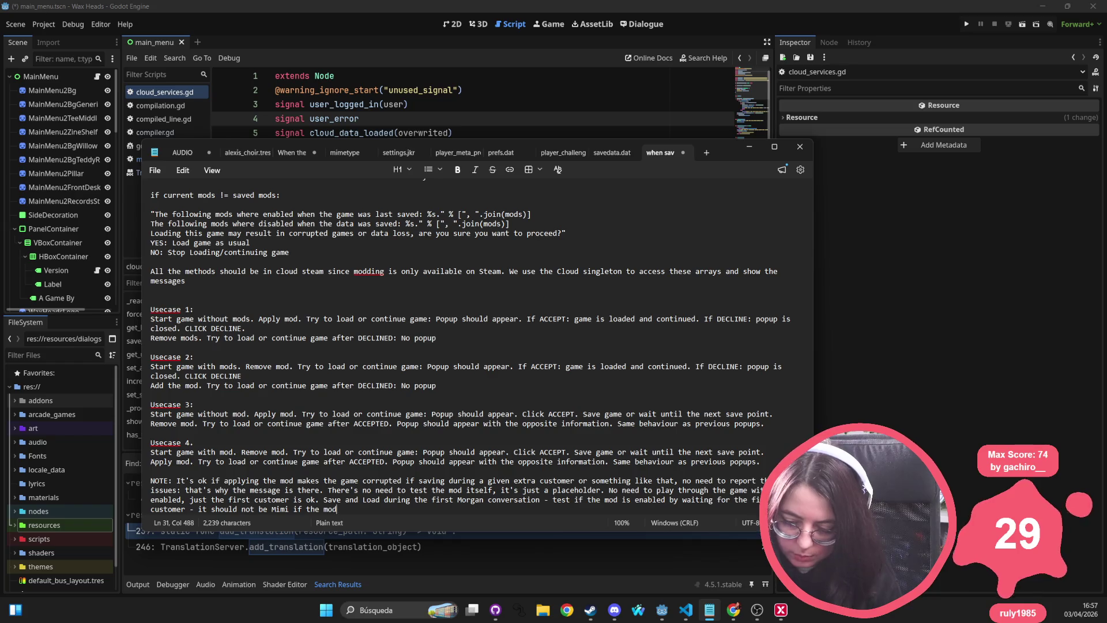
pyautogui.write(' is enabled.')
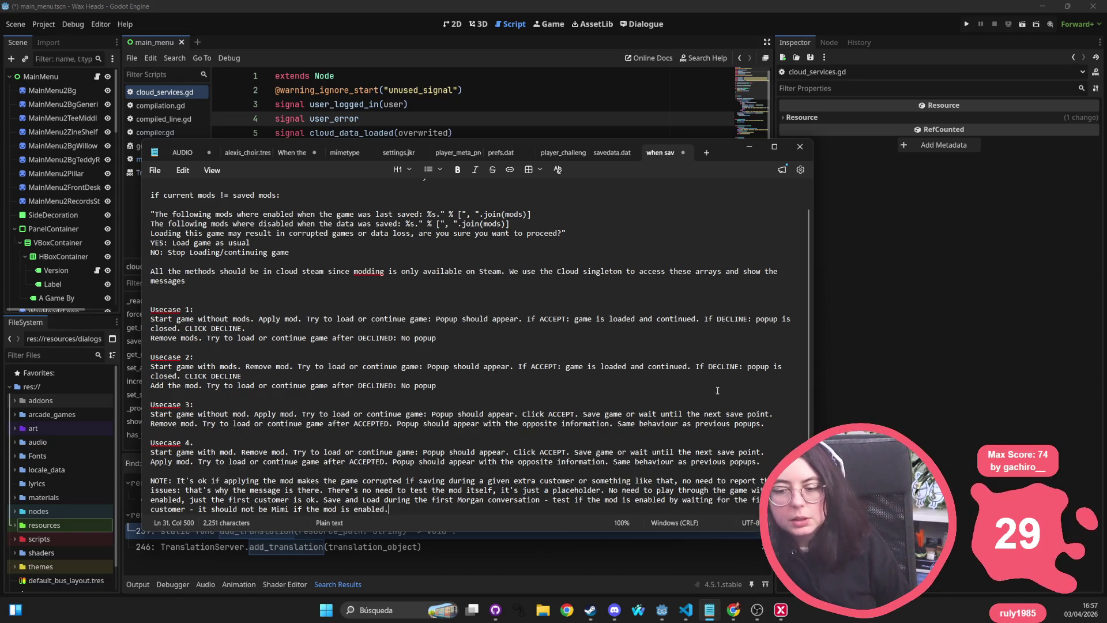
pyautogui.hotkey('ctrl', 'shift', 'Up')
pyautogui.hotkey('ctrl', 'shift', 'Up')
pyautogui.hotkey('ctrl', 'shift', 'Up')
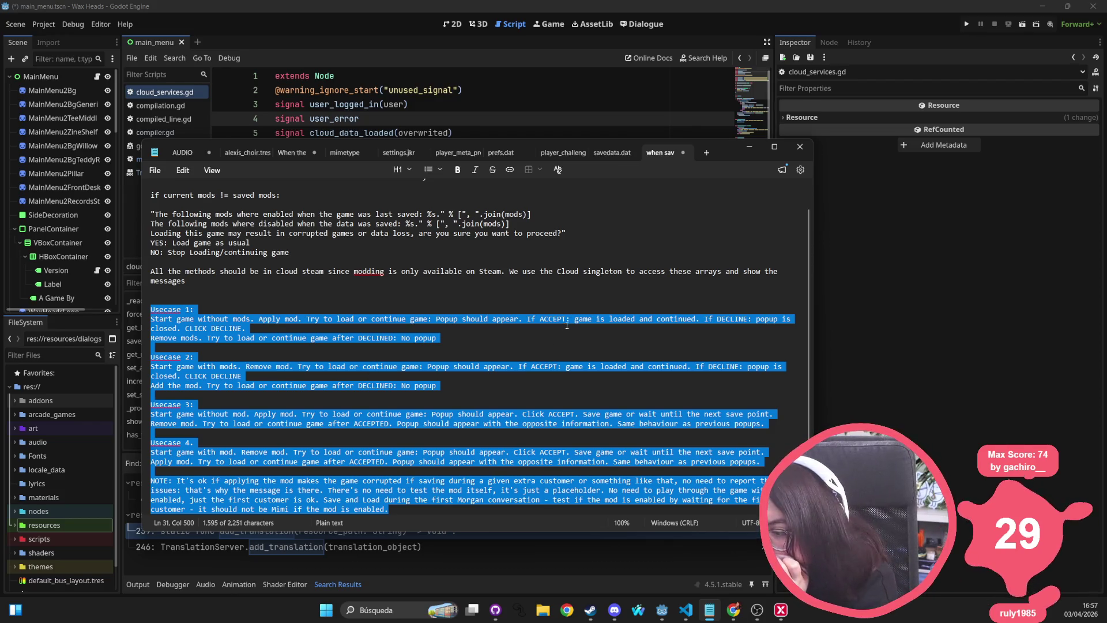
# Add a 'Close game.' line after Usecase 1's first step
pyautogui.click(312, 330)
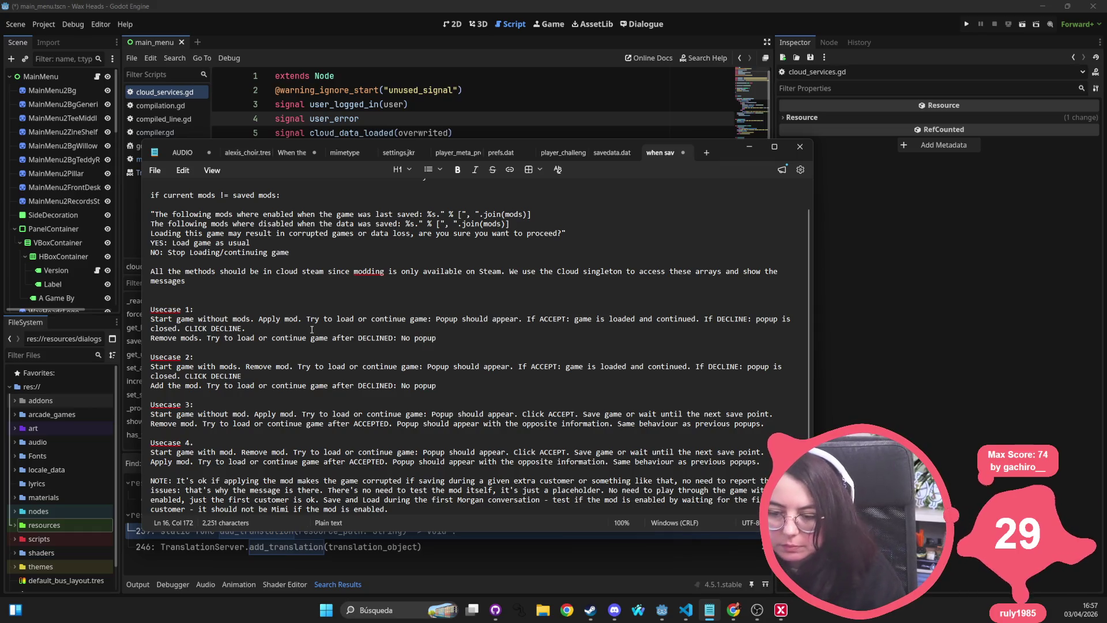
pyautogui.press('Return')
pyautogui.write('Close game')
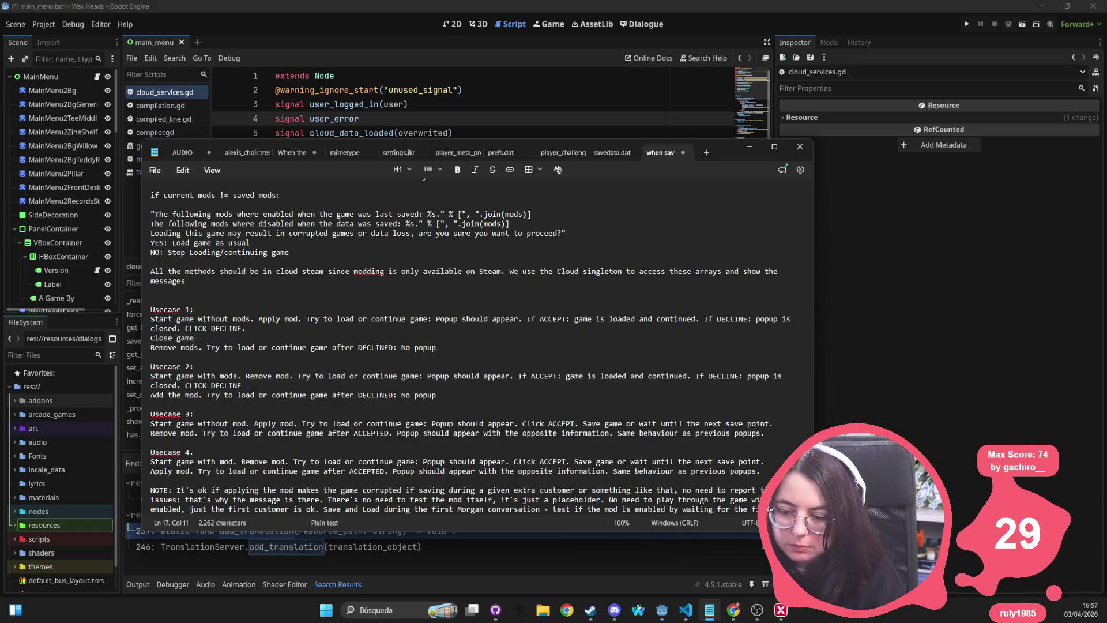
pyautogui.write('.')
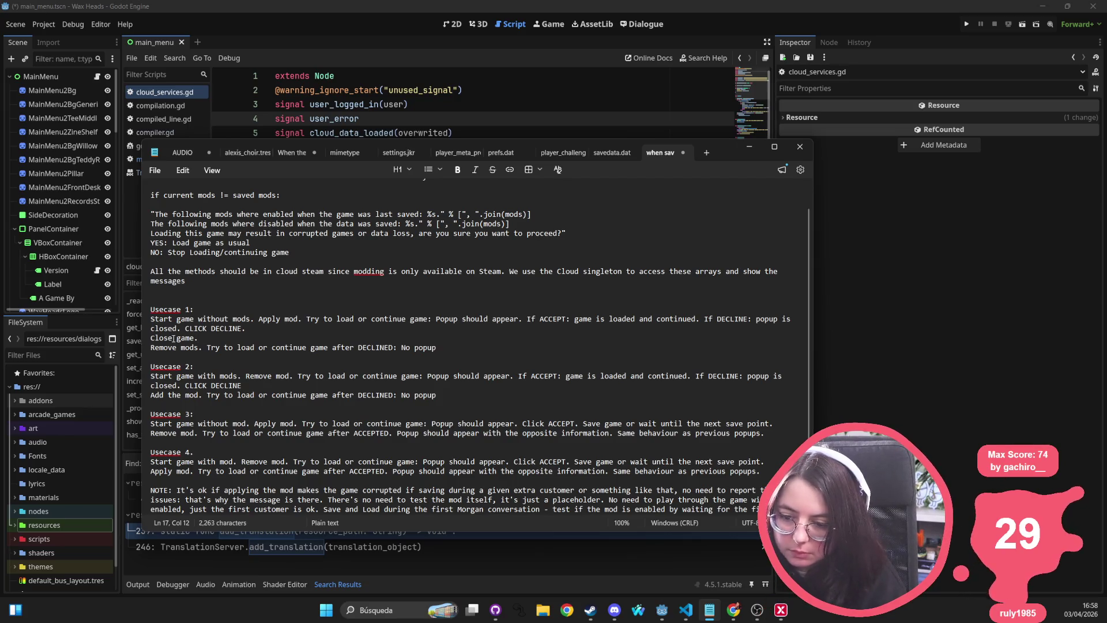
pyautogui.press('Home')
pyautogui.hotkey('shift', 'Down')
pyautogui.hotkey('ctrl', 'c')
# Paste the 'Close game.' line after Usecase 2's first step
pyautogui.click(278, 385)
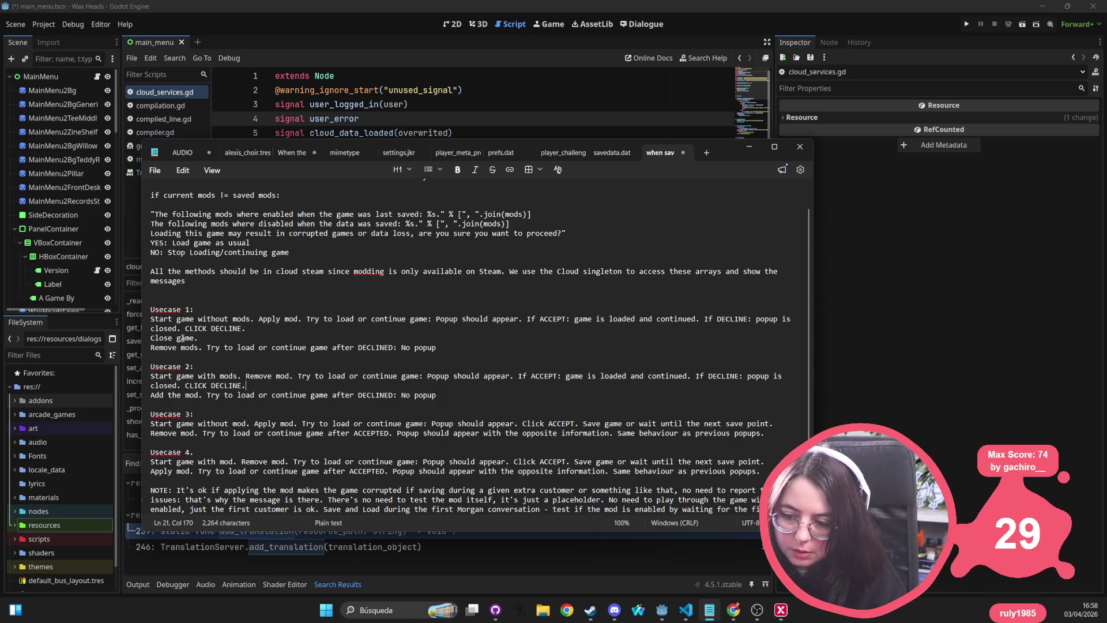
pyautogui.press('Return')
pyautogui.hotkey('ctrl', 'v')
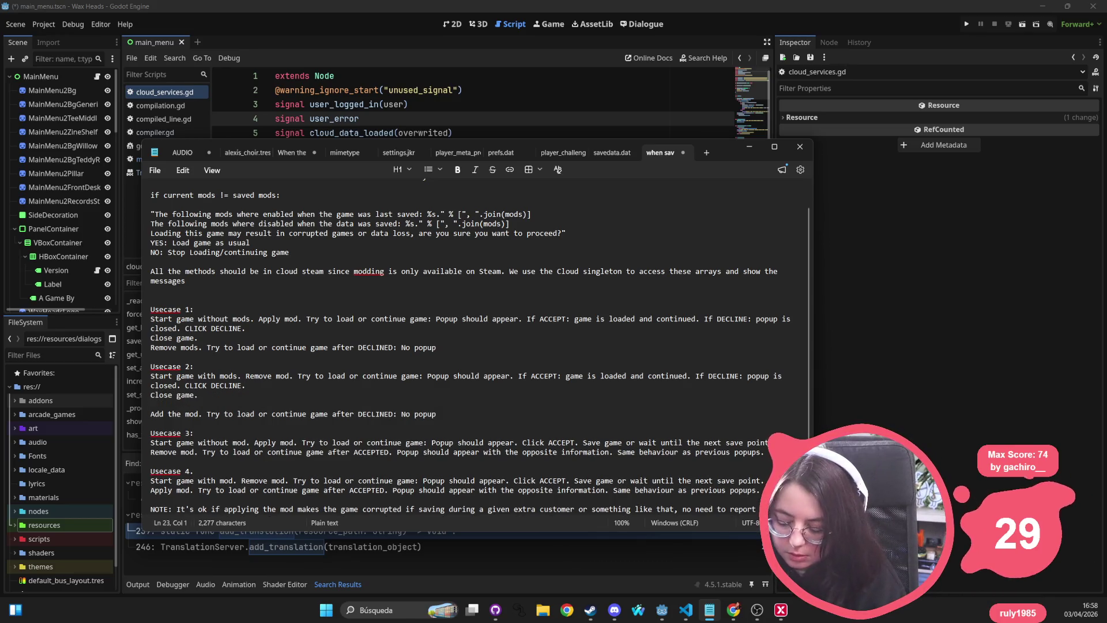
pyautogui.press('BackSpace')
pyautogui.moveTo(221, 394); pyautogui.dragTo(141, 393)
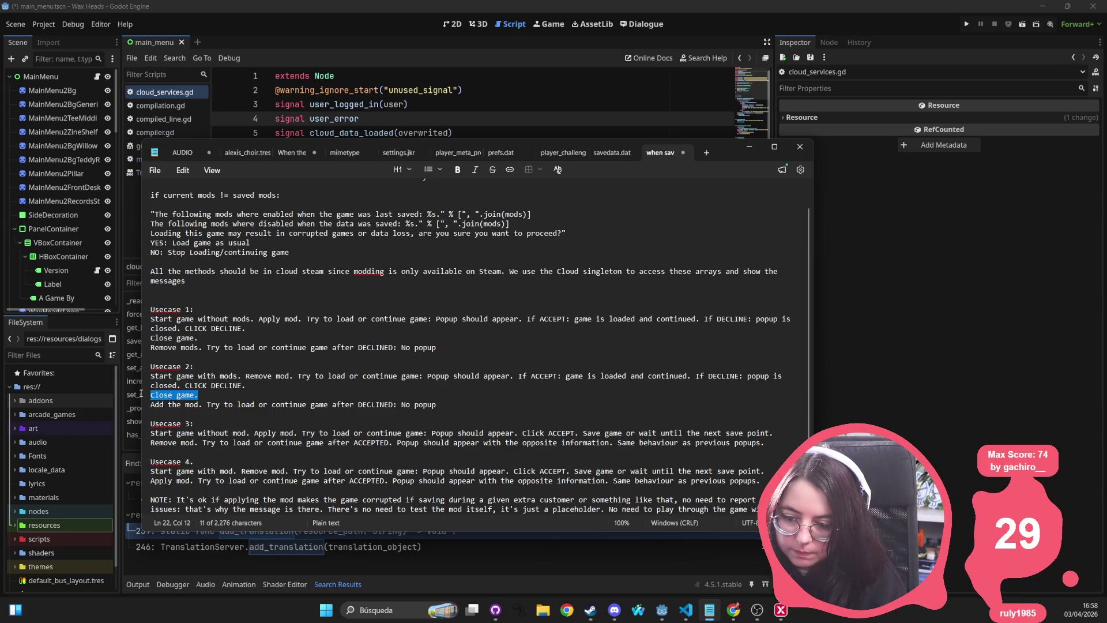
# Paste 'Close game.' after the first lines of Usecases 3 and 4
pyautogui.click(782, 435)
pyautogui.press('Return')
pyautogui.hotkey('ctrl', 'v')
pyautogui.scroll(-1, 576, 376)
pyautogui.click(783, 442)
pyautogui.press('Return')
pyautogui.hotkey('ctrl', 'v')
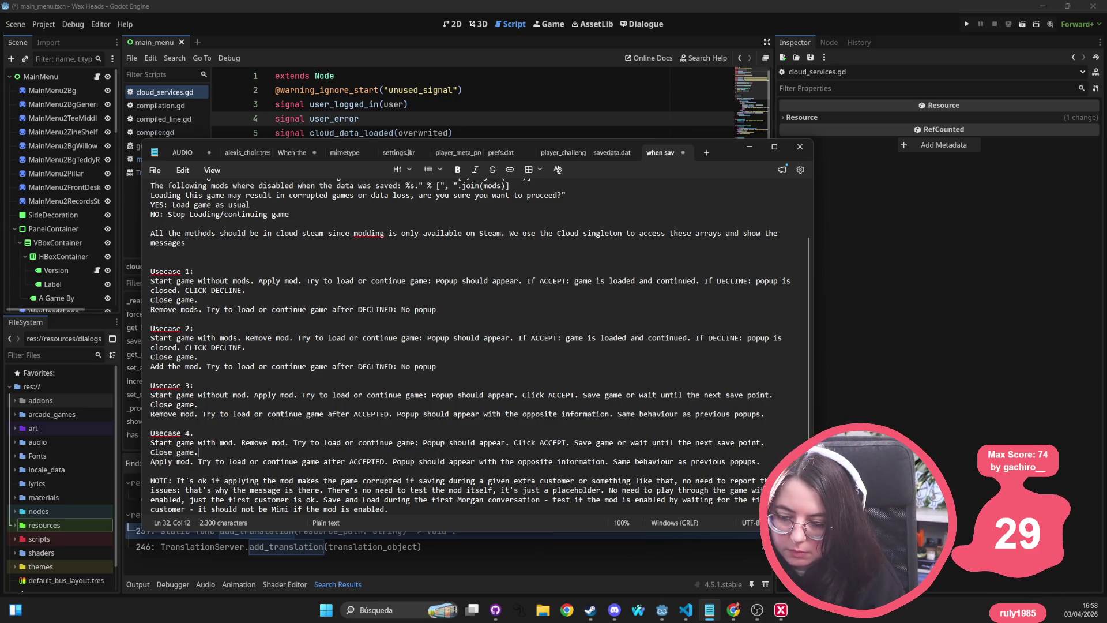
pyautogui.scroll(-1, 309, 325)
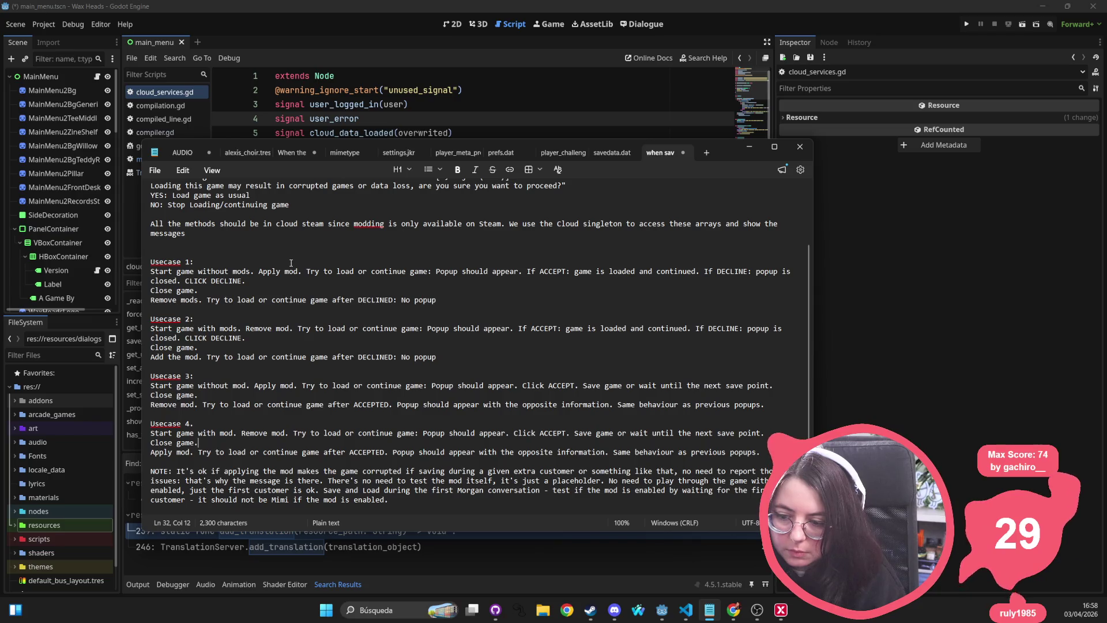
pyautogui.click(259, 271)
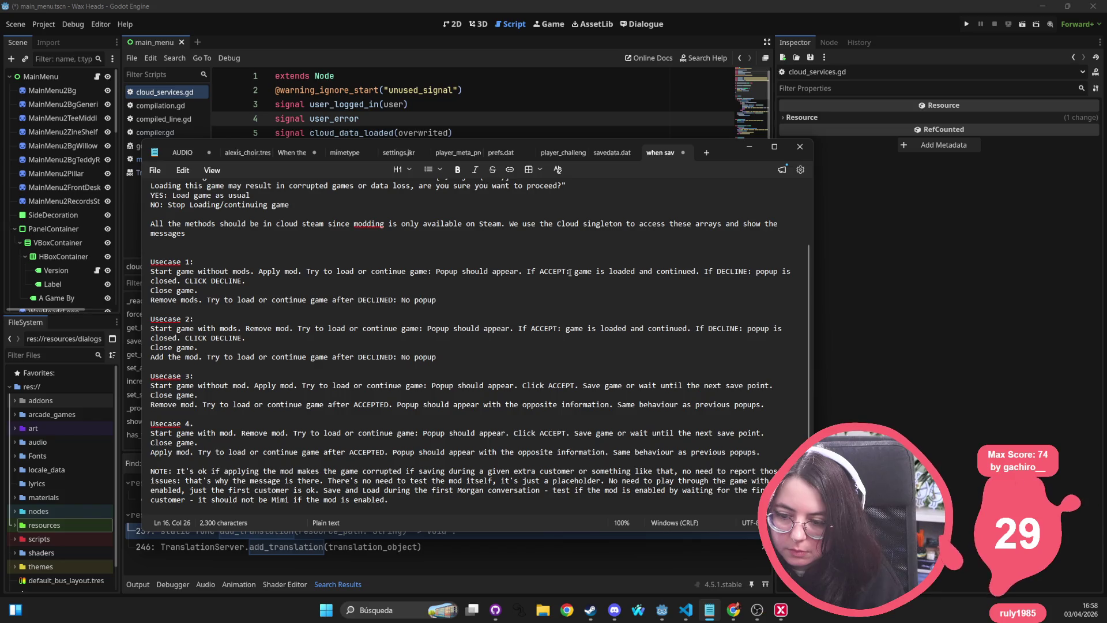
# In Usecase 1, add 'Wait until the game is saved or save manually.' and 'Close game.' before Apply mod
pyautogui.press('Return')
pyautogui.write('Close game.')
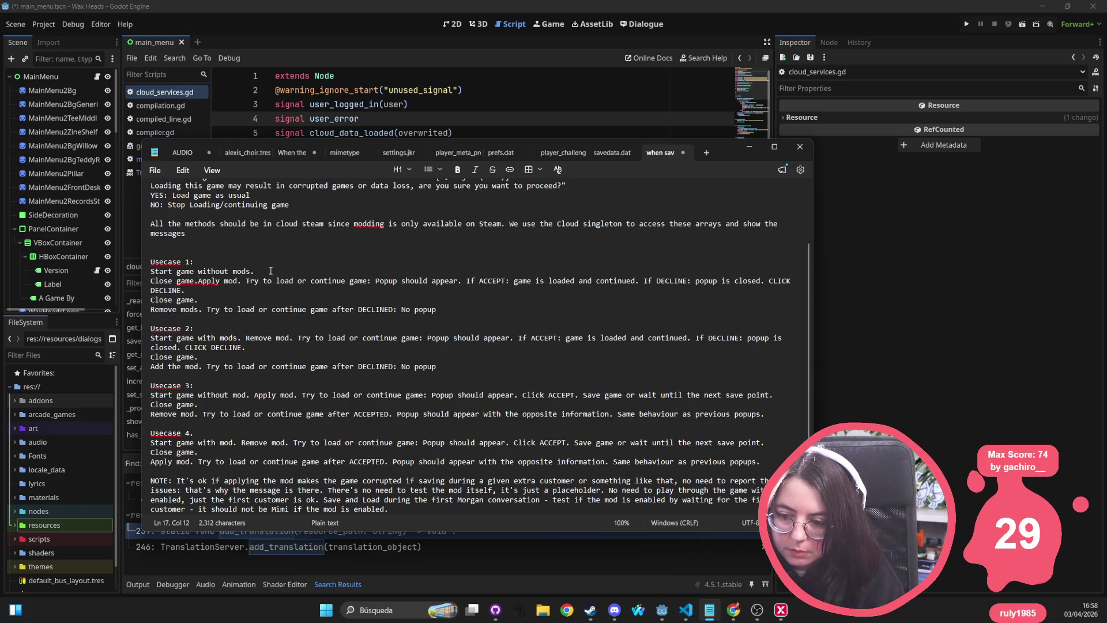
pyautogui.click(270, 271)
pyautogui.write('Wait until the game is ')
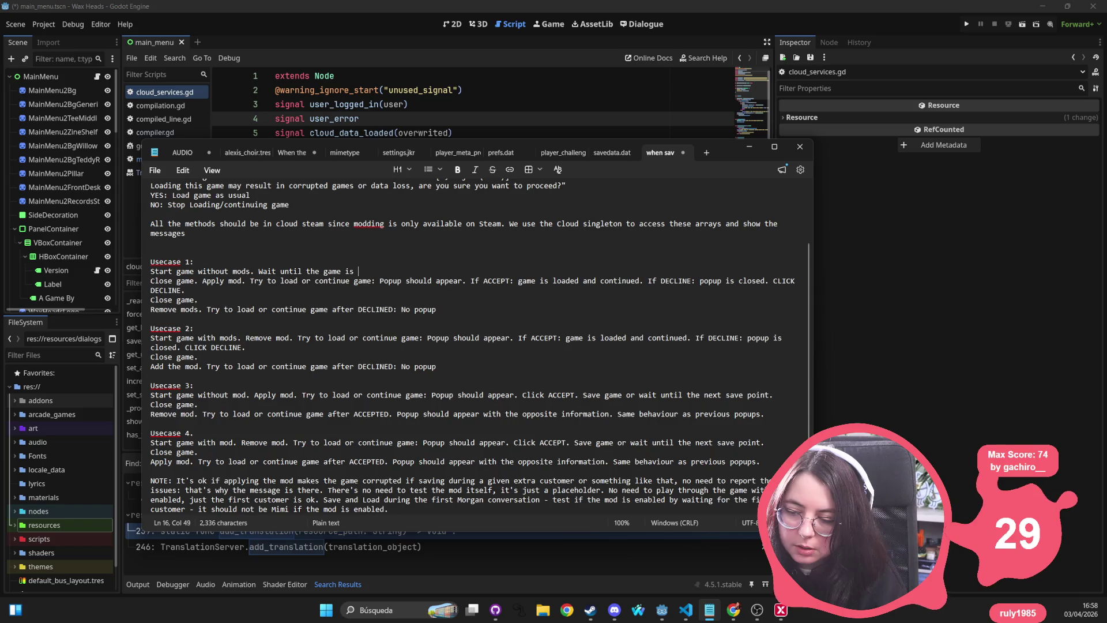
pyautogui.write('saved or save manually')
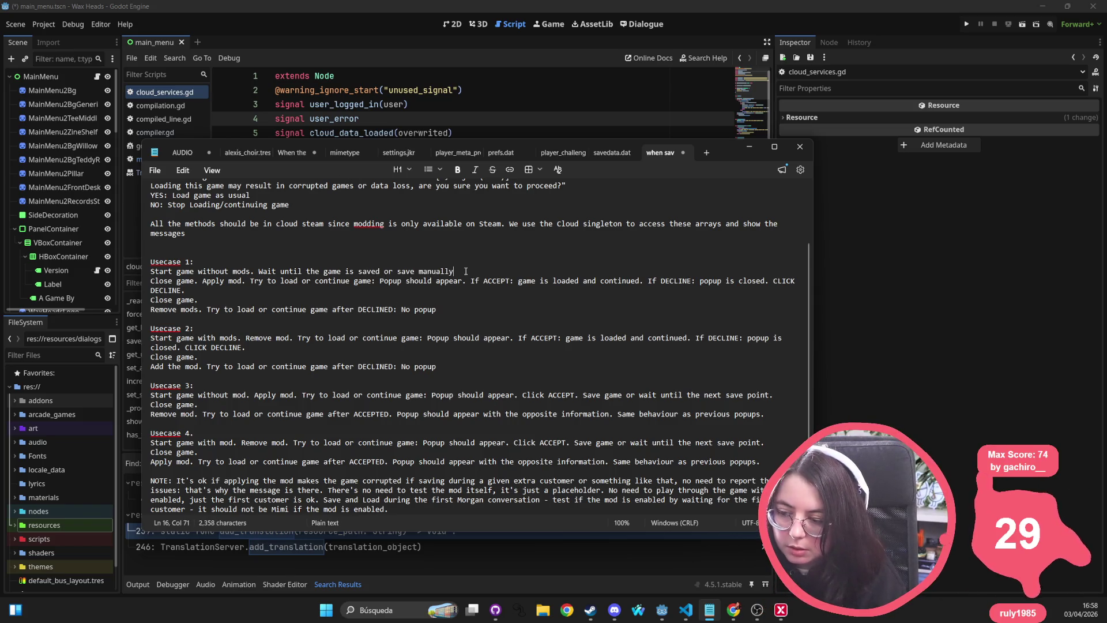
pyautogui.write('.')
pyautogui.tripleClick(416, 271)
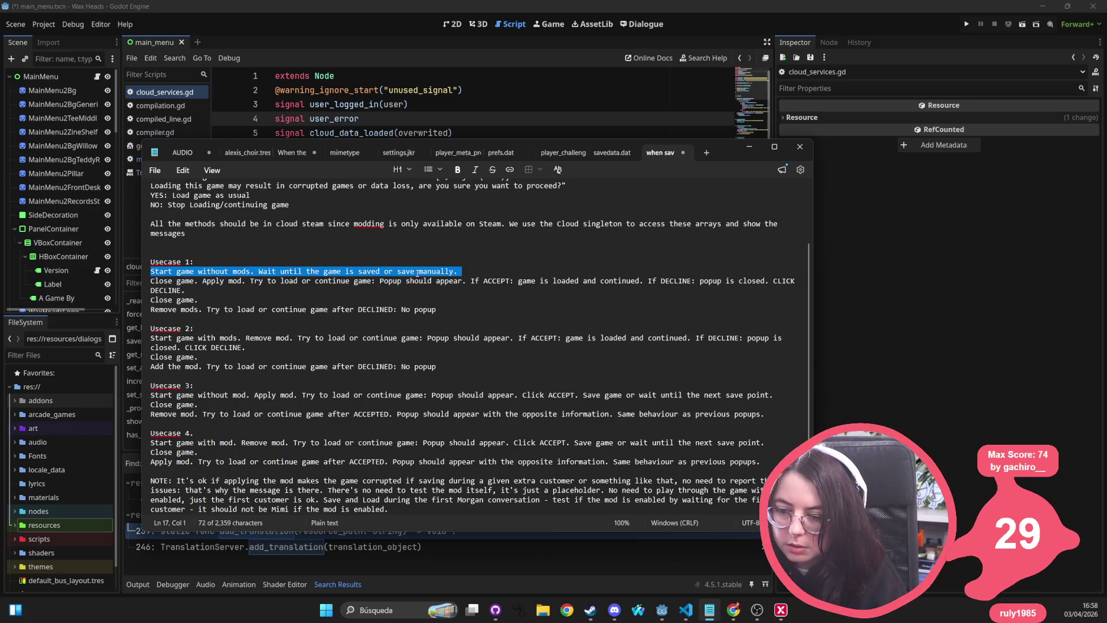
pyautogui.moveTo(459, 271)
pyautogui.mouseDown()
pyautogui.moveTo(151, 271)
pyautogui.moveTo(256, 271)
pyautogui.mouseUp()
pyautogui.hotkey('ctrl', 'c')
# Paste the wait sentence and add 'Close game.' before Remove mod. in Usecase 2
pyautogui.click(246, 338)
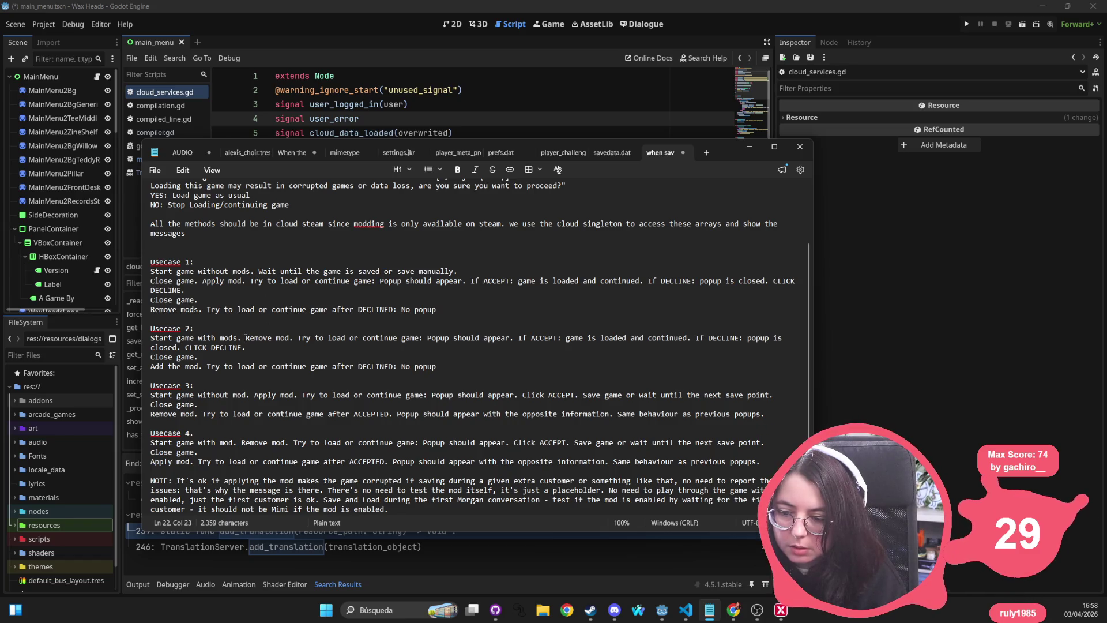
pyautogui.hotkey('ctrl', 'v')
pyautogui.press('Return')
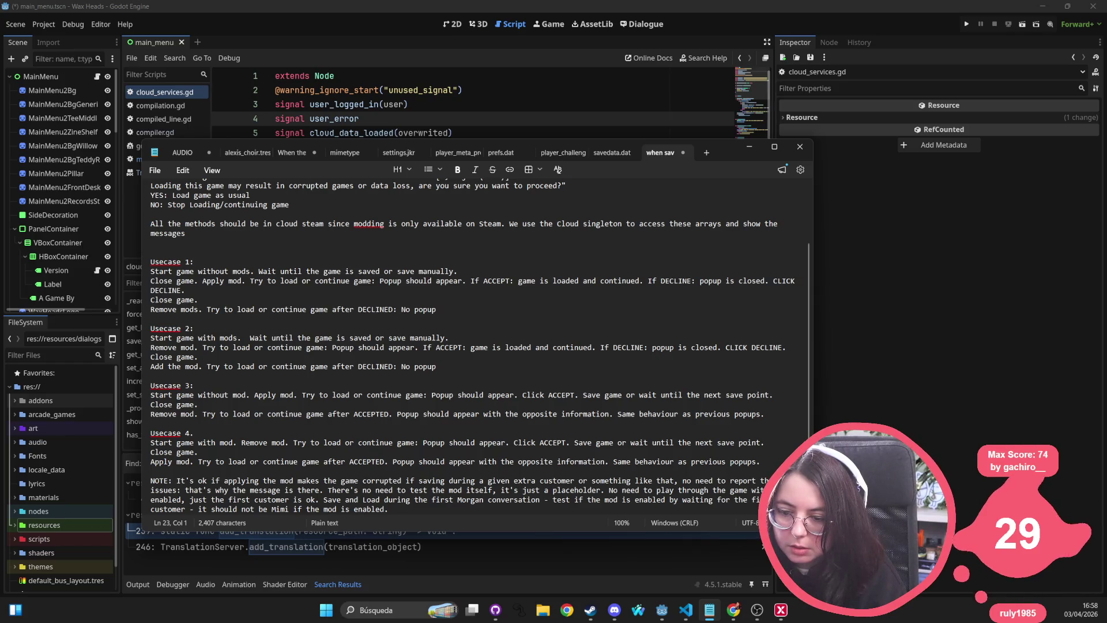
pyautogui.write('Close gasm')
pyautogui.press('BackSpace')
pyautogui.press('BackSpace')
pyautogui.write('me.')
pyautogui.scroll(-1, 266, 340)
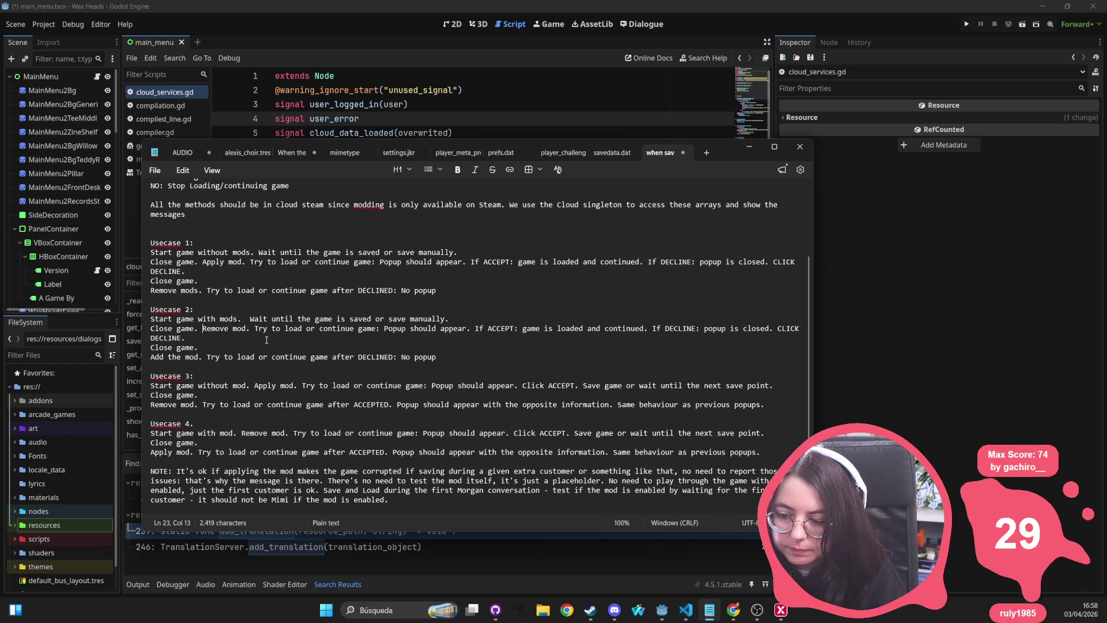
# Insert a 'Start game.' step before the load attempt
pyautogui.click(237, 378)
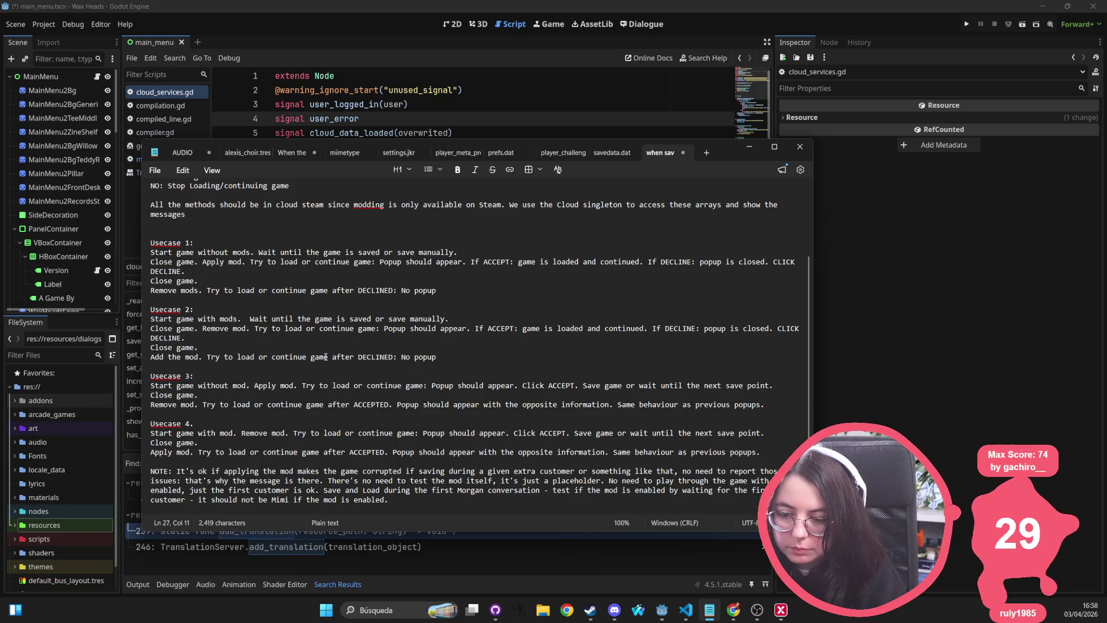
pyautogui.click(254, 329)
pyautogui.write('Start game.')
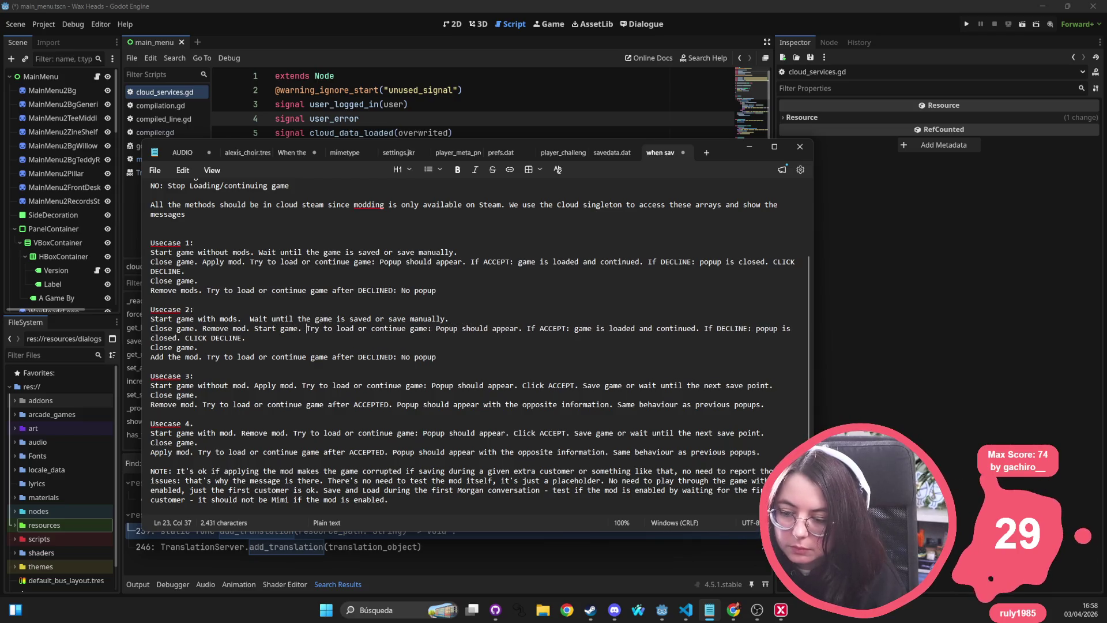
pyautogui.click(253, 262)
pyautogui.write('S')
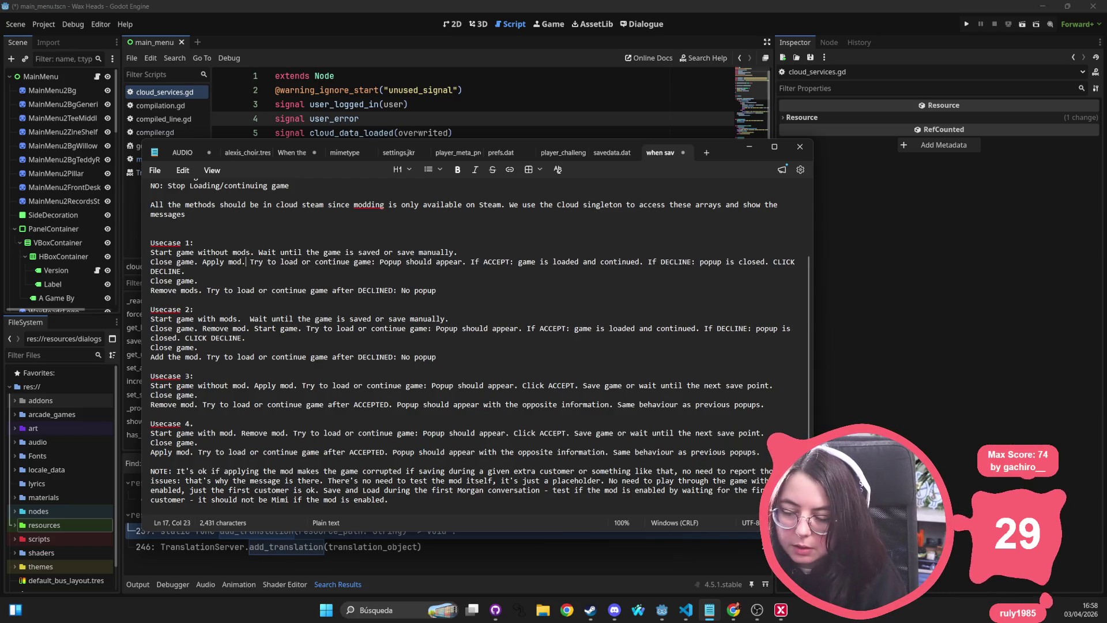
pyautogui.write('tart')
pyautogui.write('gane,')
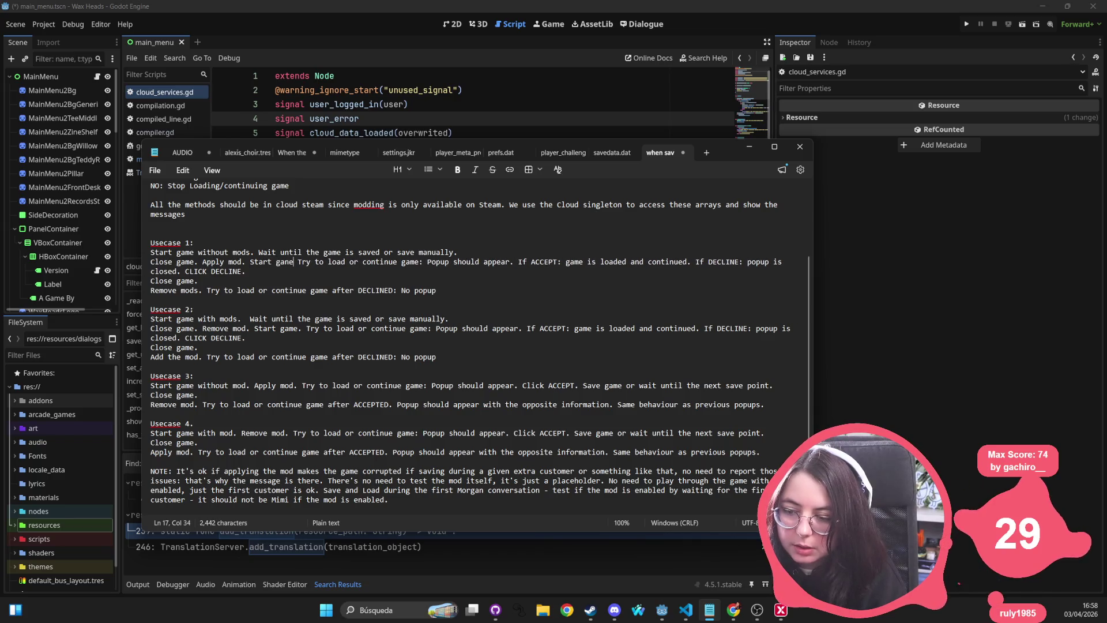
pyautogui.press('BackSpace')
pyautogui.press('BackSpace')
pyautogui.press('BackSpace')
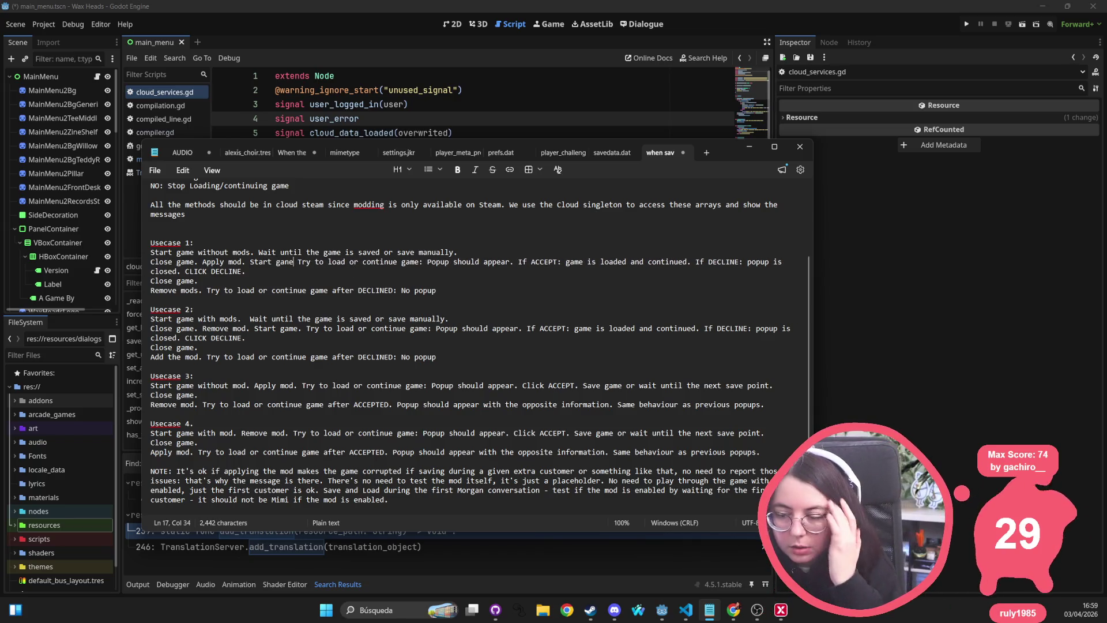
pyautogui.write('me.')
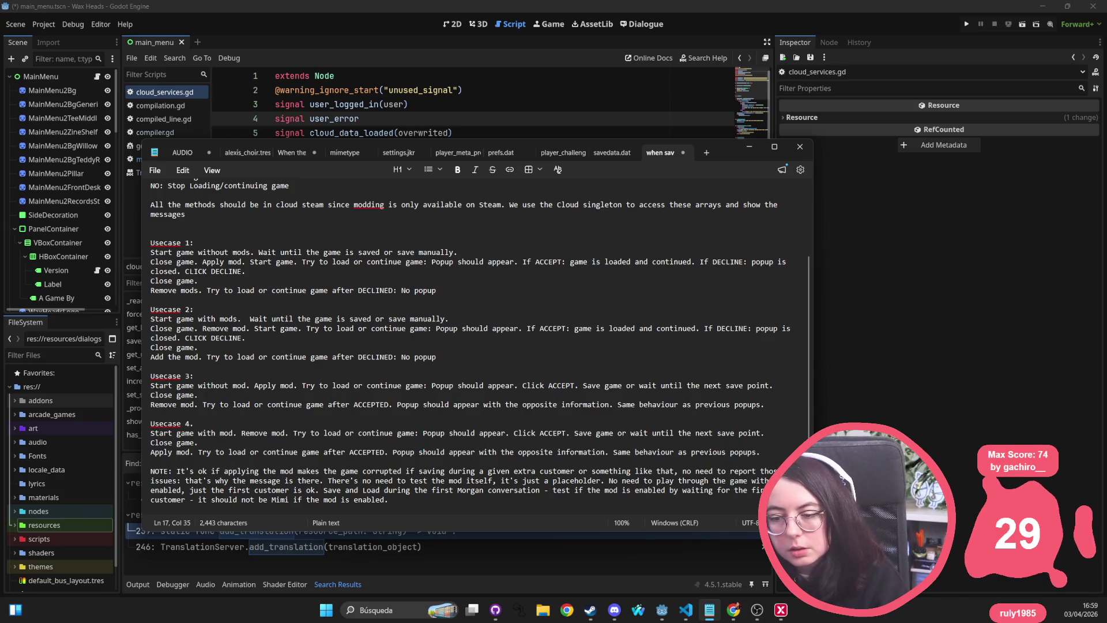
# Join 'Remove mods.' onto Usecase 1's Close game. line and add 'Start game.' after it
pyautogui.click(267, 280)
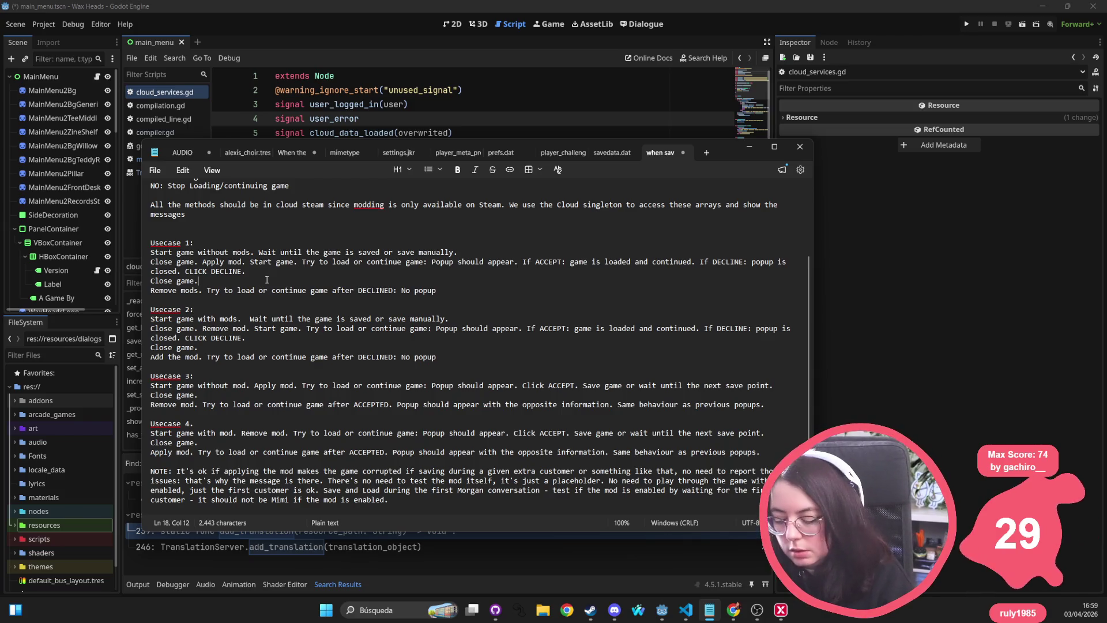
pyautogui.press('Delete')
pyautogui.click(257, 282)
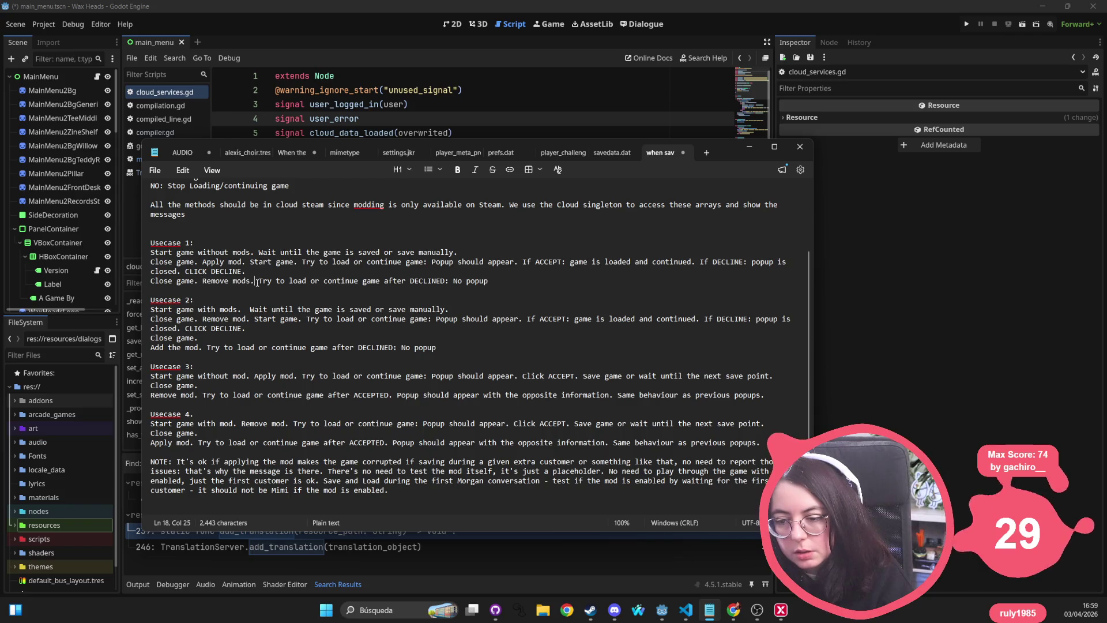
pyautogui.write('Start ganm')
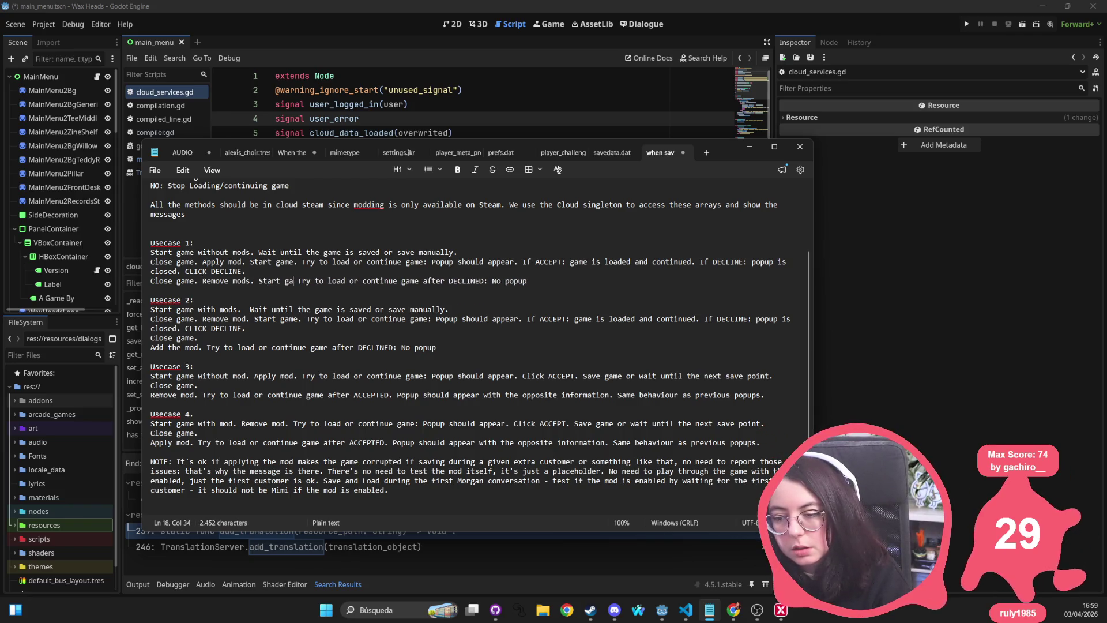
pyautogui.press('BackSpace')
pyautogui.press('BackSpace')
pyautogui.write('me.')
# Start a 'Note:' line above Usecase 1
pyautogui.press('Up')
pyautogui.press('Up')
pyautogui.press('Up')
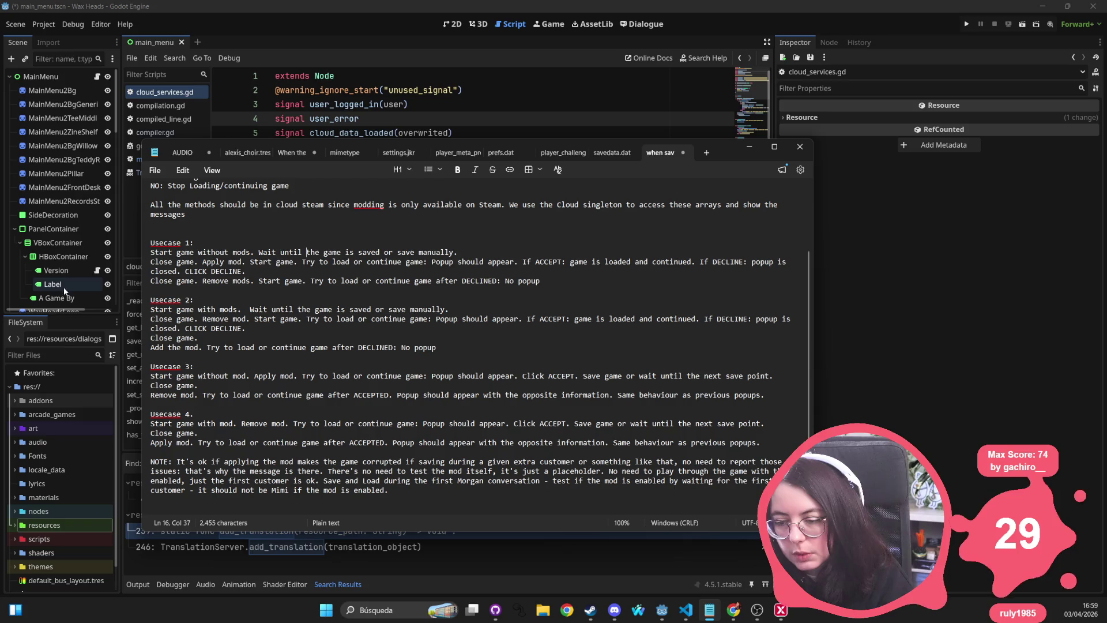
pyautogui.press('Up')
pyautogui.press('Up')
pyautogui.press('Up')
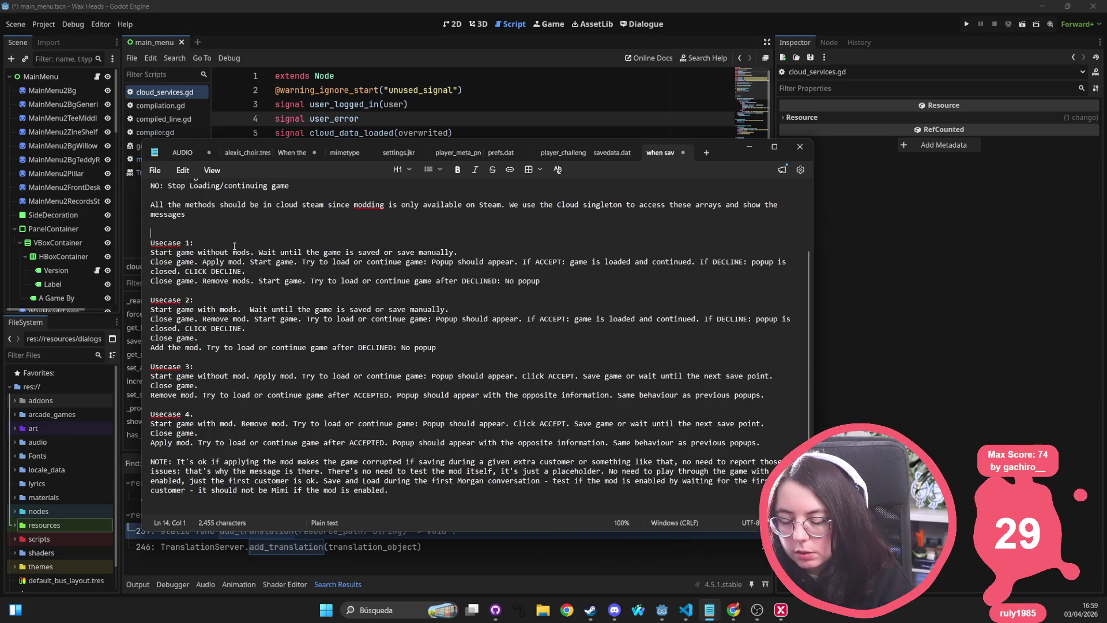
pyautogui.write('Not')
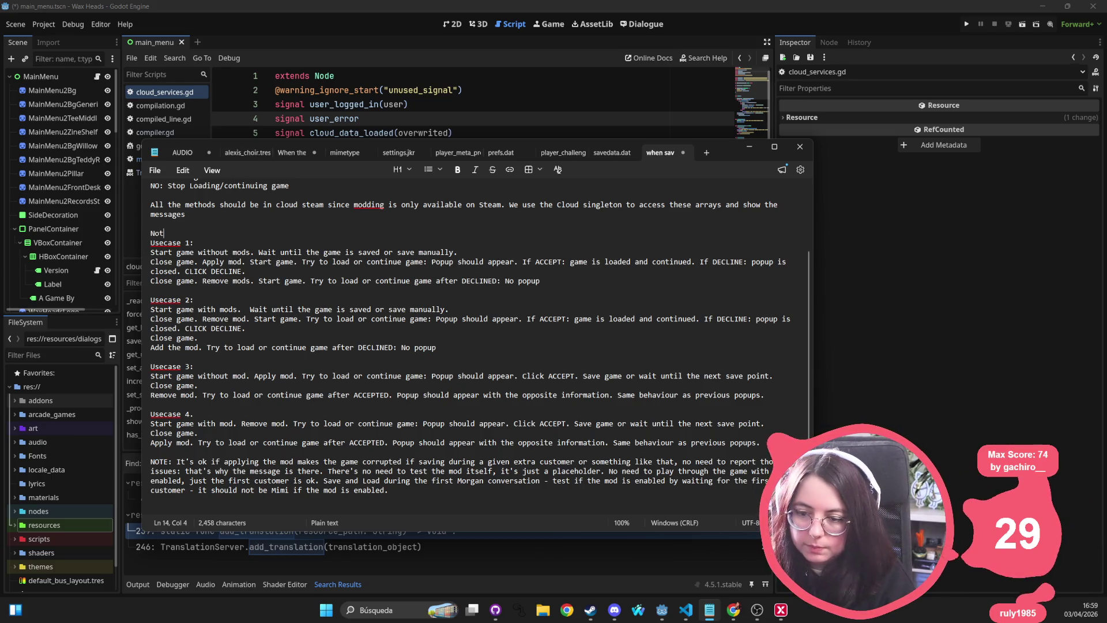
pyautogui.write('e: W')
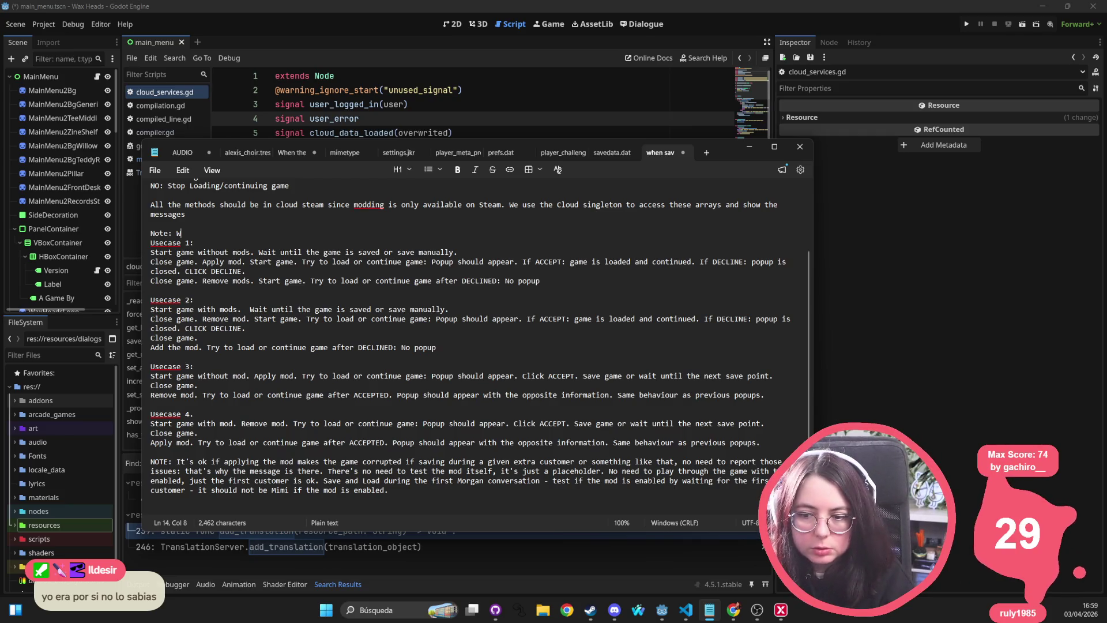
# Search Windows for Pathologic 3, then dismiss the search
pyautogui.click(414, 615)
pyautogui.write('patholog')
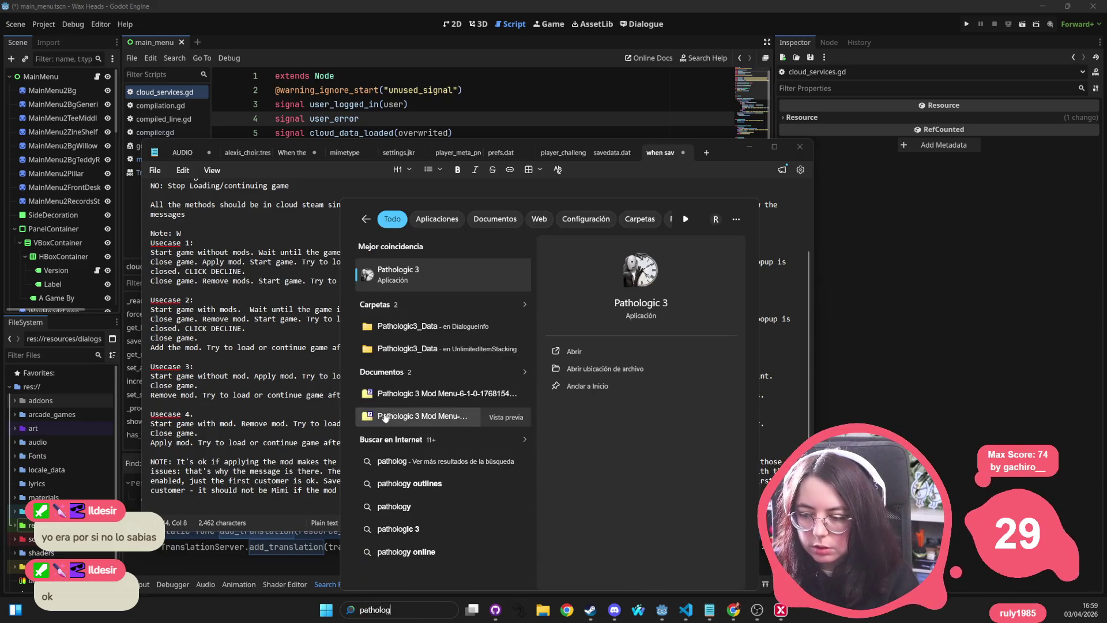
pyautogui.click(195, 263)
# Clean up the Note line, keep Usecase 1 separate, and begin 'Add/Remove the plugin'
pyautogui.click(198, 232)
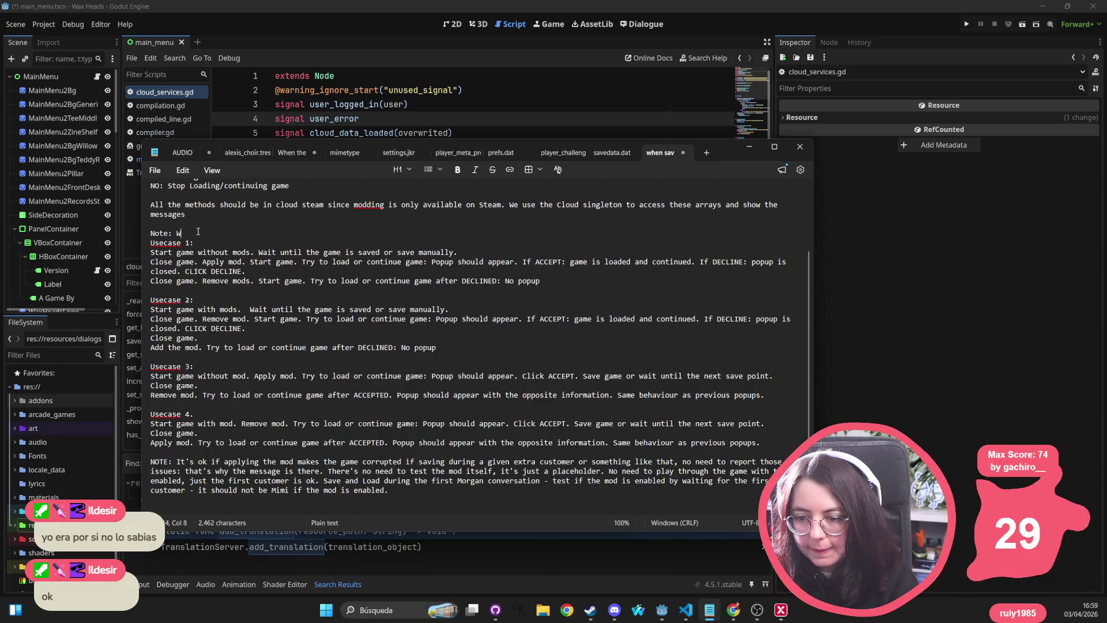
pyautogui.press('BackSpace')
pyautogui.press('Delete')
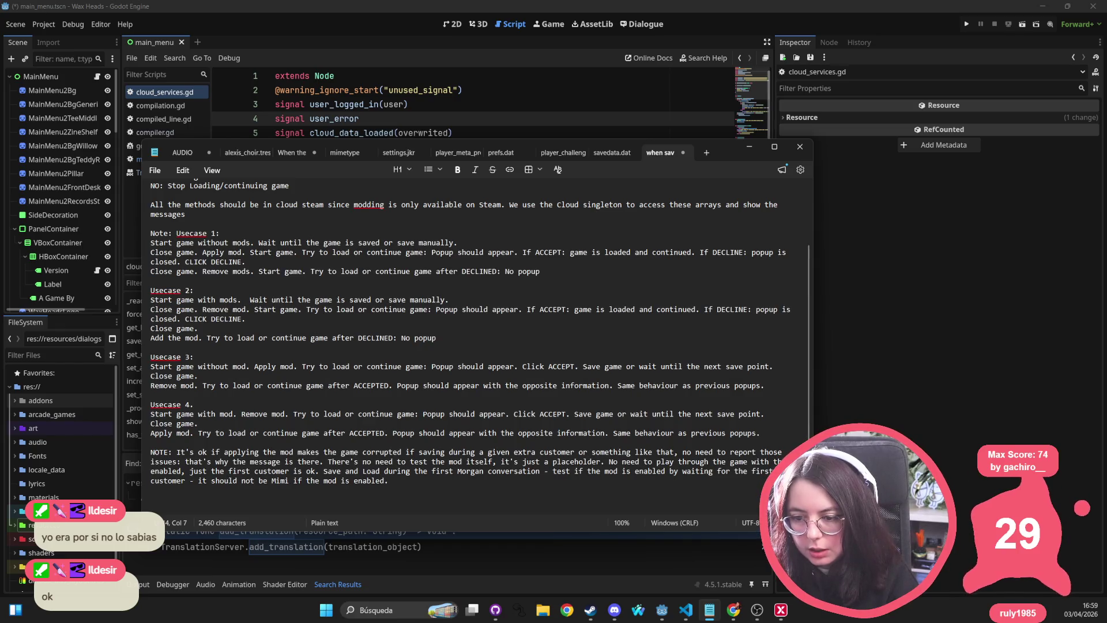
pyautogui.press('Return')
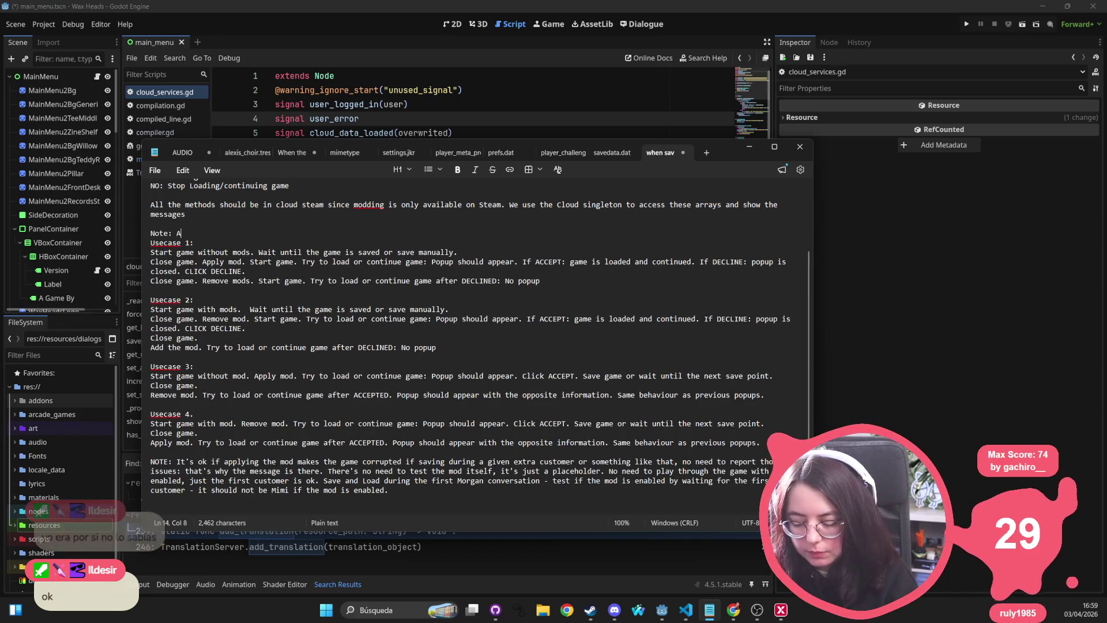
pyautogui.write('Applying or r')
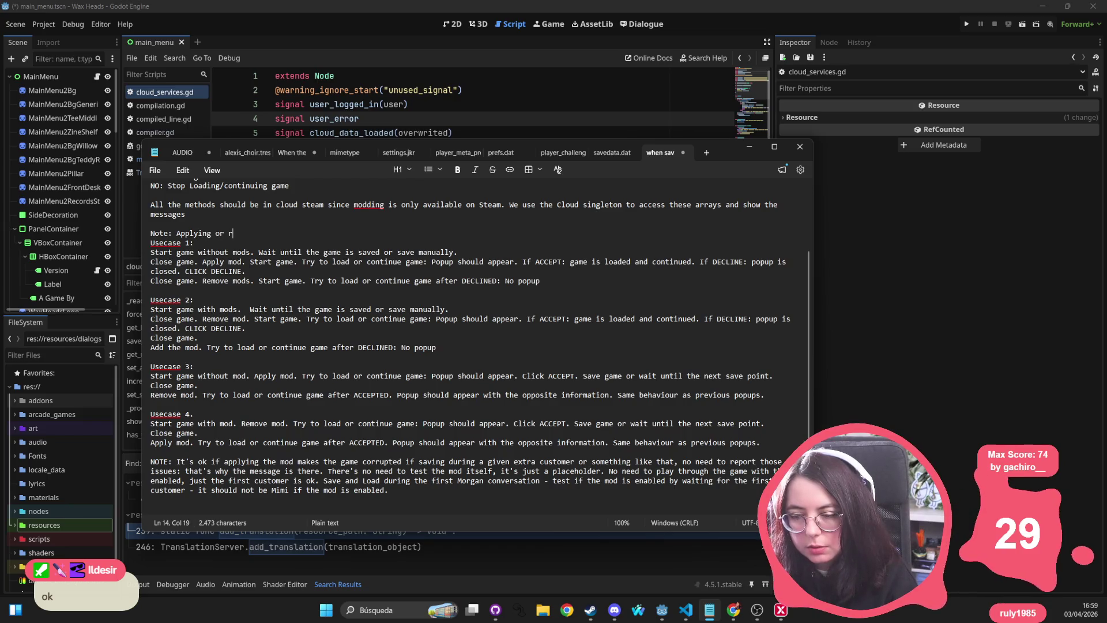
pyautogui.hotkey('ctrl', 'BackSpace')
pyautogui.hotkey('ctrl', 'BackSpace')
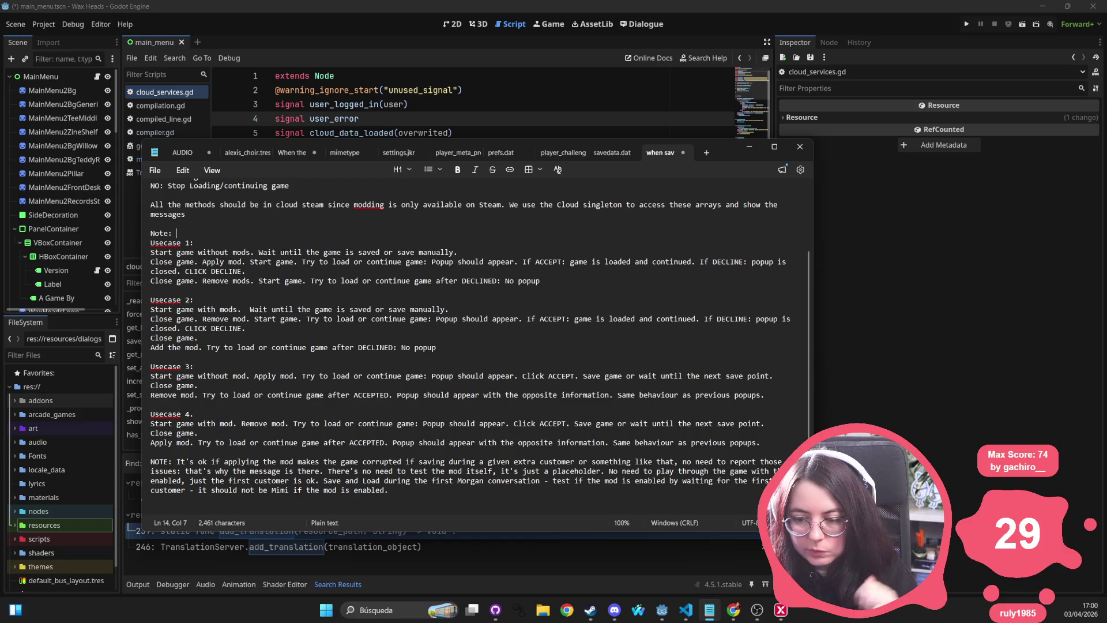
pyautogui.write('A')
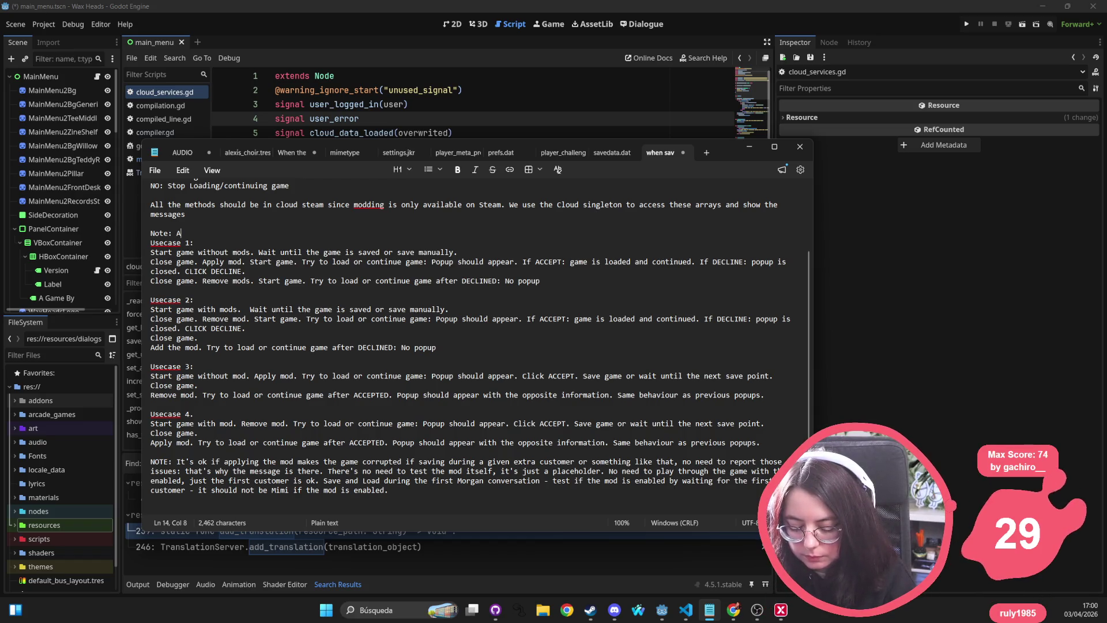
pyautogui.write('dd/Remove the pluign')
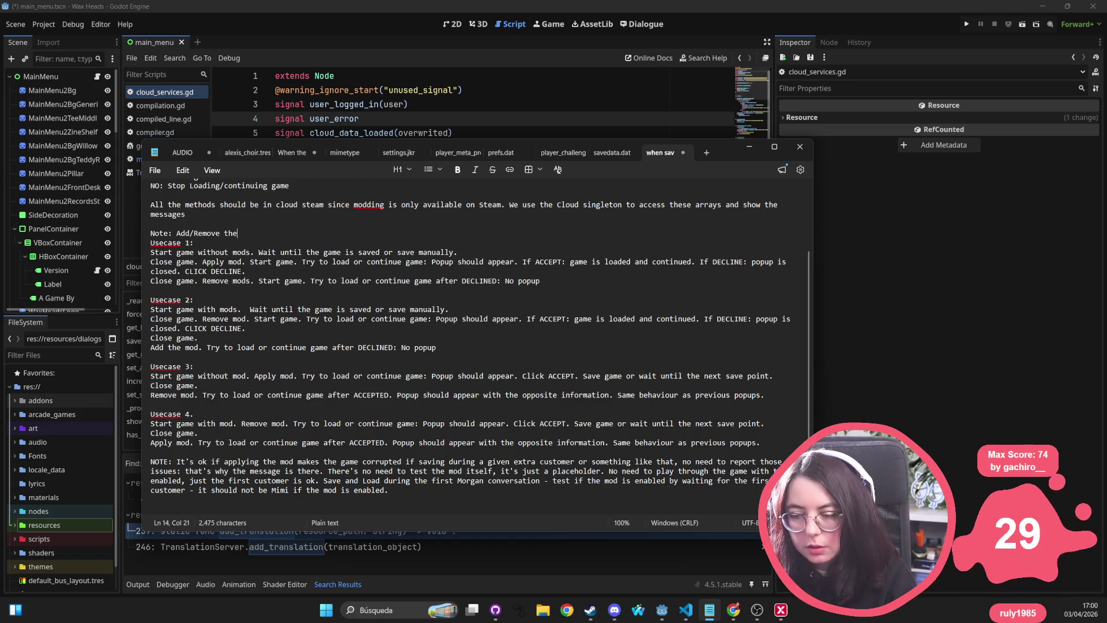
# Write the Note as 'Add/Remove the mod with the game closed by copying the…'
pyautogui.press('BackSpace')
pyautogui.press('BackSpace')
pyautogui.press('BackSpace')
pyautogui.press('BackSpace')
pyautogui.press('BackSpace')
pyautogui.press('BackSpace')
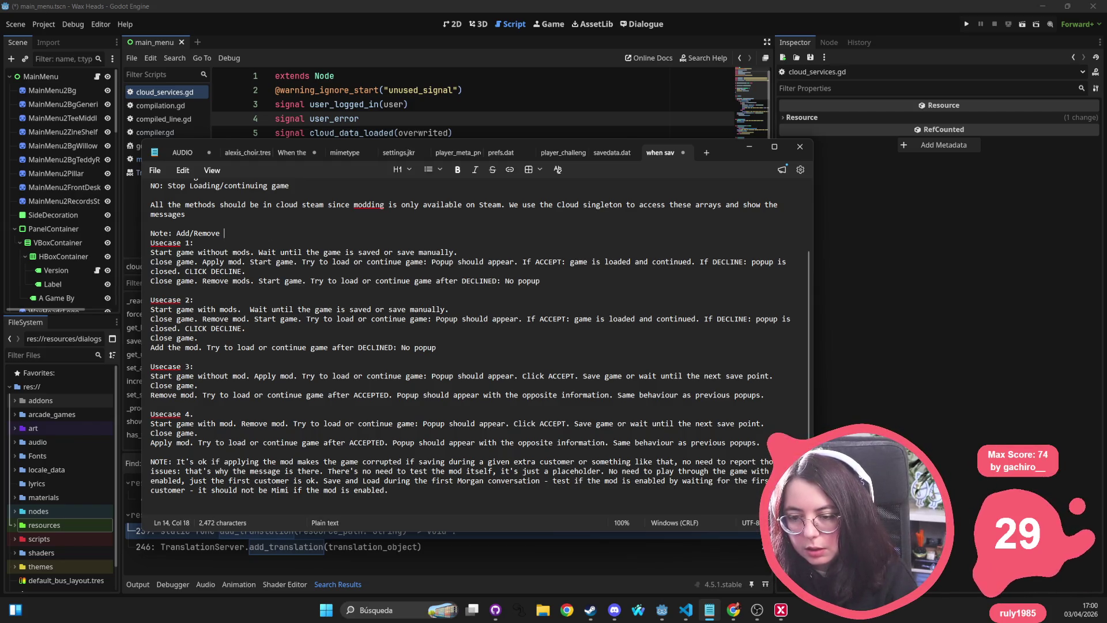
pyautogui.write('ing/removing the plugi')
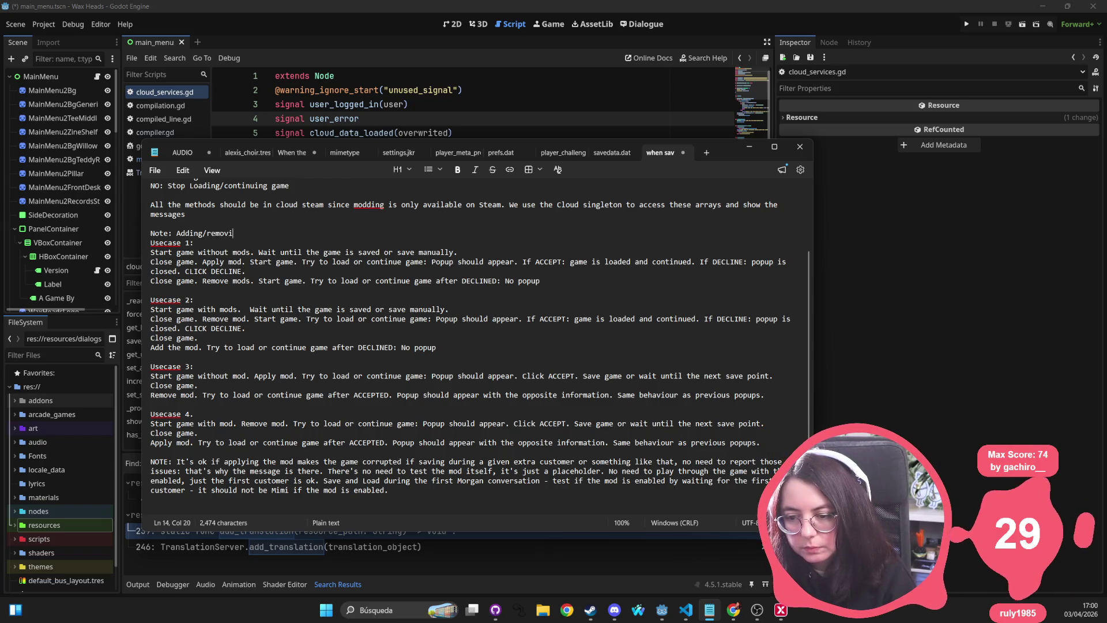
pyautogui.write('n requires')
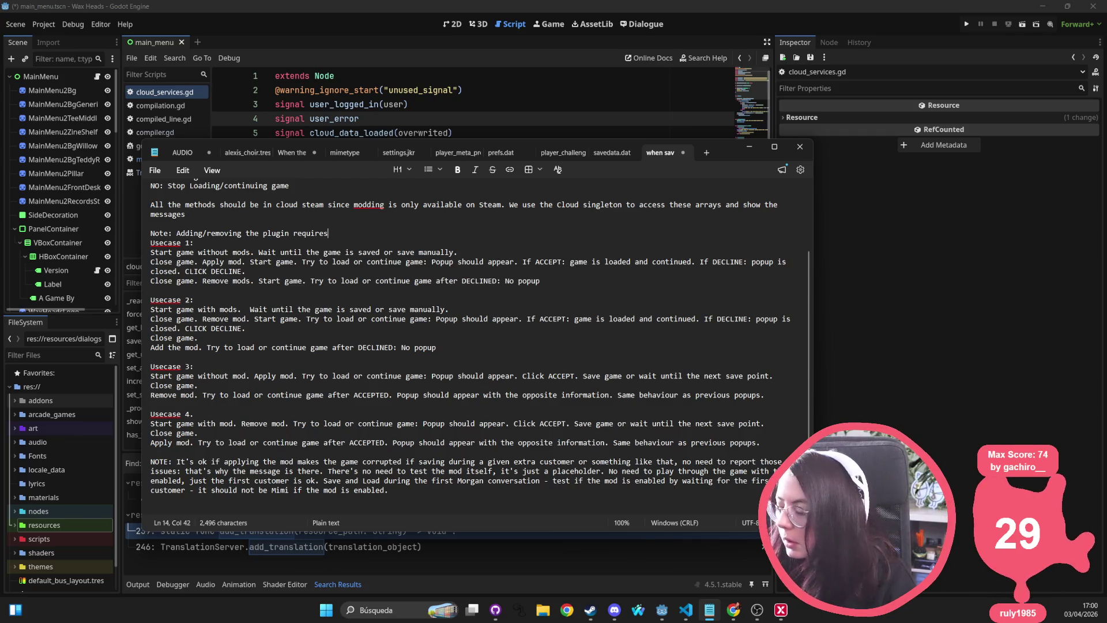
pyautogui.hotkey('ctrl', 'BackSpace')
pyautogui.hotkey('ctrl', 'BackSpace')
pyautogui.hotkey('ctrl', 'BackSpace')
pyautogui.write('Add/Remove the pl')
pyautogui.write('ugin with the')
pyautogui.write(' game closed b')
pyautogui.write('yu')
pyautogui.write('opying thep')
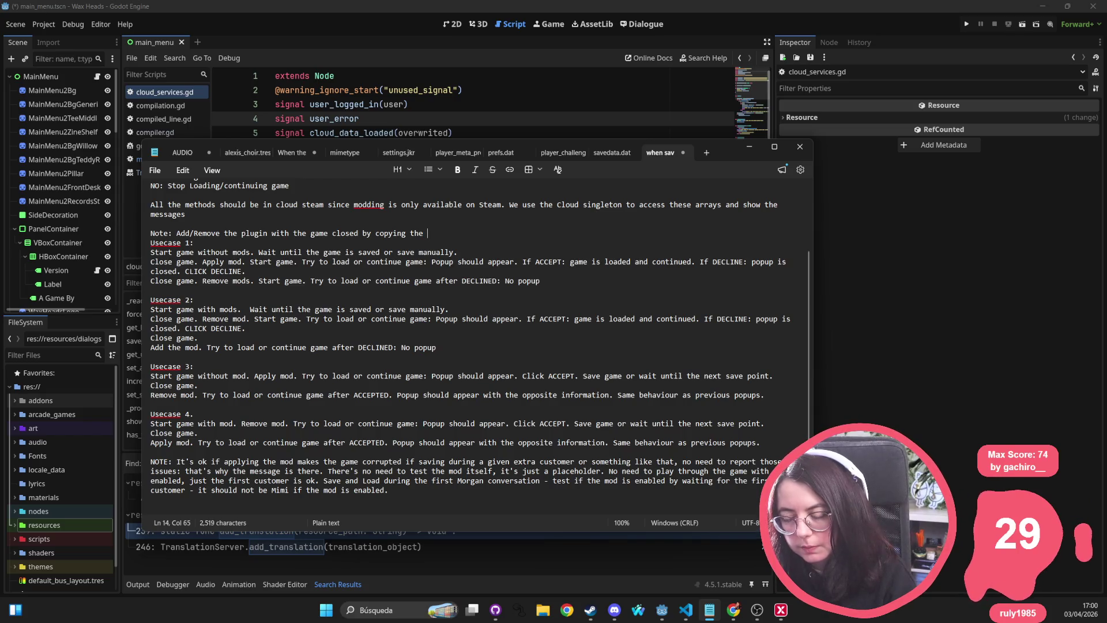
pyautogui.doubleClick(255, 233)
pyautogui.write('mod')
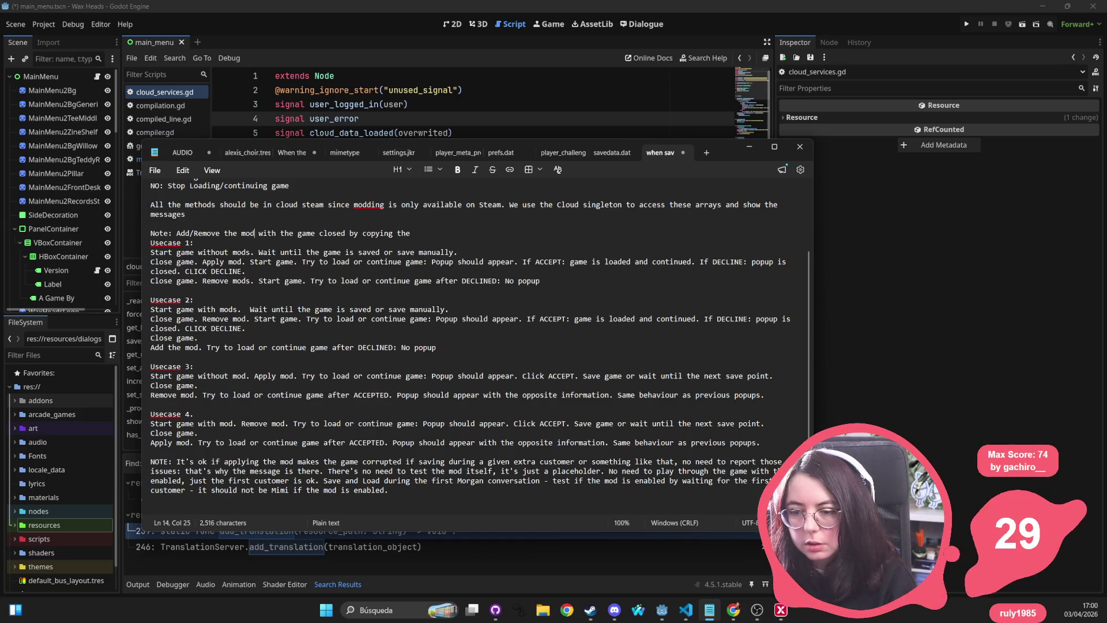
pyautogui.press('BackSpace')
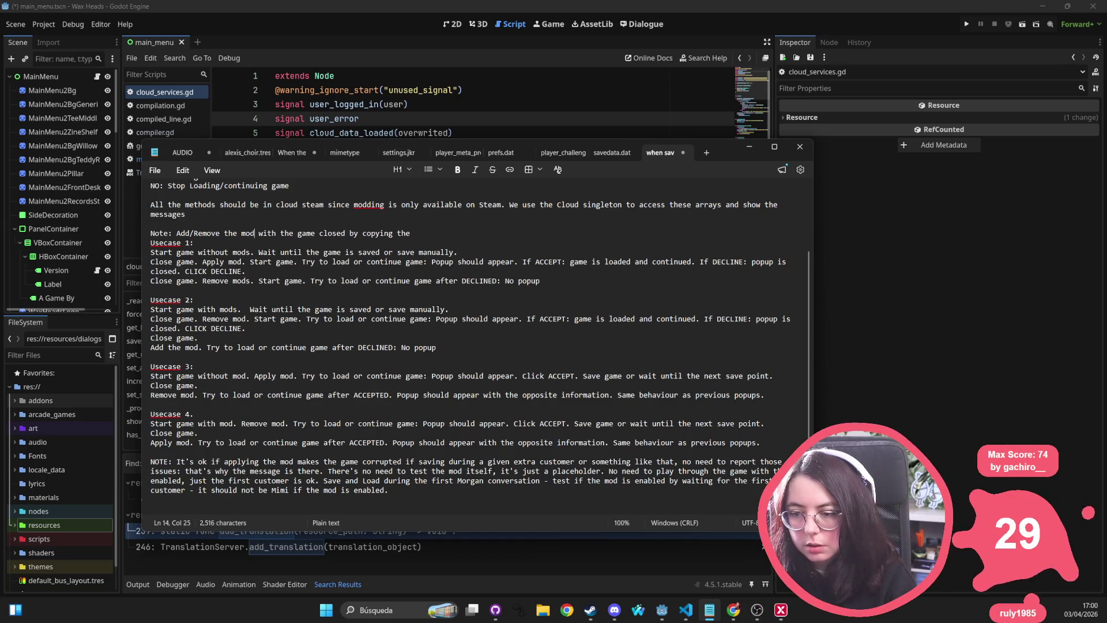
# End the Note with 'mod folder inside the mod game folder.'
pyautogui.click(436, 233)
pyautogui.write('mod ')
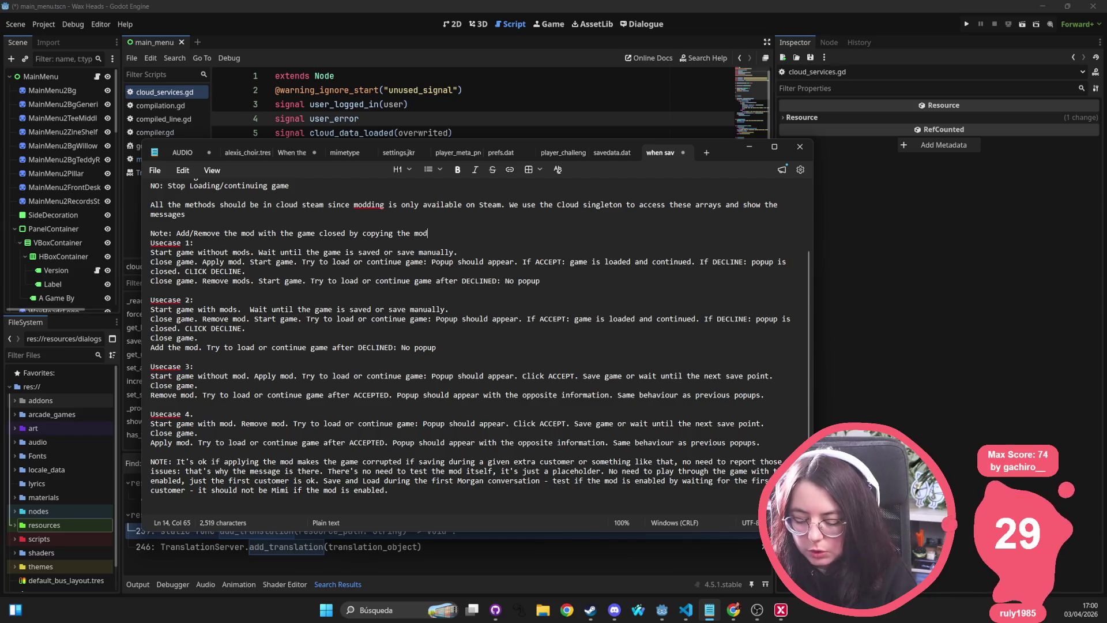
pyautogui.write('folder')
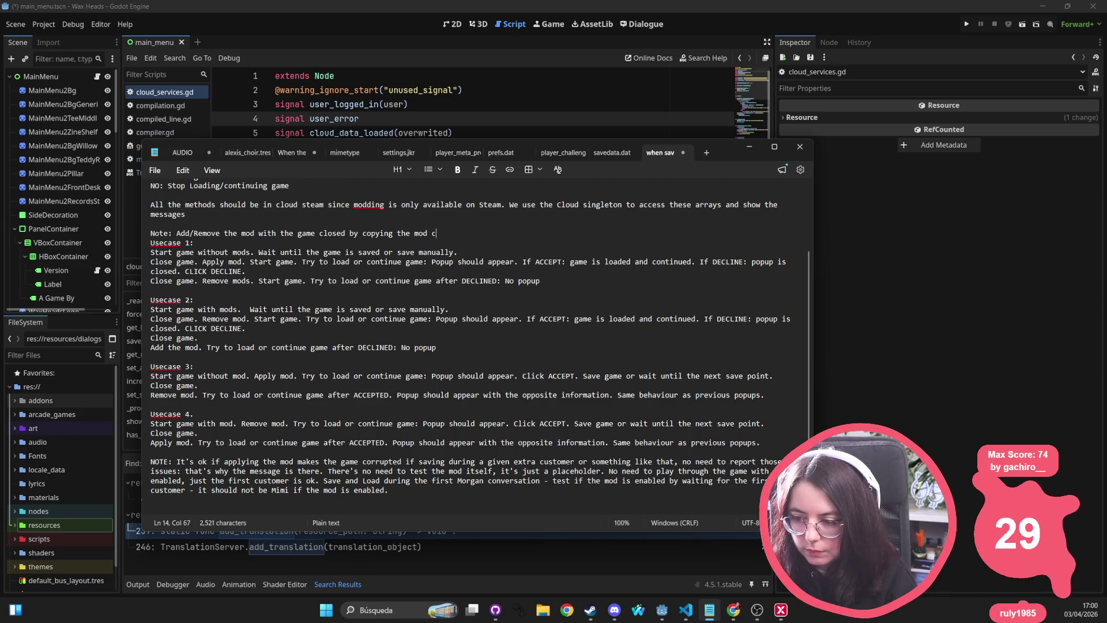
pyautogui.hotkey('ctrl', 'BackSpace')
pyautogui.write('fold')
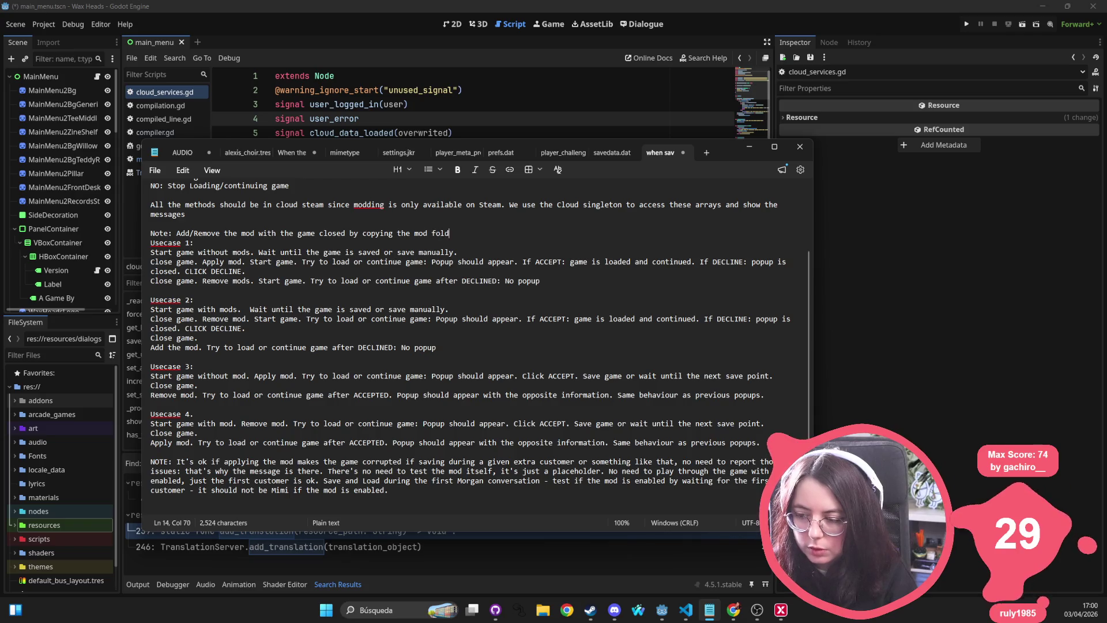
pyautogui.write('er inside the game folder.')
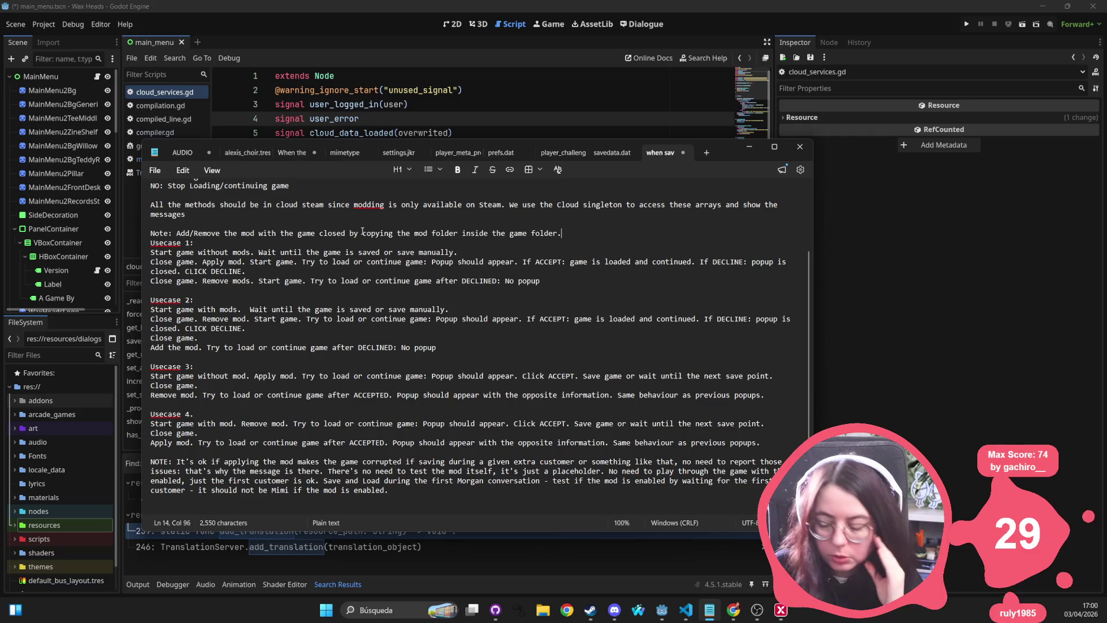
pyautogui.click(493, 233)
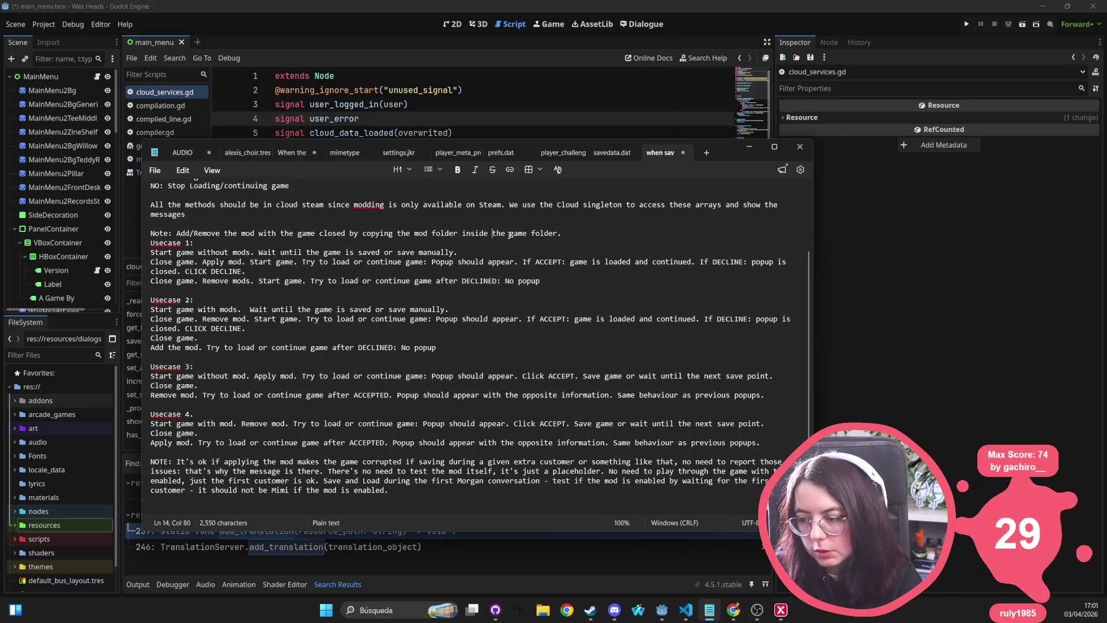
pyautogui.click(515, 235)
pyautogui.write('mod')
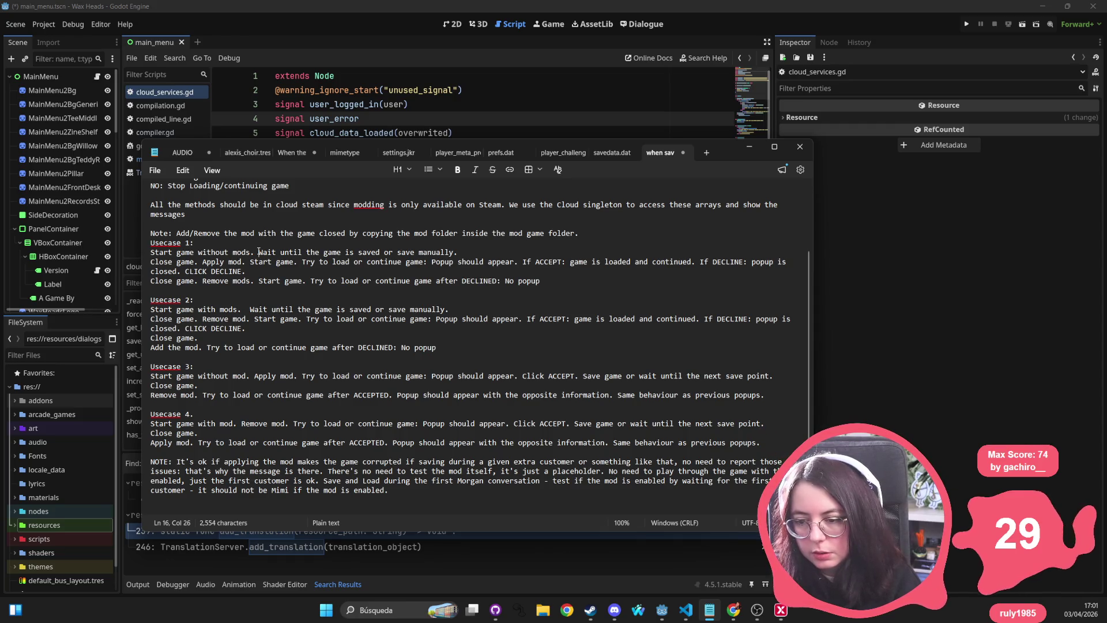
# Put Usecase 1's wait step on its own line and delete the following 'Close game.' step
pyautogui.moveTo(259, 252)
pyautogui.mouseDown()
pyautogui.moveTo(151, 253)
pyautogui.moveTo(470, 250)
pyautogui.mouseUp()
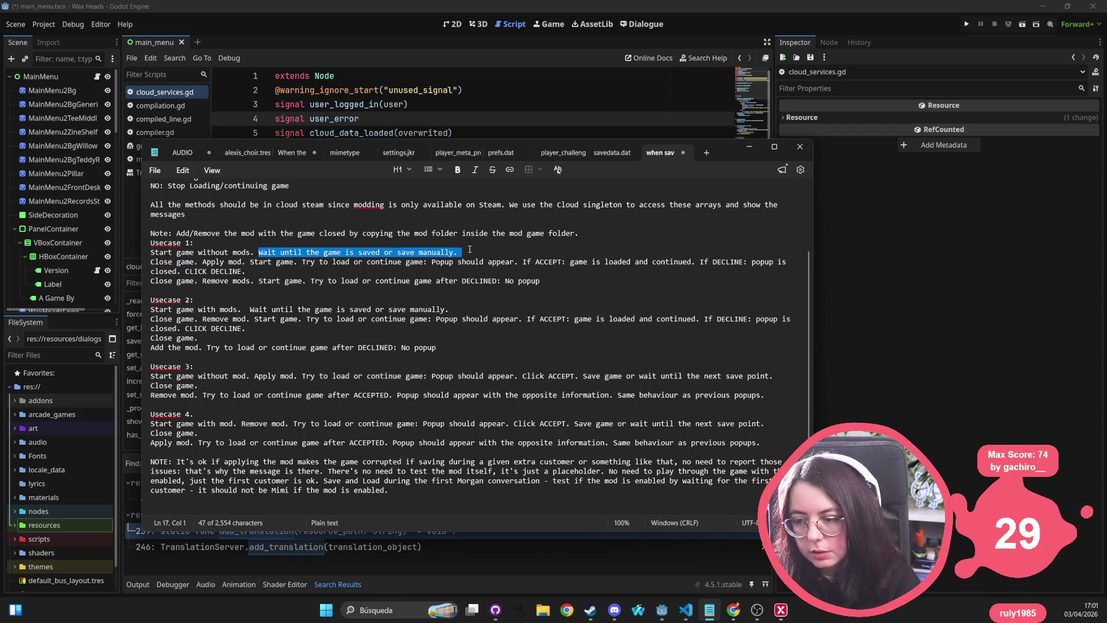
pyautogui.click(471, 250)
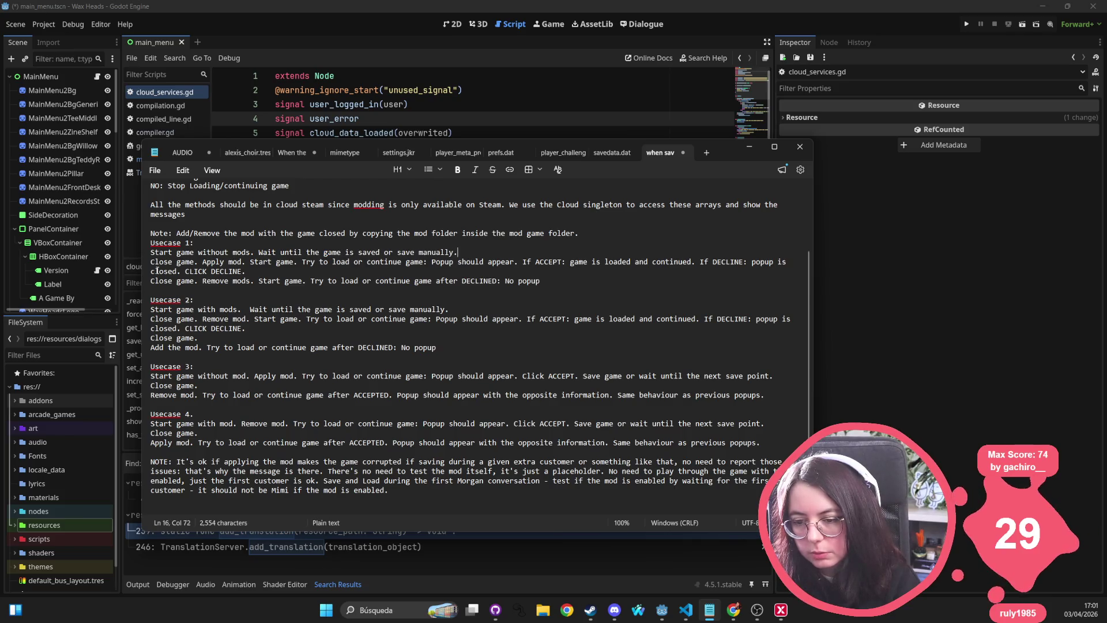
pyautogui.moveTo(202, 262); pyautogui.dragTo(151, 263)
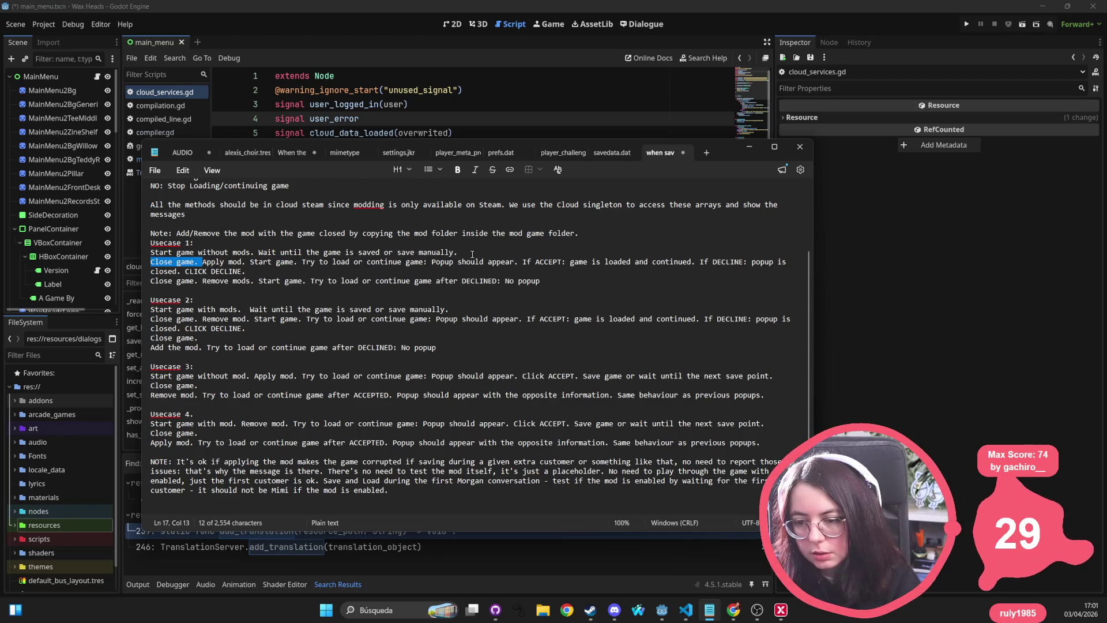
pyautogui.click(259, 252)
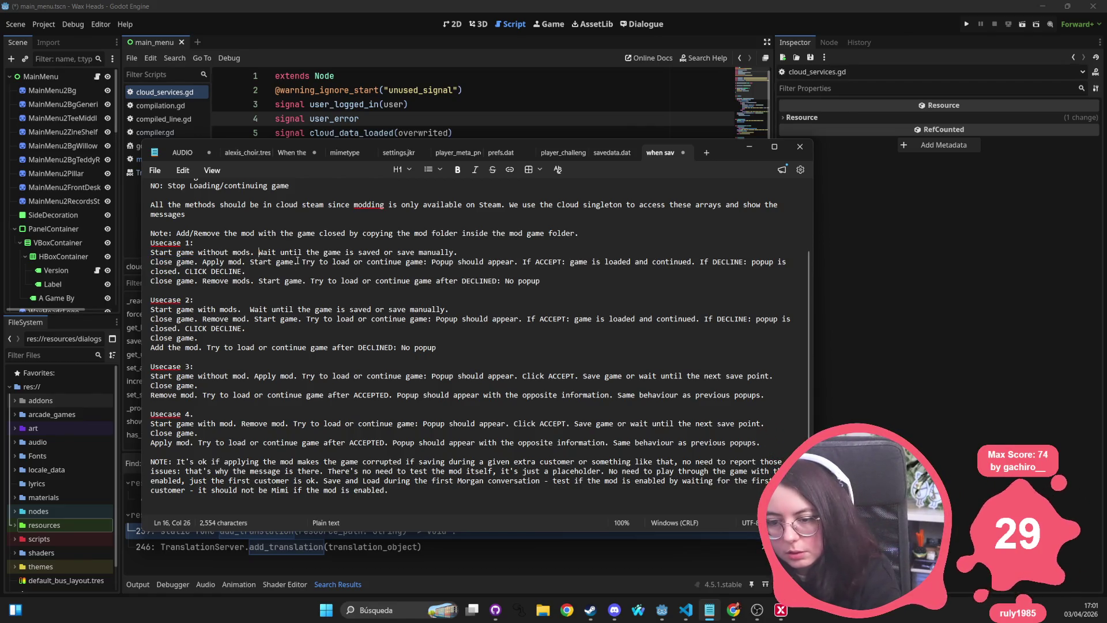
pyautogui.press('Return')
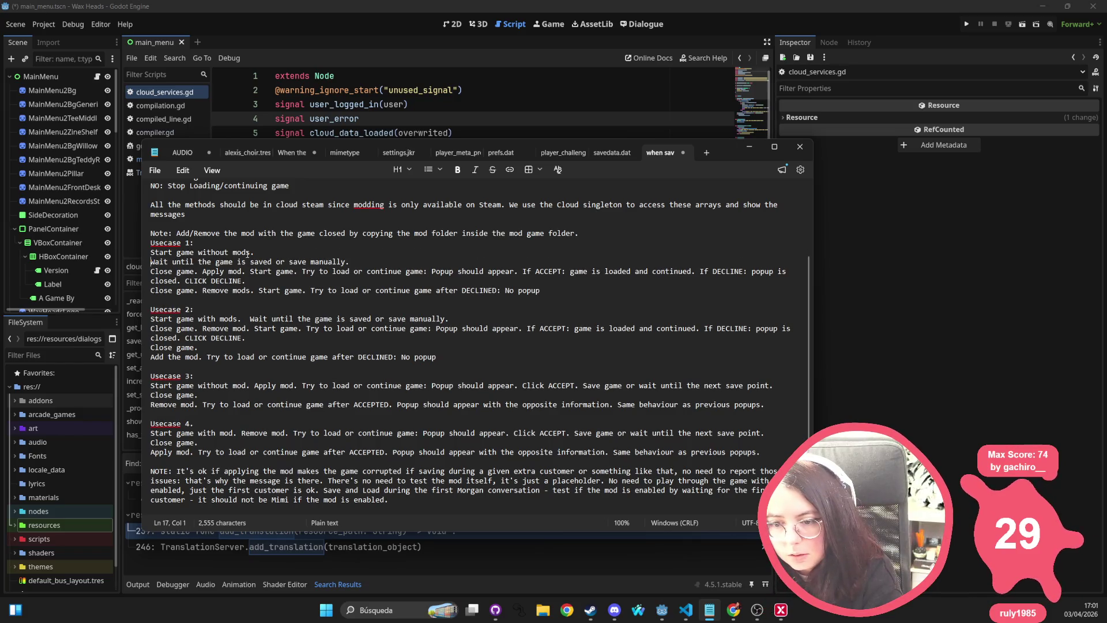
pyautogui.click(348, 264)
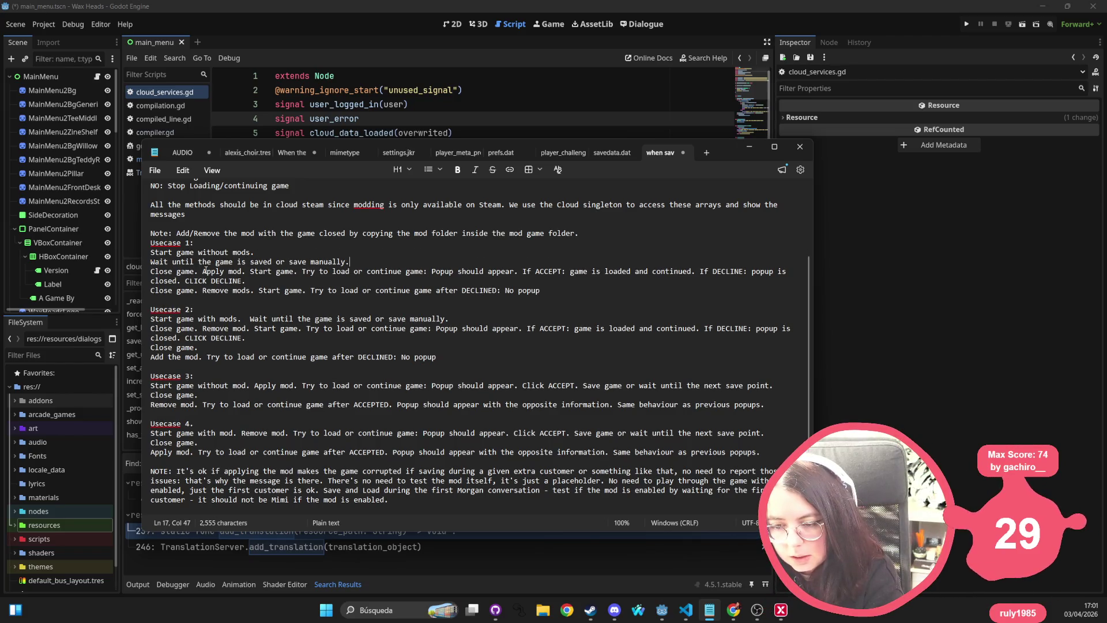
pyautogui.moveTo(202, 271); pyautogui.dragTo(141, 275)
pyautogui.press('BackSpace')
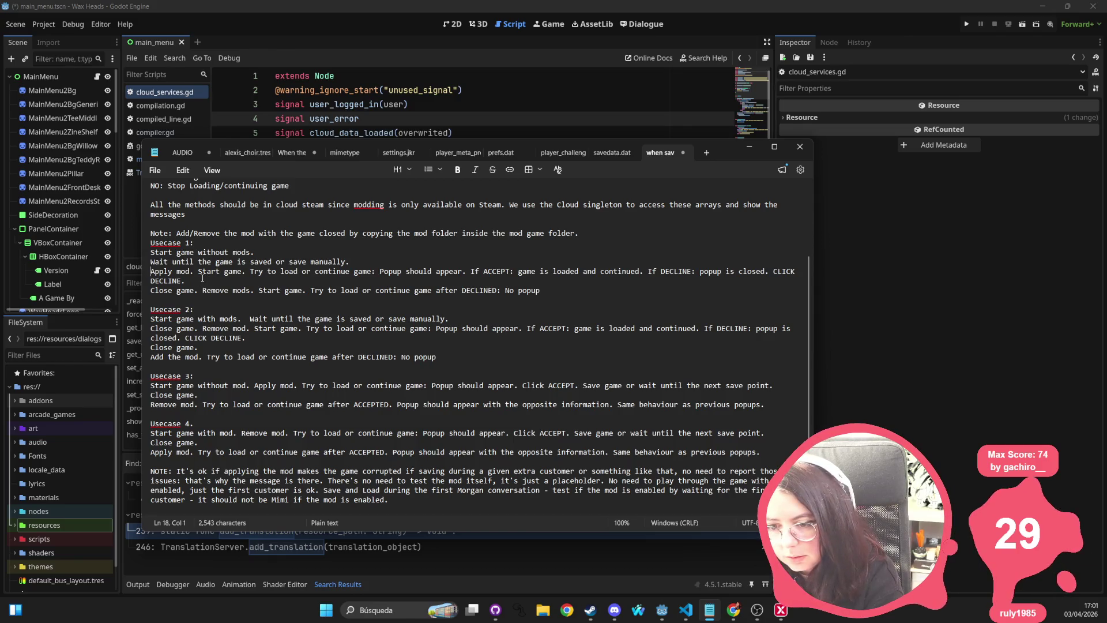
# Give Apply mod. its own line and delete the redundant Start game. and Close game. steps
pyautogui.click(198, 271)
pyautogui.press('Return')
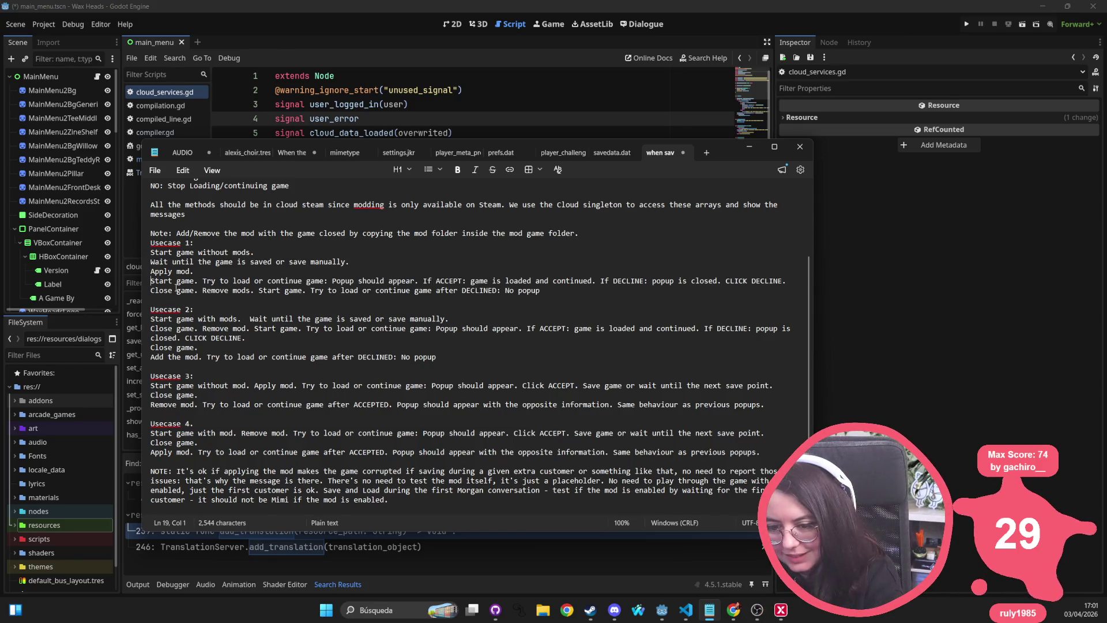
pyautogui.keyDown('shift'); pyautogui.click(200, 281); pyautogui.keyUp('shift')
pyautogui.press('BackSpace')
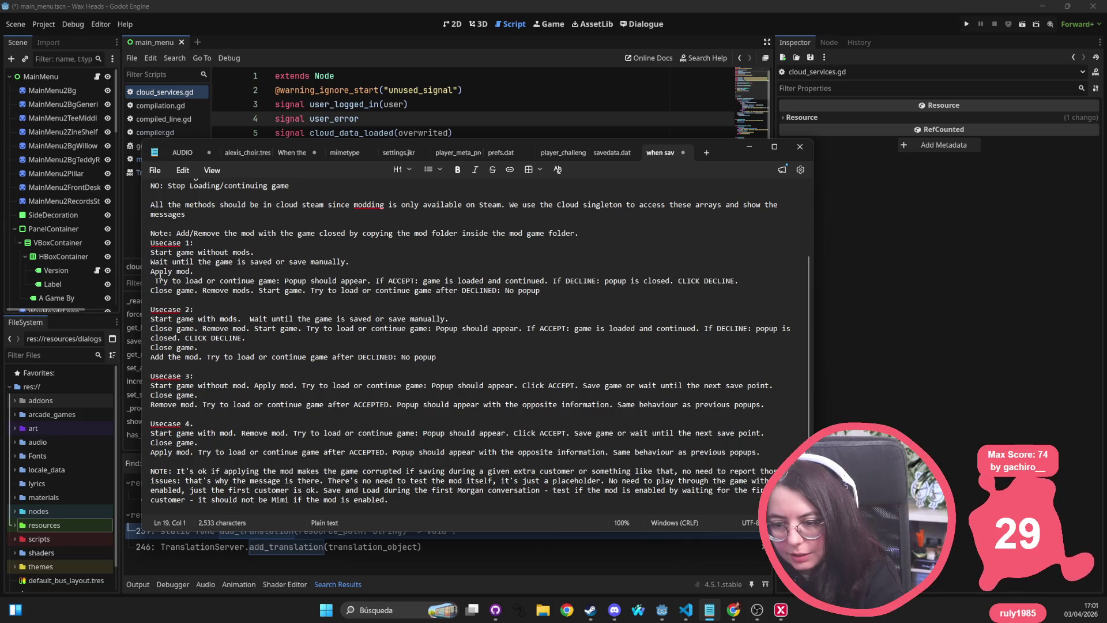
pyautogui.press('BackSpace')
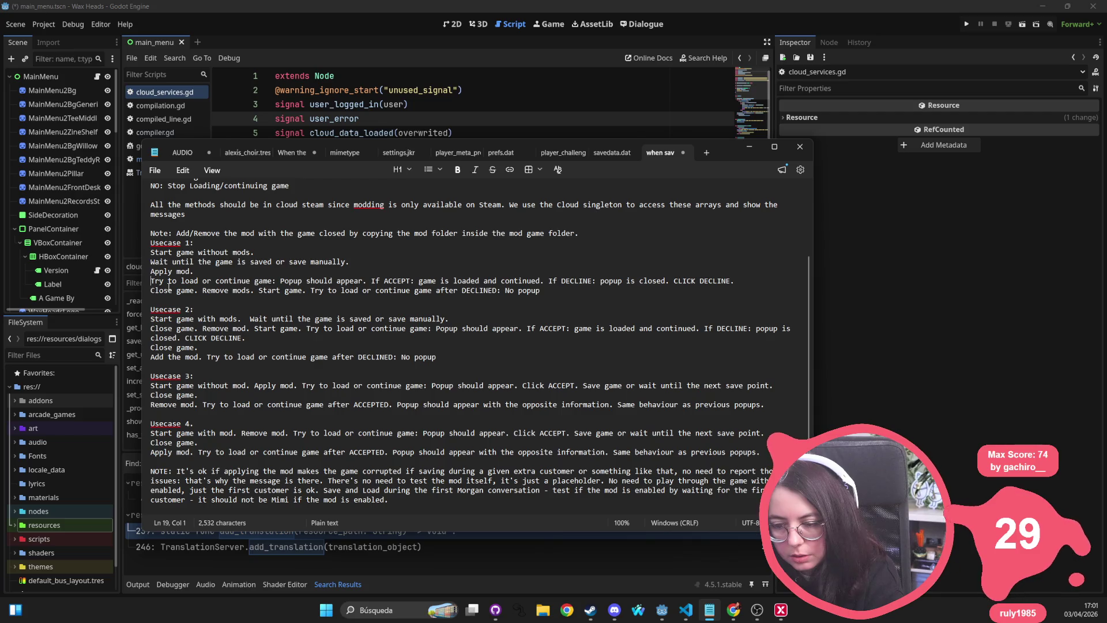
pyautogui.moveTo(202, 290); pyautogui.dragTo(149, 290)
pyautogui.press('BackSpace')
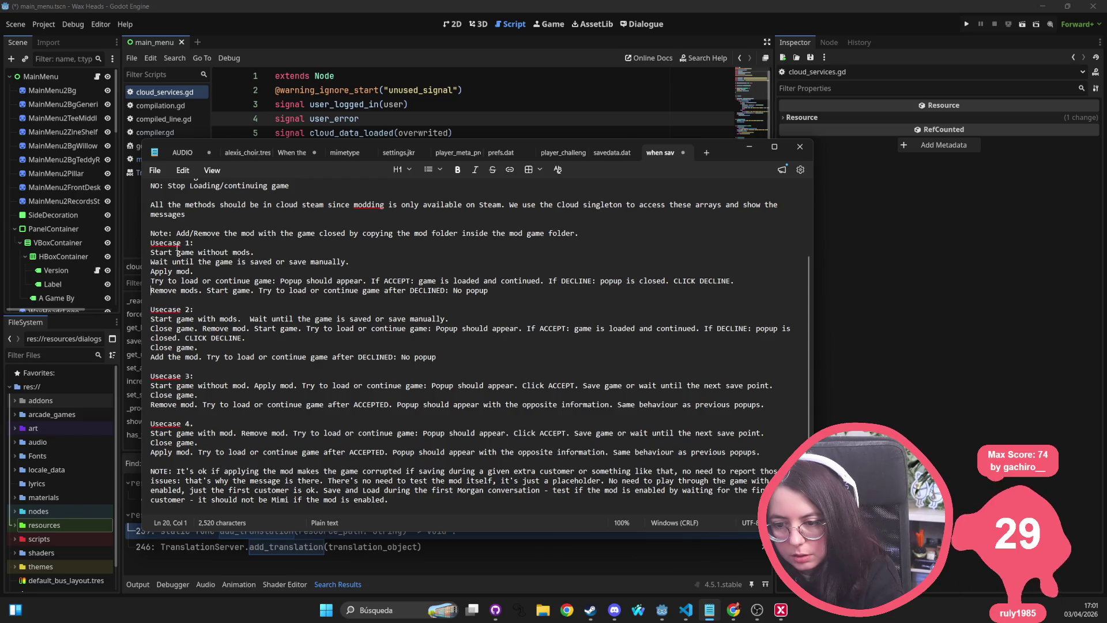
# Change 'Add' to 'Apply' at the start of the Note
pyautogui.moveTo(193, 233); pyautogui.dragTo(184, 233)
pyautogui.press('BackSpace')
pyautogui.write('pply')
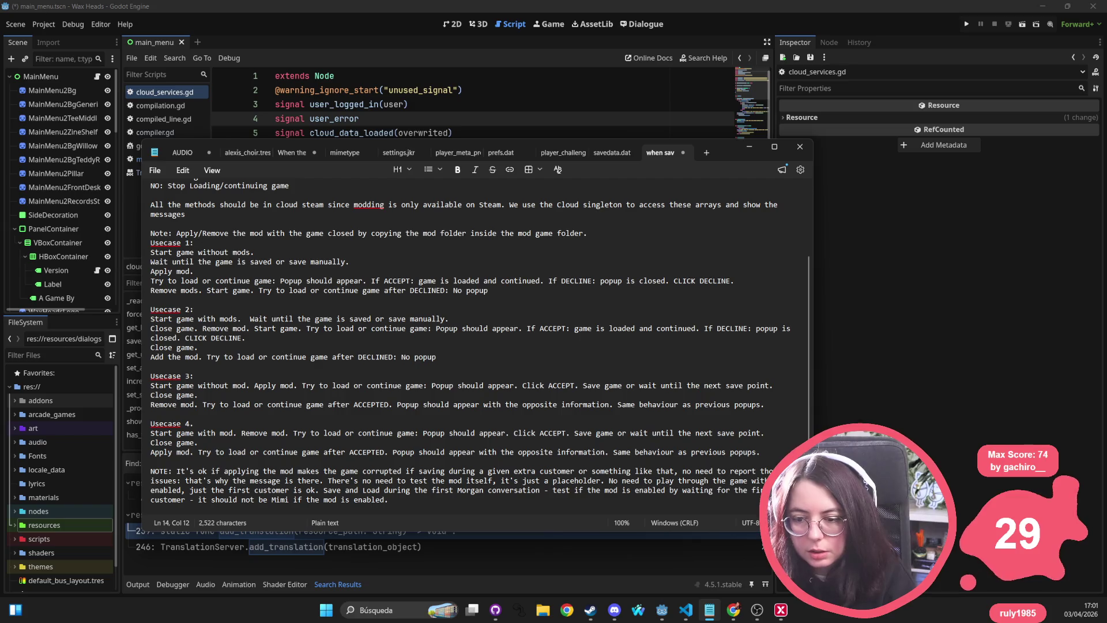
# Replace the 'Start game.' after Remove mods. with a line break
pyautogui.tripleClick(190, 271)
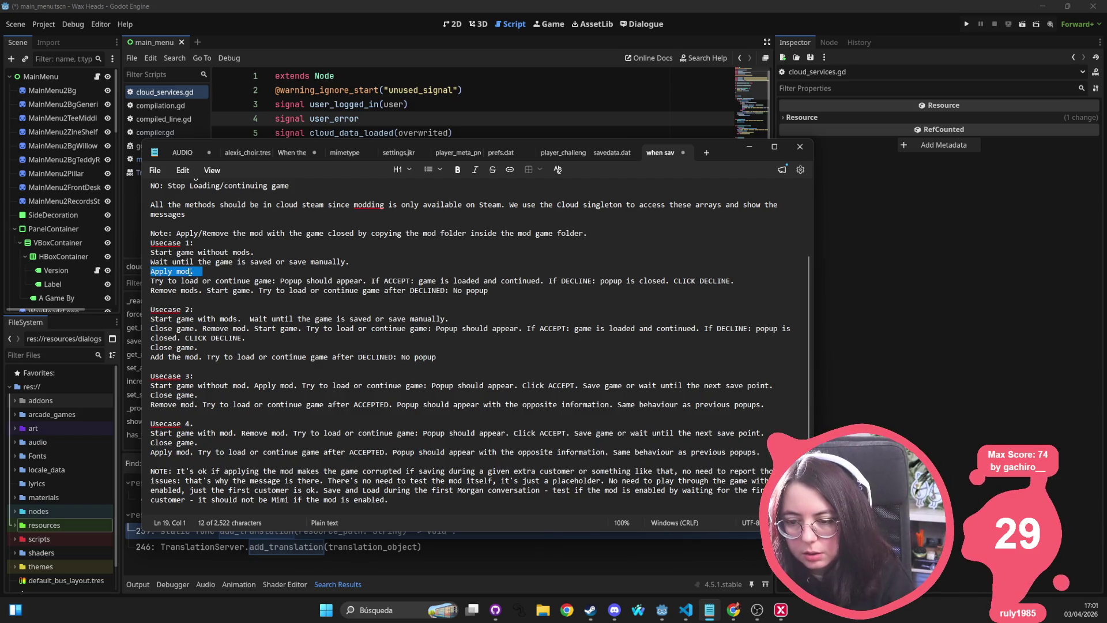
pyautogui.tripleClick(184, 282)
pyautogui.tripleClick(176, 290)
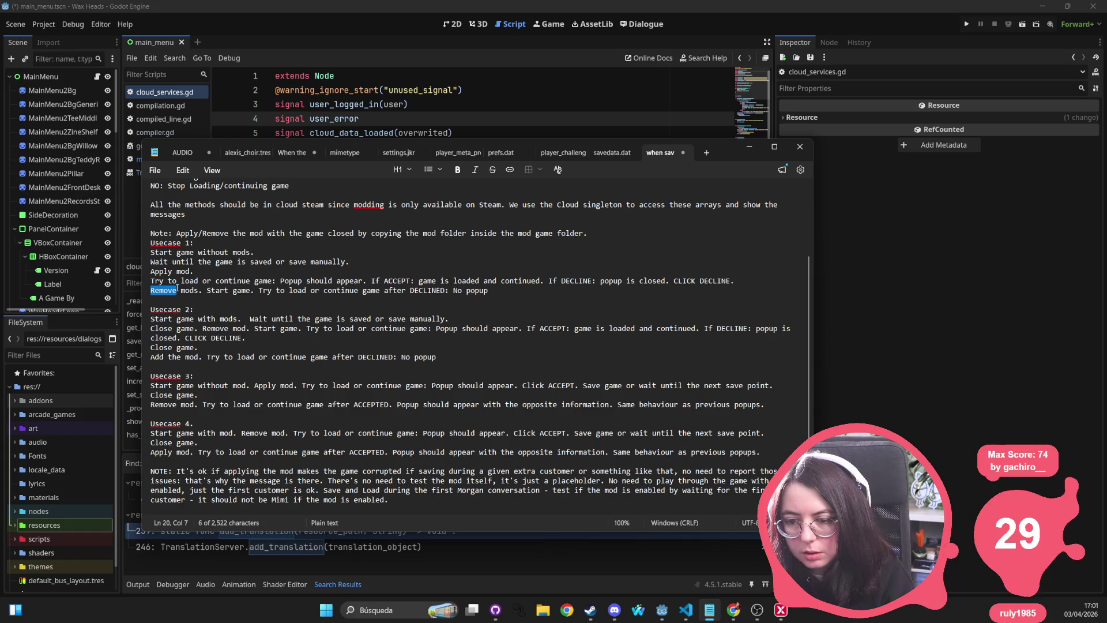
pyautogui.click(234, 291)
pyautogui.moveTo(208, 291); pyautogui.dragTo(261, 293)
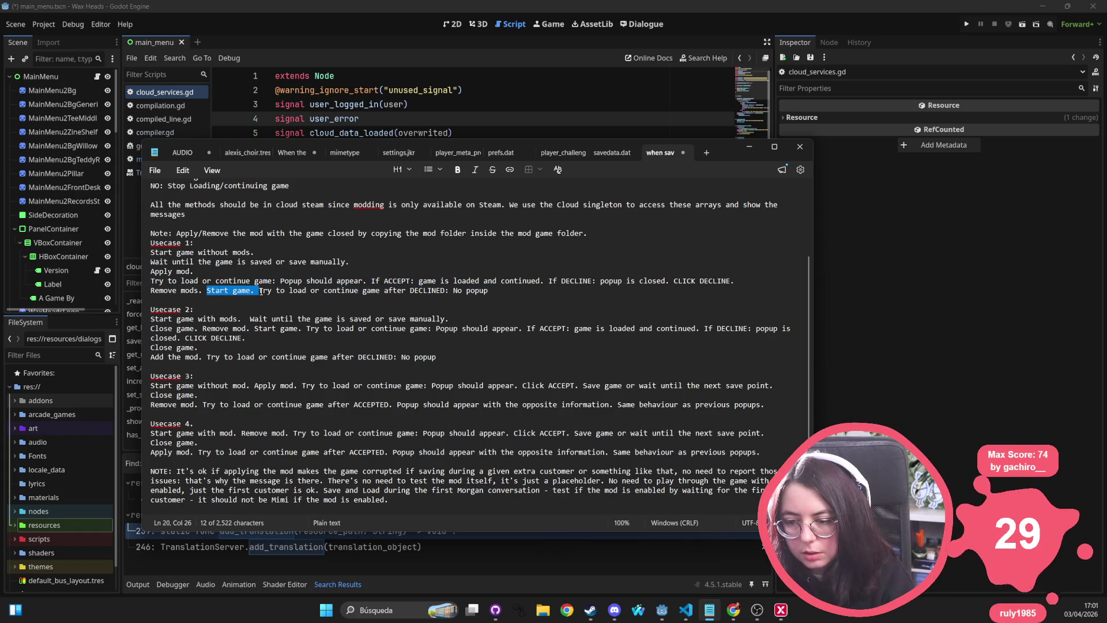
pyautogui.press('Return')
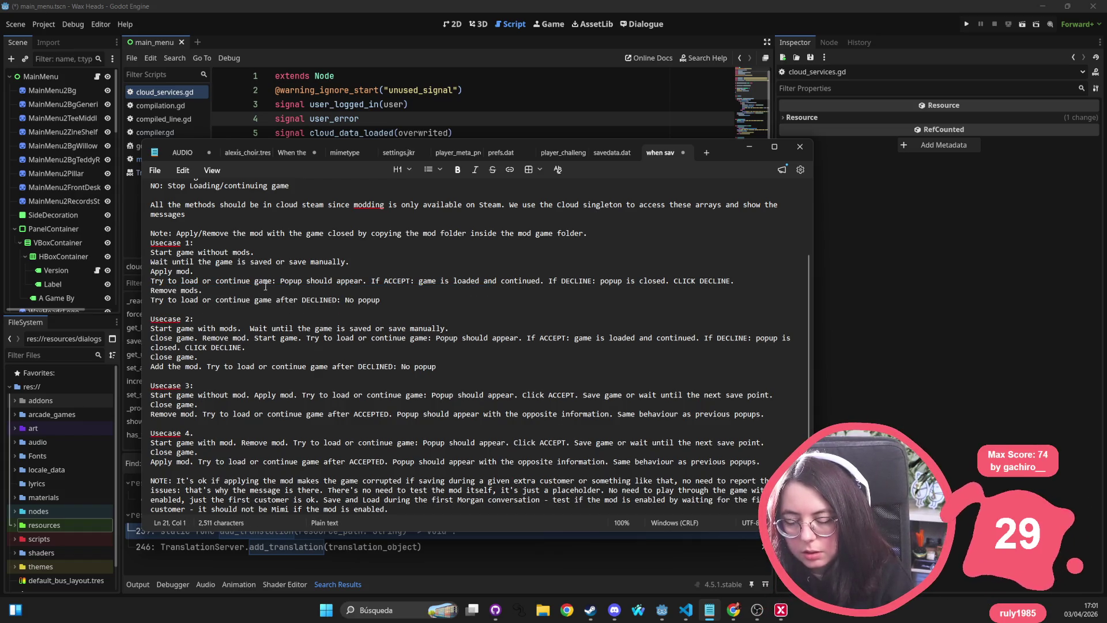
pyautogui.scroll(-1, 287, 307)
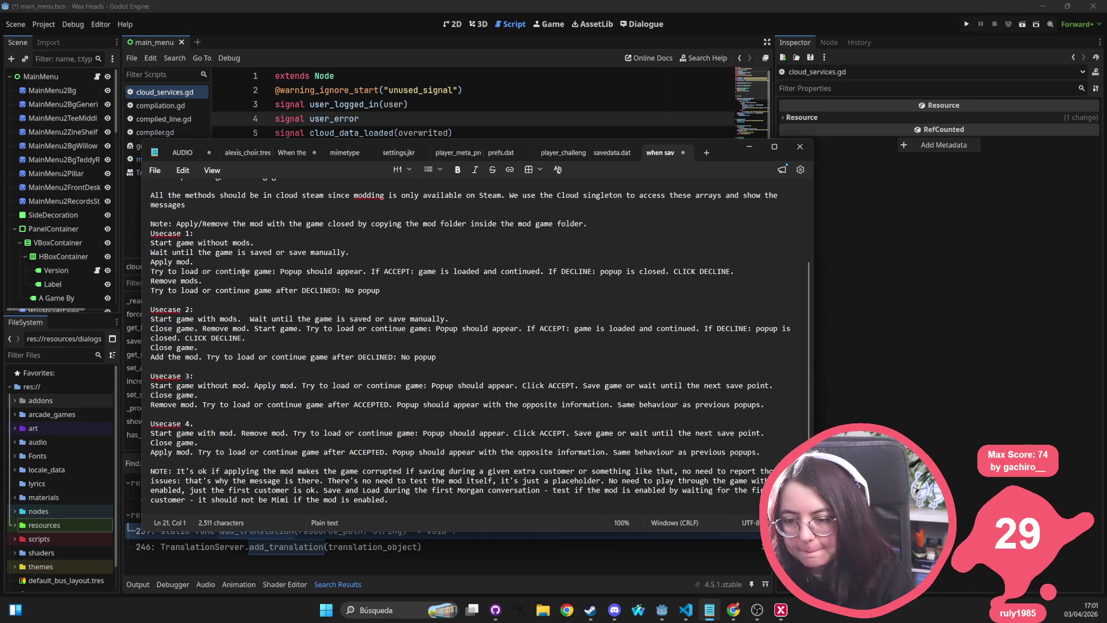
pyautogui.click(250, 318)
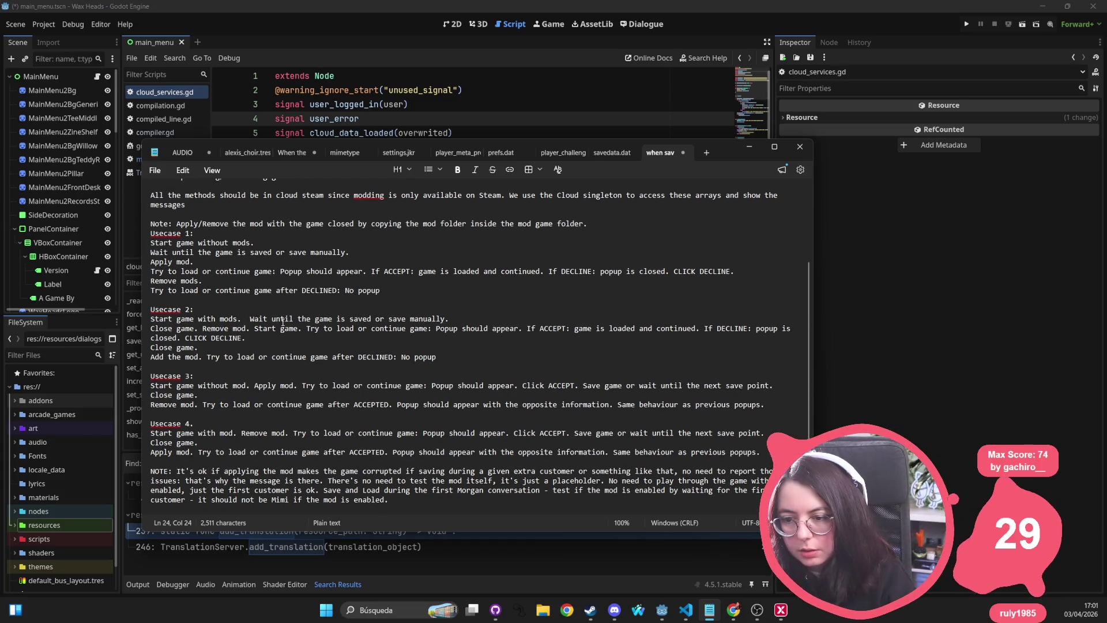
# Put Usecase 2's wait step on its own line and delete its Close game. and Start game. steps
pyautogui.press('BackSpace')
pyautogui.press('BackSpace')
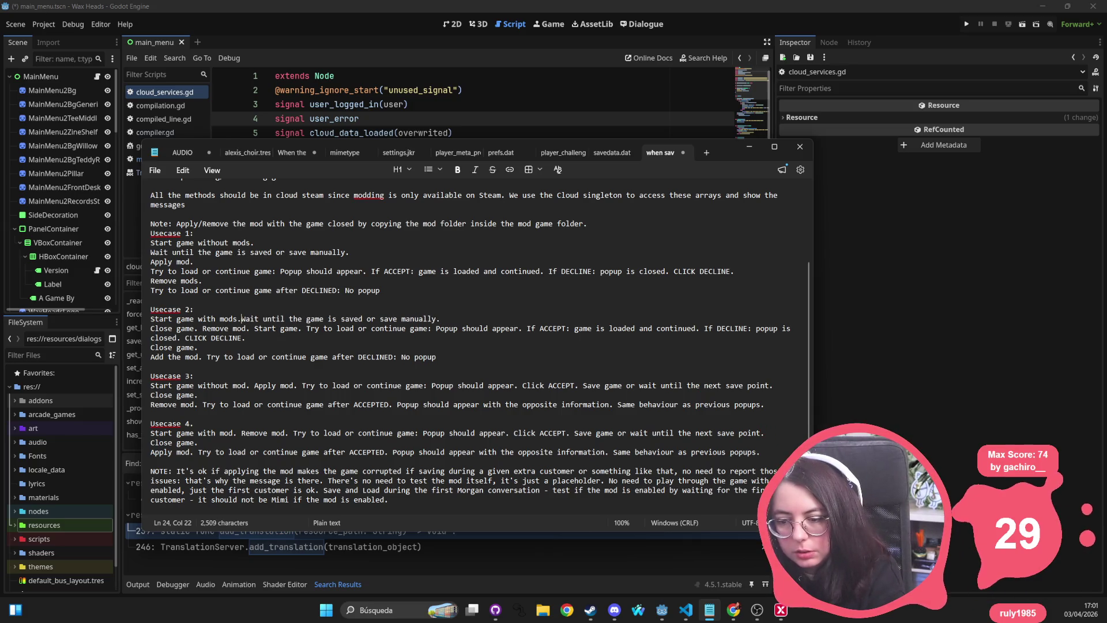
pyautogui.press('Return')
pyautogui.click(352, 329)
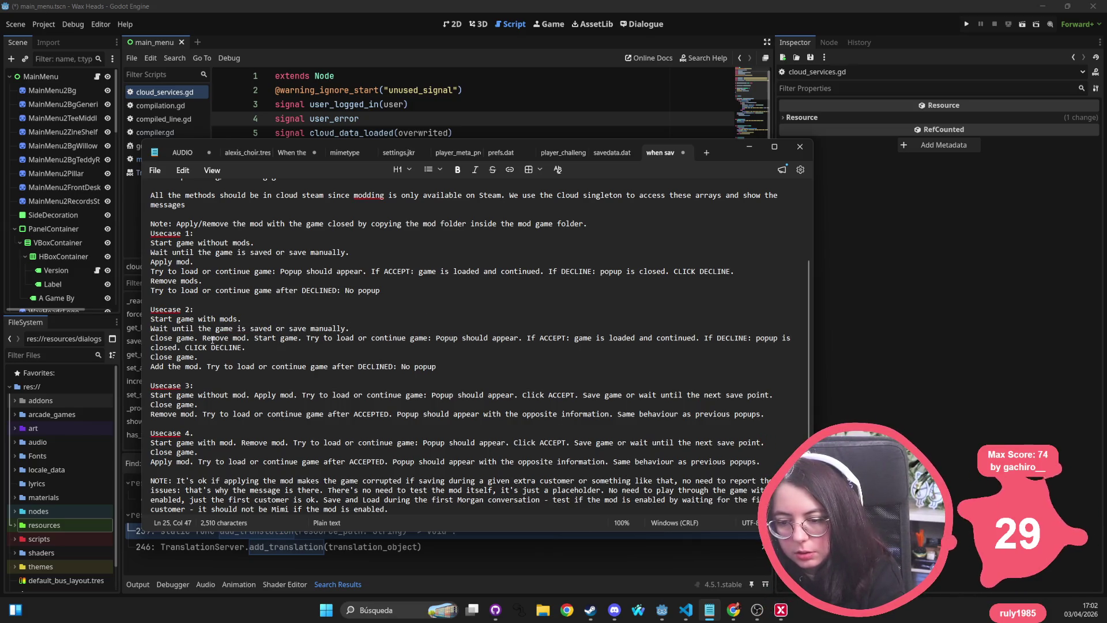
pyautogui.moveTo(203, 338); pyautogui.dragTo(151, 338)
pyautogui.press('BackSpace')
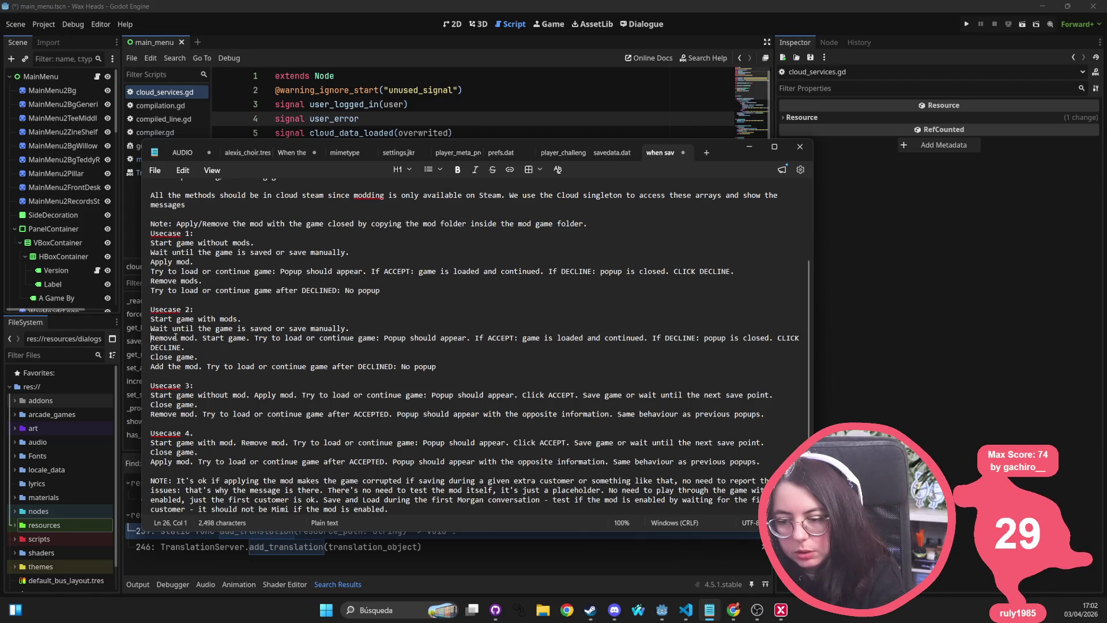
pyautogui.moveTo(203, 339); pyautogui.dragTo(254, 338)
pyautogui.press('Return')
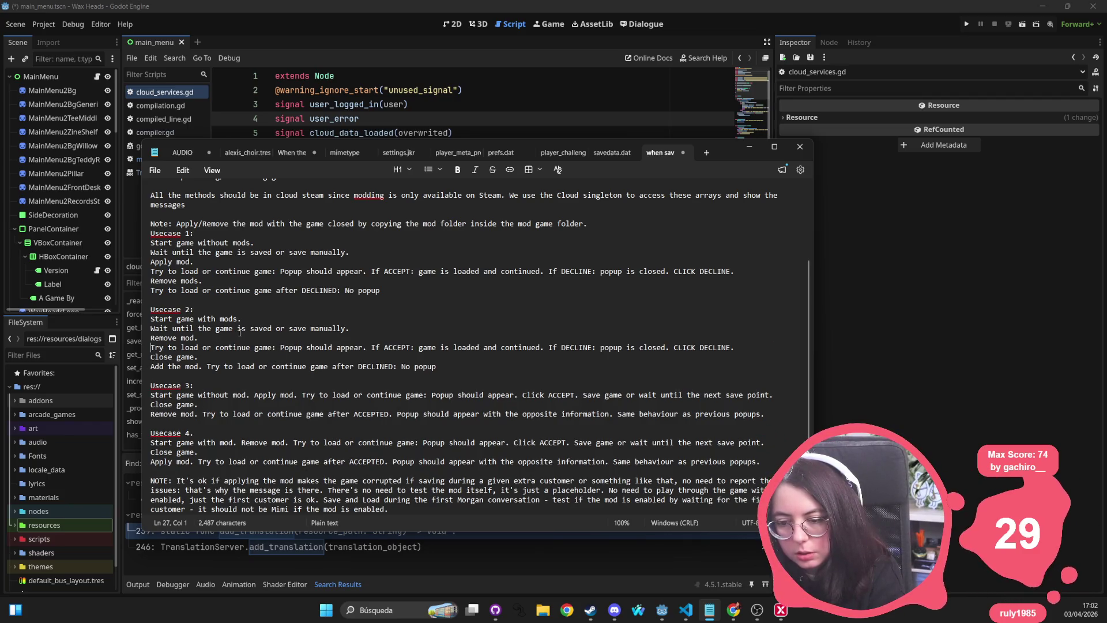
pyautogui.moveTo(198, 356); pyautogui.dragTo(151, 357)
pyautogui.press('BackSpace')
pyautogui.press('BackSpace')
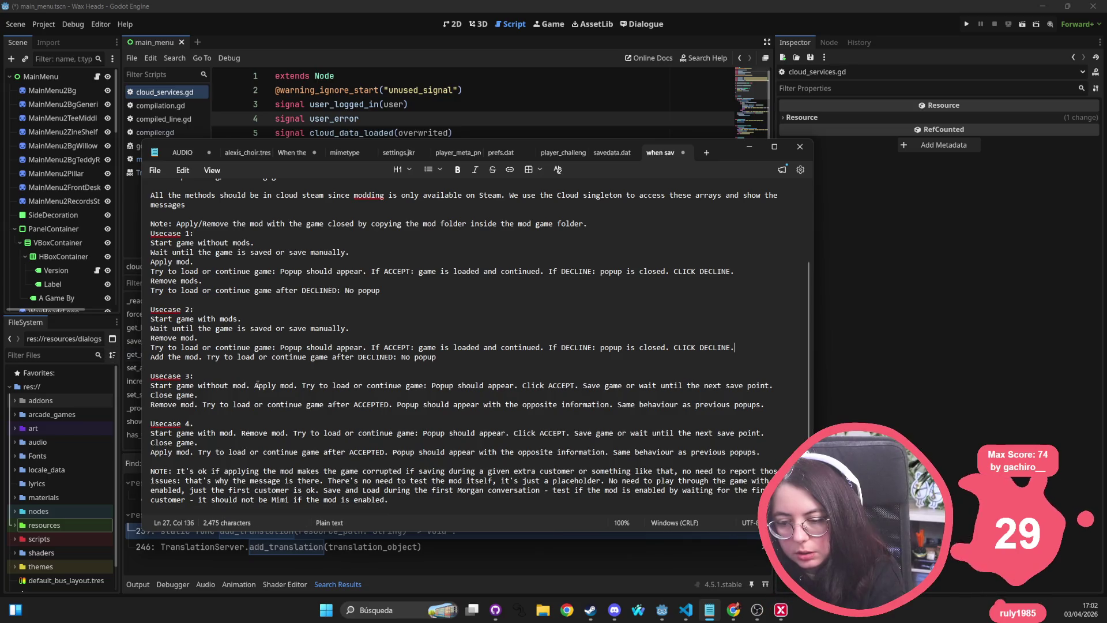
# Reword 'Add the mod.' to 'Apply mod.' and move 'Try to load' onto its own line
pyautogui.doubleClick(156, 357)
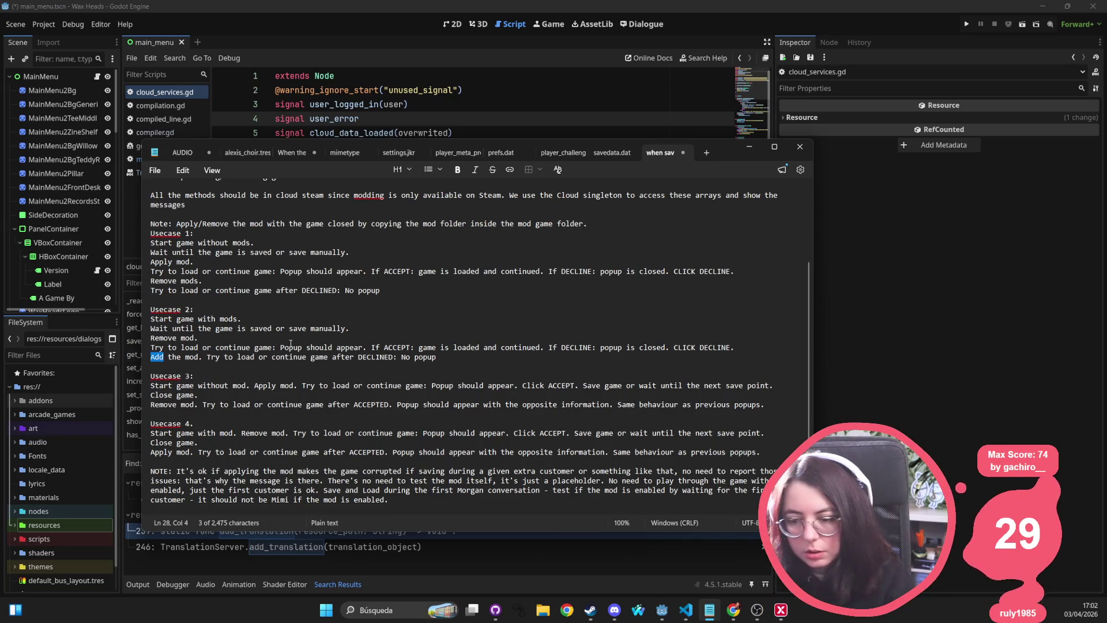
pyautogui.hotkey('ctrl', 'Right')
pyautogui.hotkey('ctrl', 'Right')
pyautogui.hotkey('ctrl', 'BackSpace')
pyautogui.hotkey('ctrl', 'BackSpace')
pyautogui.write('Apply')
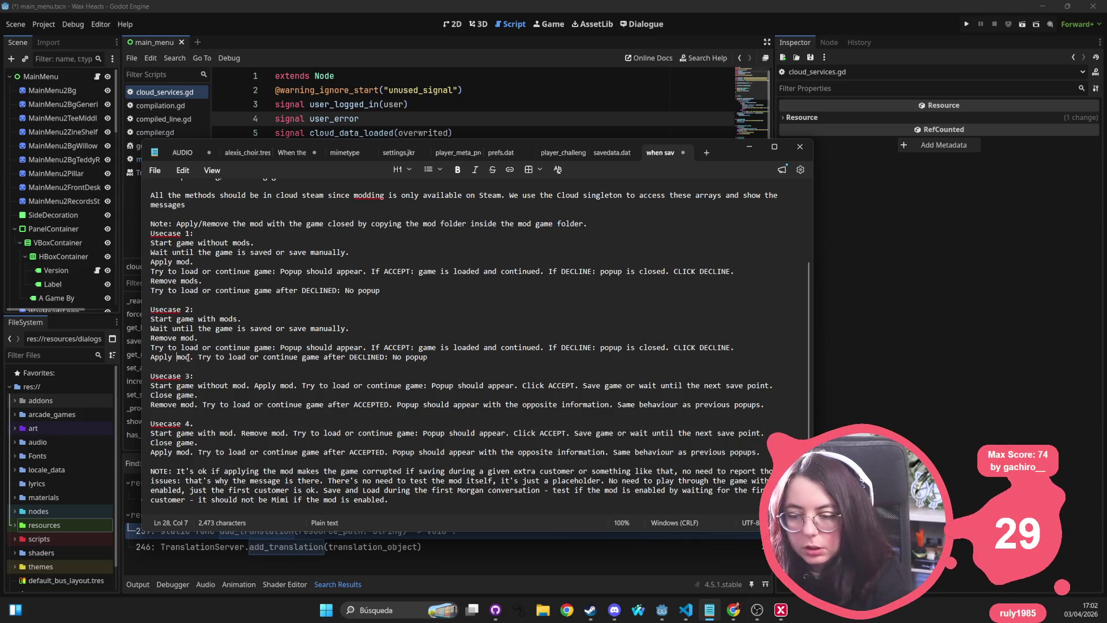
pyautogui.click(195, 357)
pyautogui.click(199, 356)
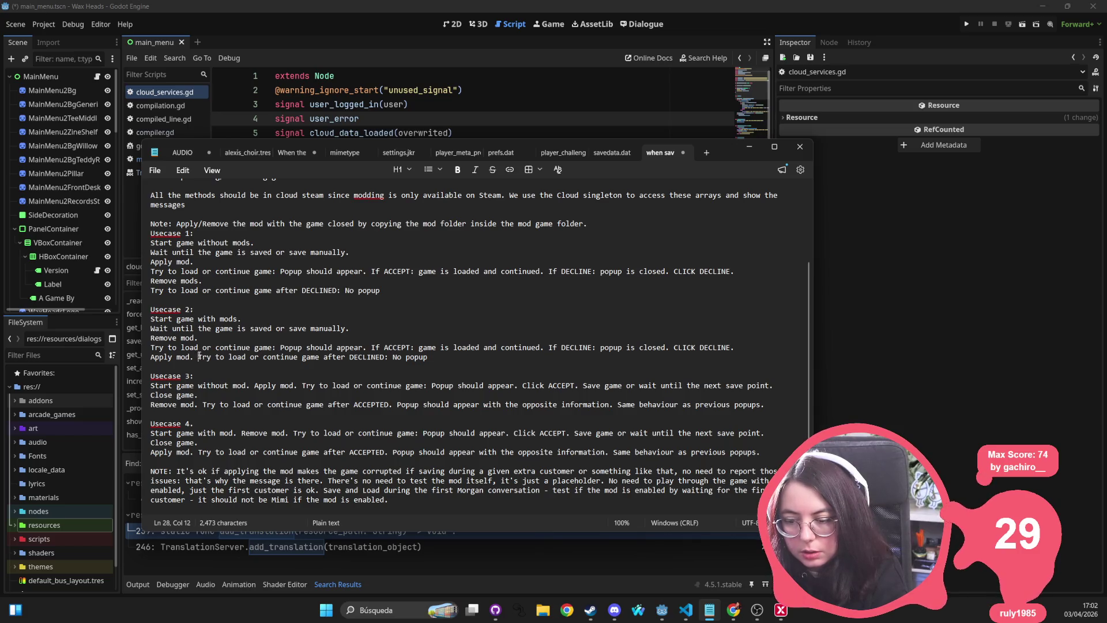
pyautogui.press('Return')
pyautogui.scroll(-1, 346, 366)
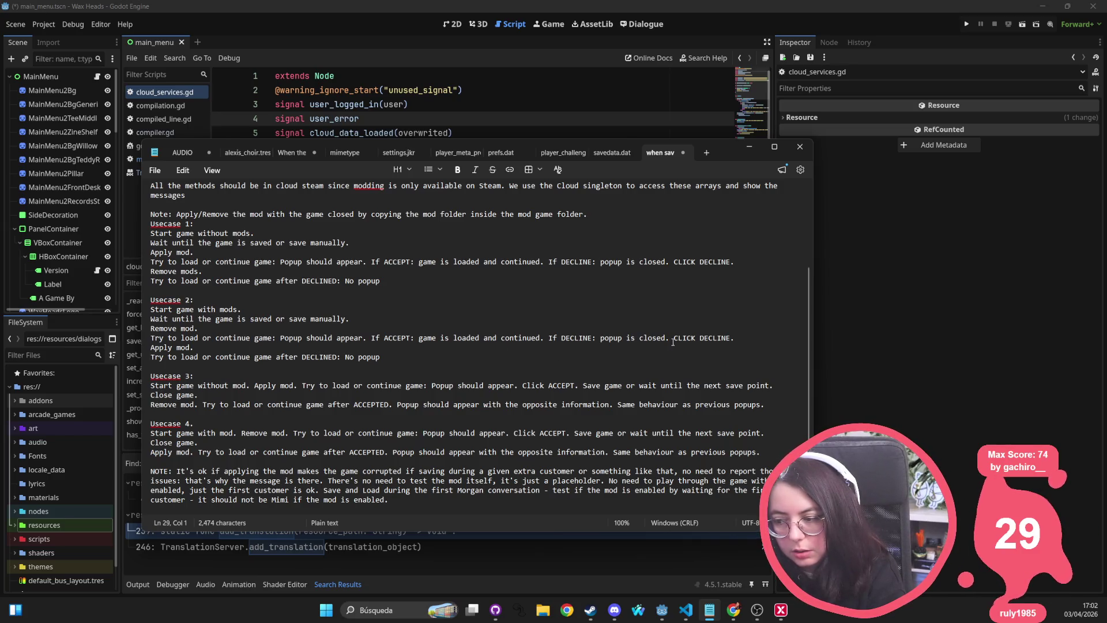
pyautogui.click(251, 384)
# Put Usecase 3's Apply mod., Try to load and Save game steps on separate lines and delete 'Close game.'
pyautogui.press('Delete')
pyautogui.press('Return')
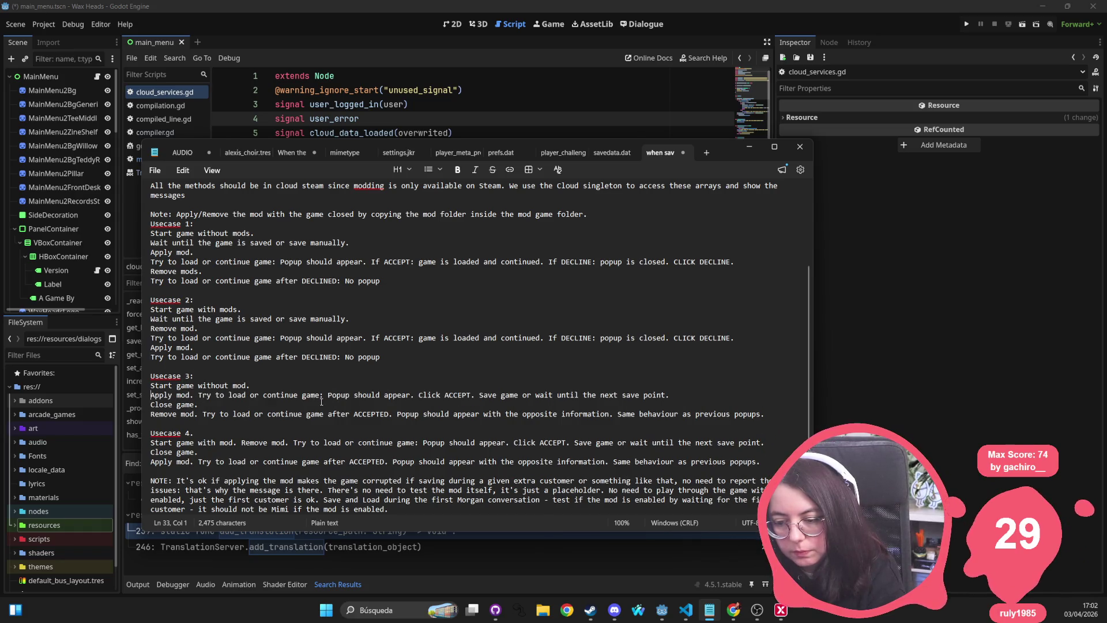
pyautogui.click(199, 396)
pyautogui.press('Return')
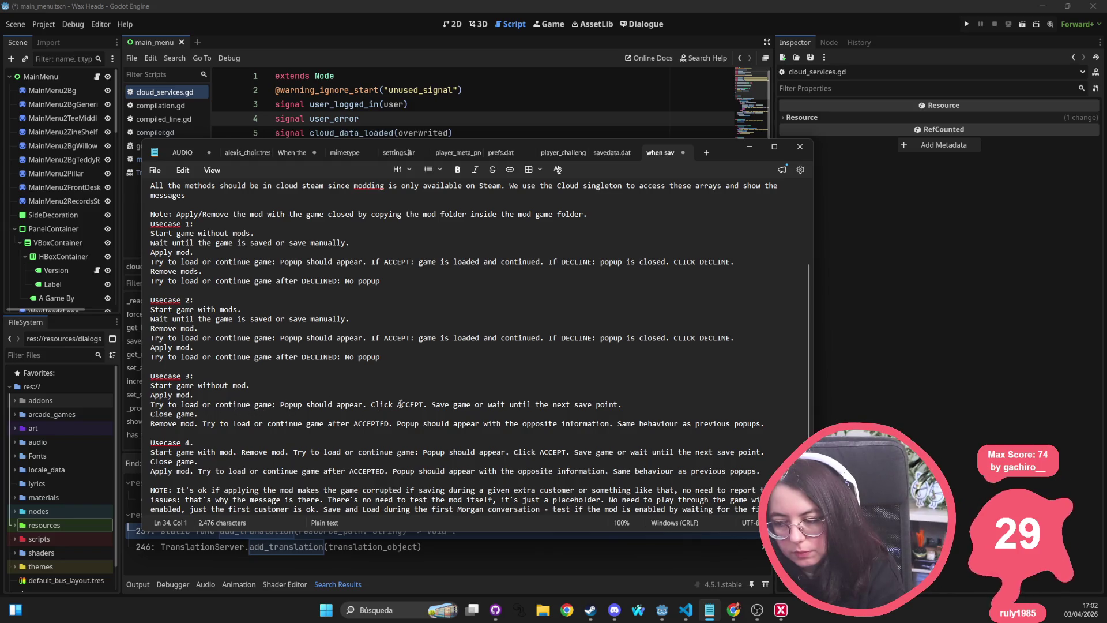
pyautogui.moveTo(217, 412); pyautogui.dragTo(149, 414)
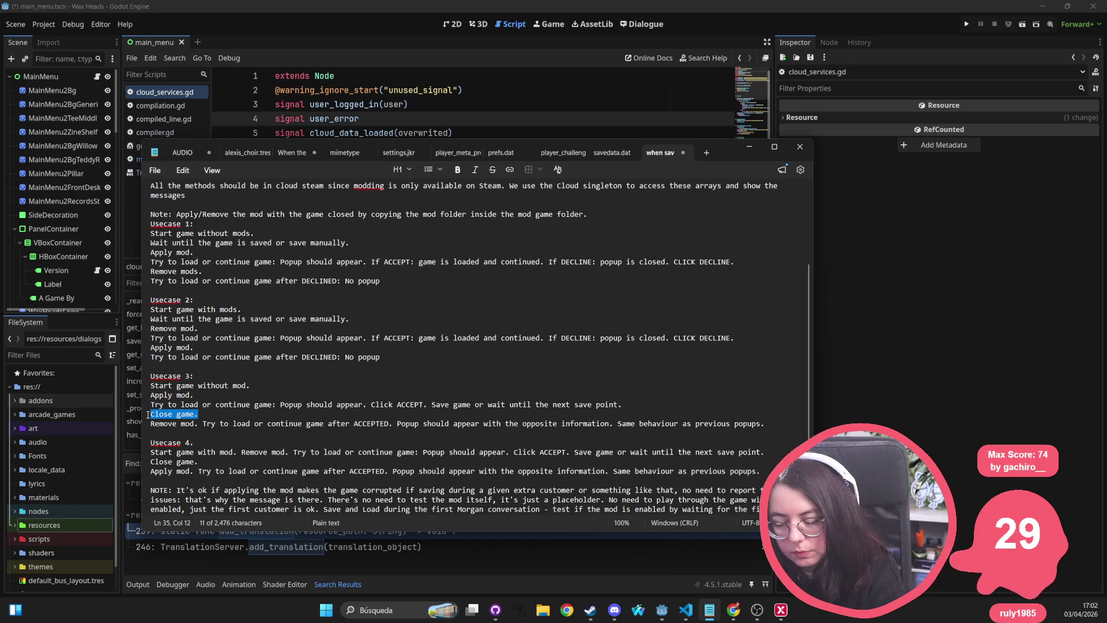
pyautogui.click(433, 405)
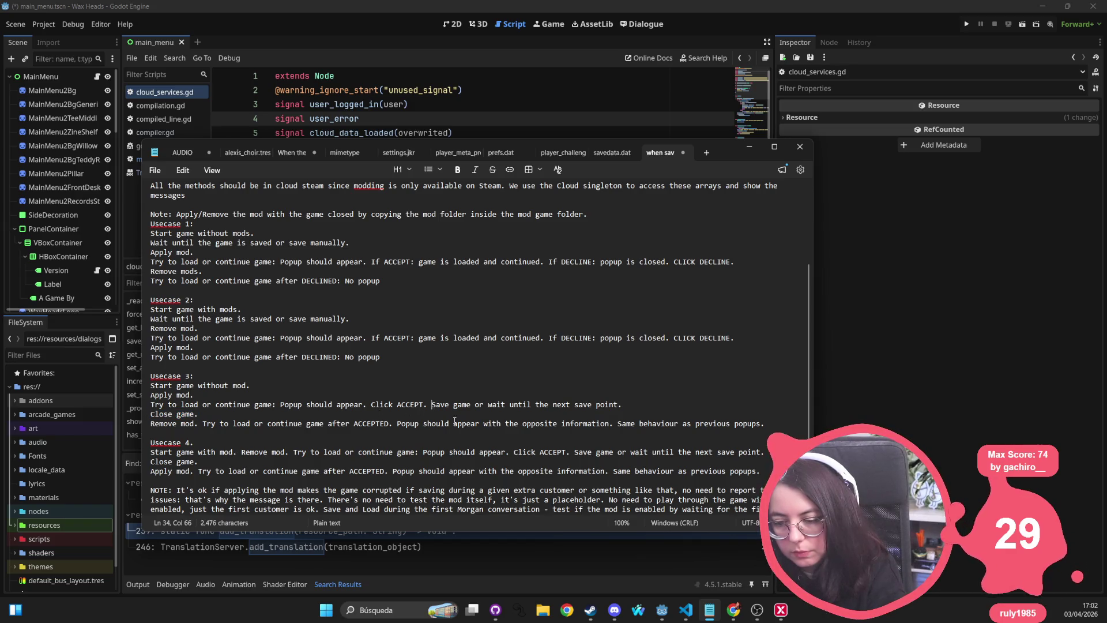
pyautogui.press('Return')
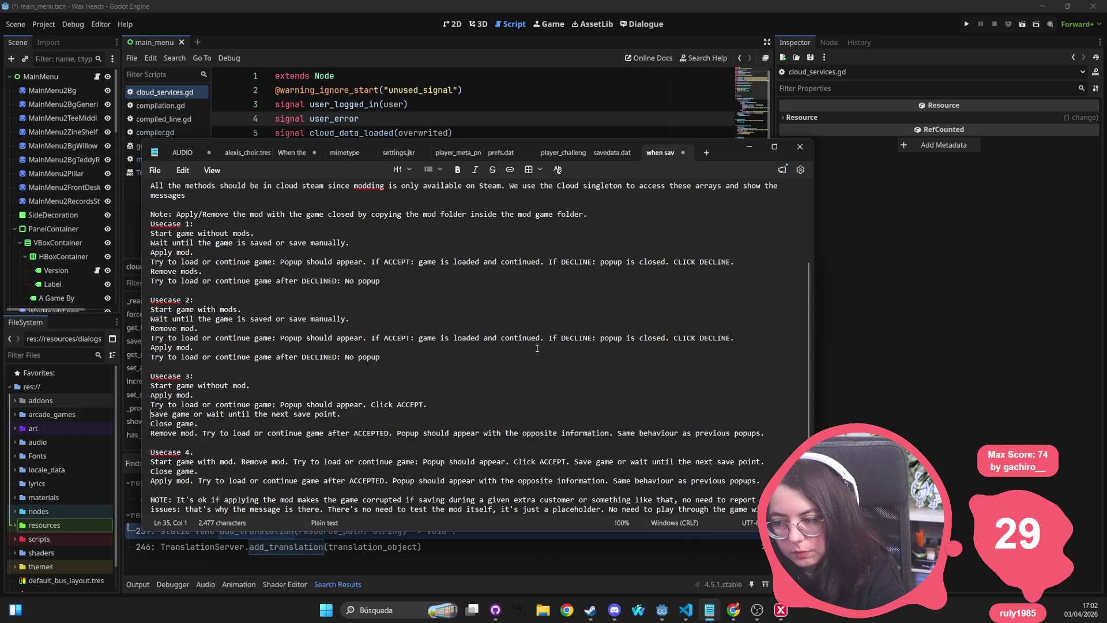
pyautogui.moveTo(221, 425); pyautogui.dragTo(150, 425)
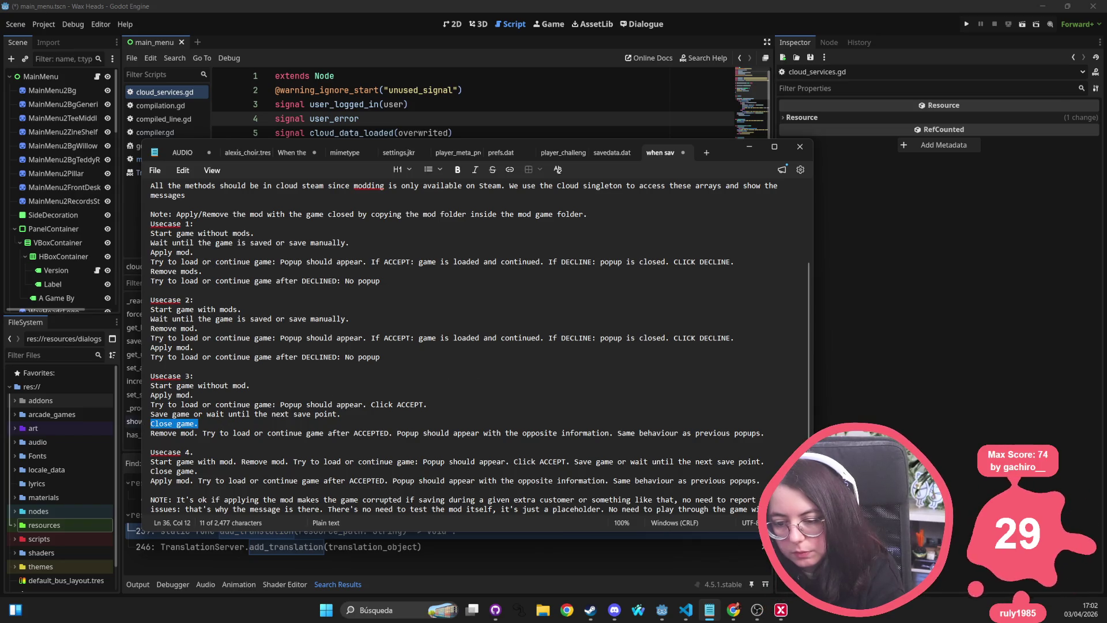
pyautogui.press('BackSpace')
pyautogui.press('BackSpace')
pyautogui.click(203, 424)
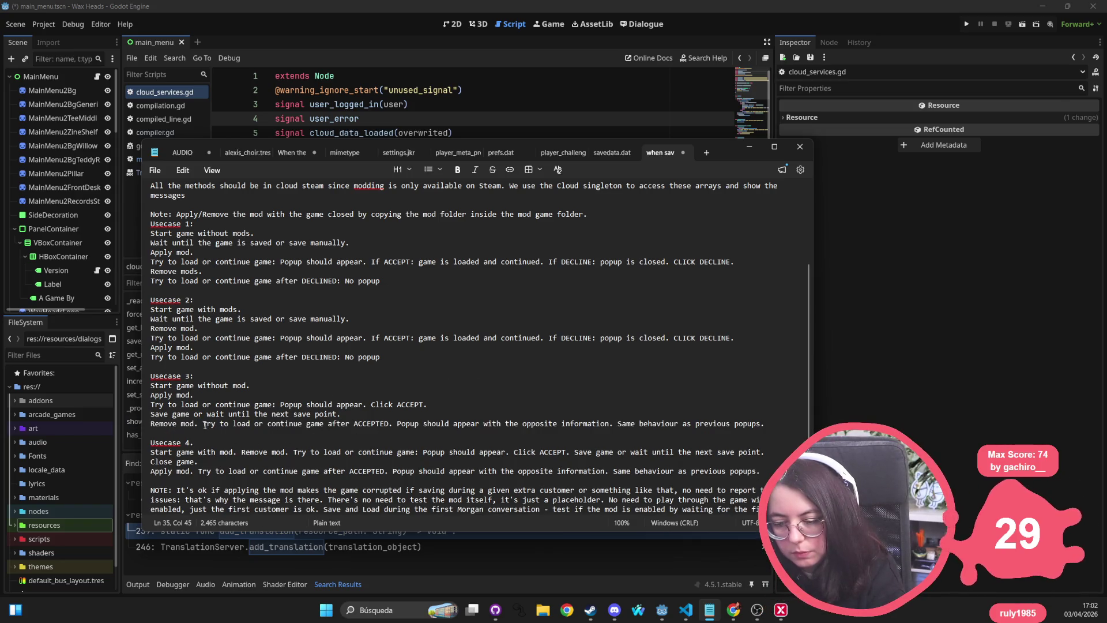
pyautogui.press('Return')
# Append 'as Usecase 2' after 'information' in Usecase 3 and move Usecase 4's 'Remove mod.' onto its own line
pyautogui.click(290, 357)
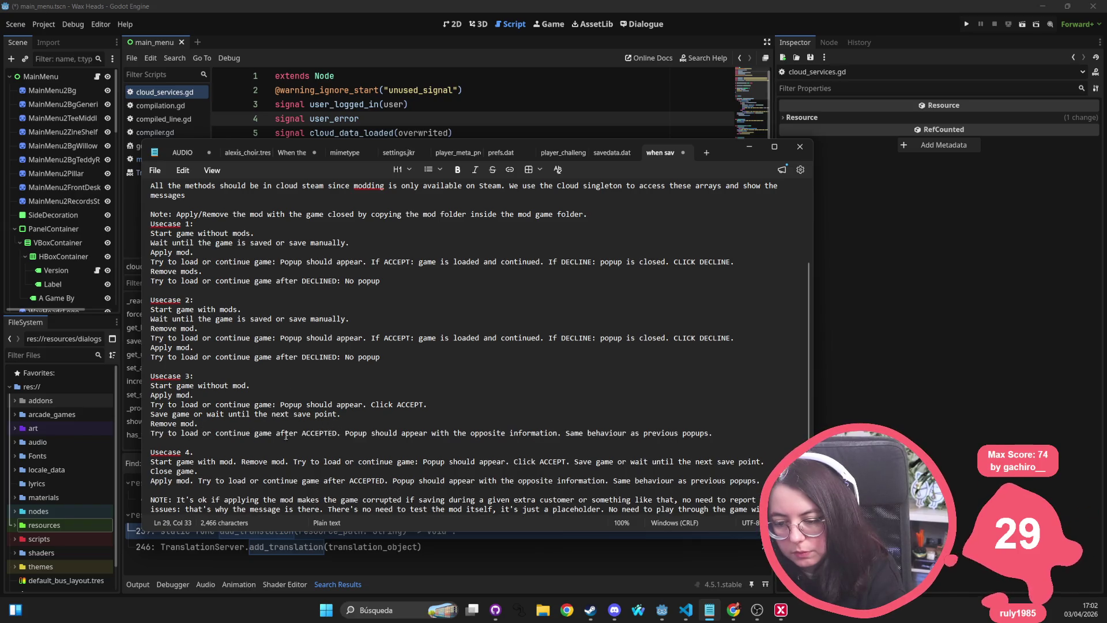
pyautogui.scroll(-1, 362, 427)
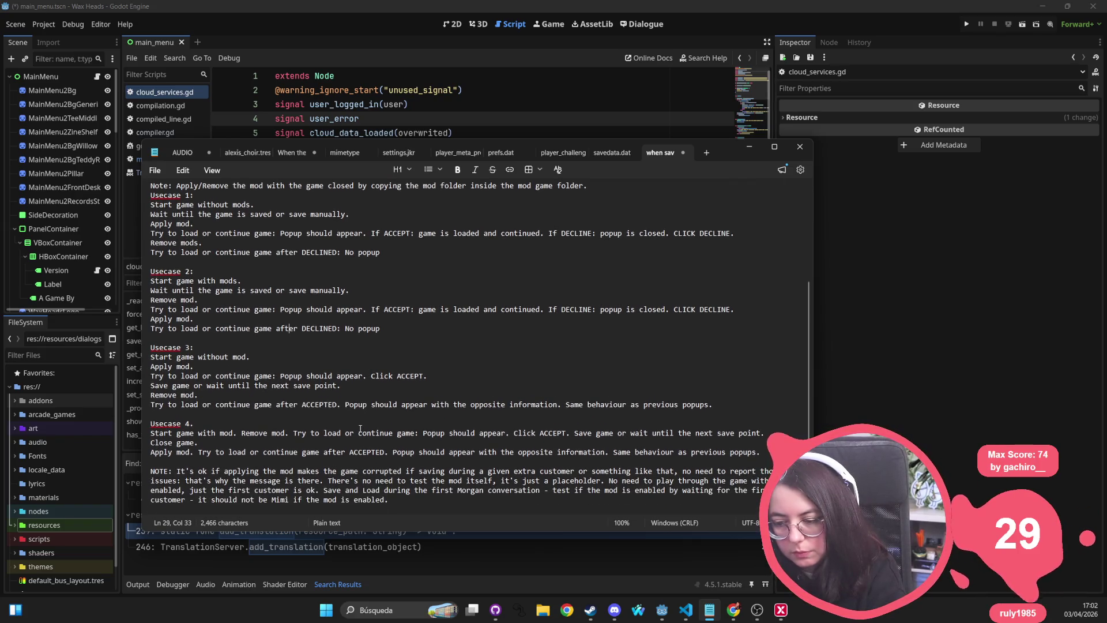
pyautogui.doubleClick(549, 403)
pyautogui.doubleClick(474, 405)
pyautogui.click(557, 408)
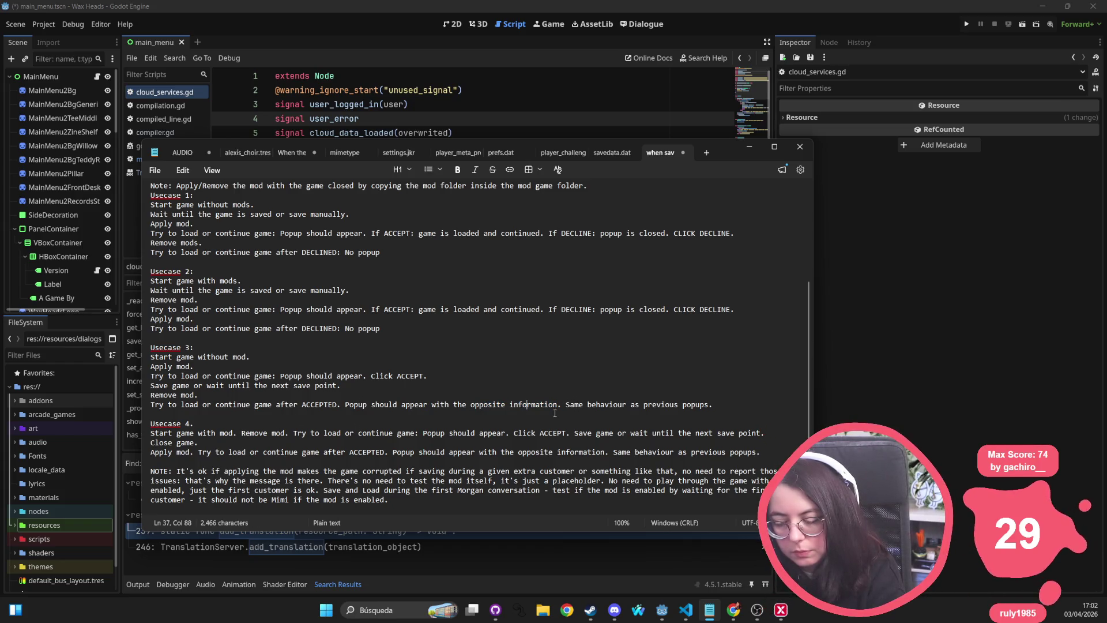
pyautogui.write('as Use')
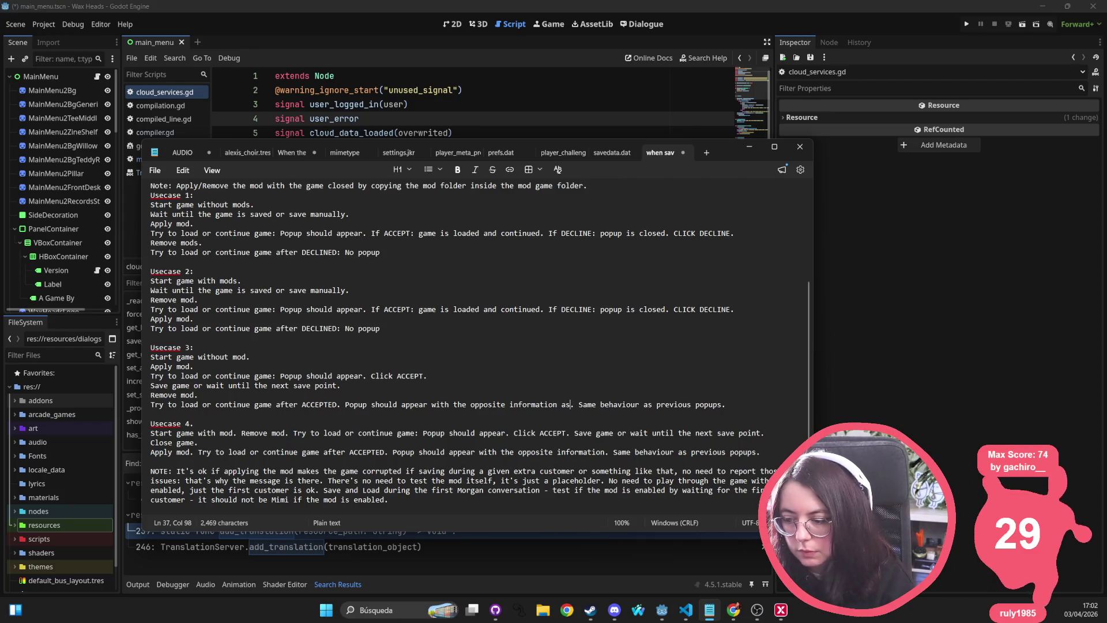
pyautogui.write('case 2')
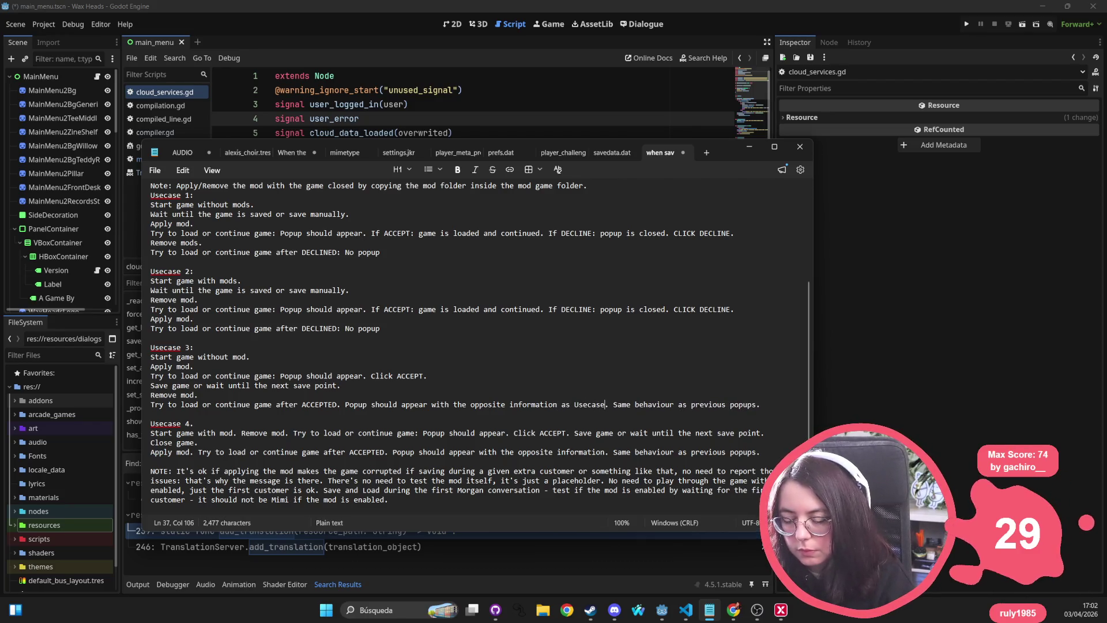
pyautogui.click(372, 404)
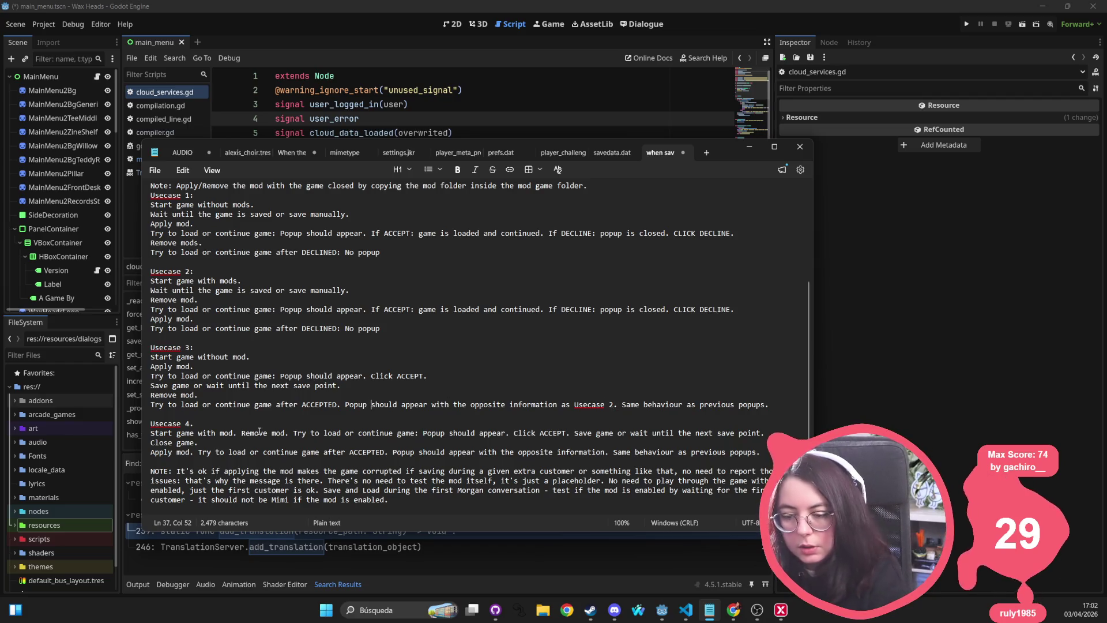
pyautogui.click(241, 433)
pyautogui.press('Return')
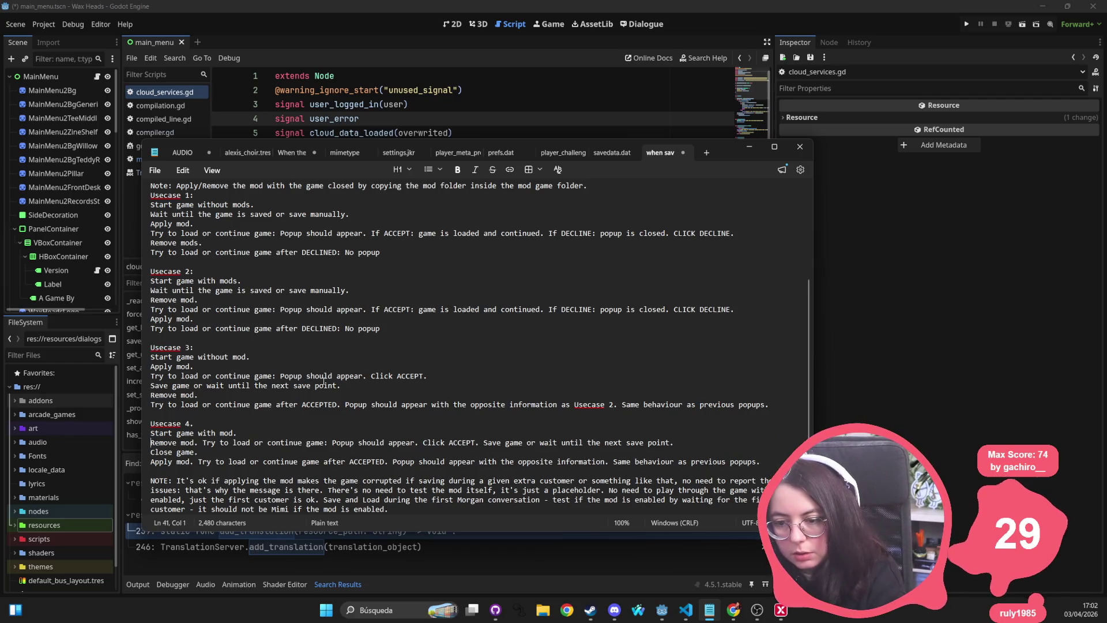
# Break Usecase 4's line after 'Remove mod.' so Try to load starts its own line
pyautogui.keyDown('shift'); pyautogui.click(203, 433); pyautogui.keyUp('shift')
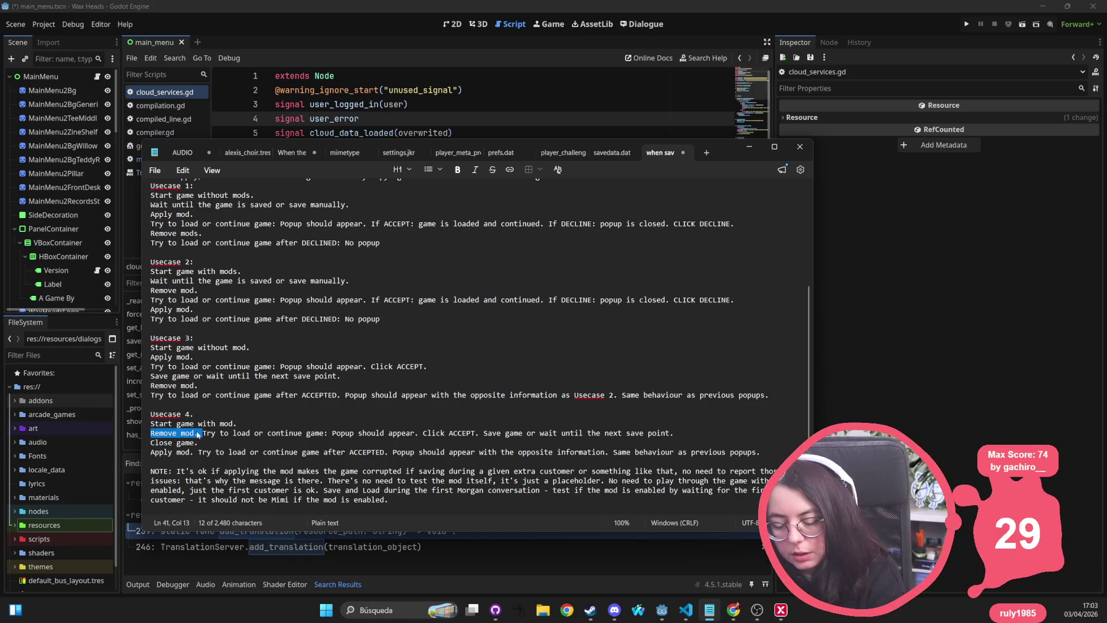
pyautogui.press('Right')
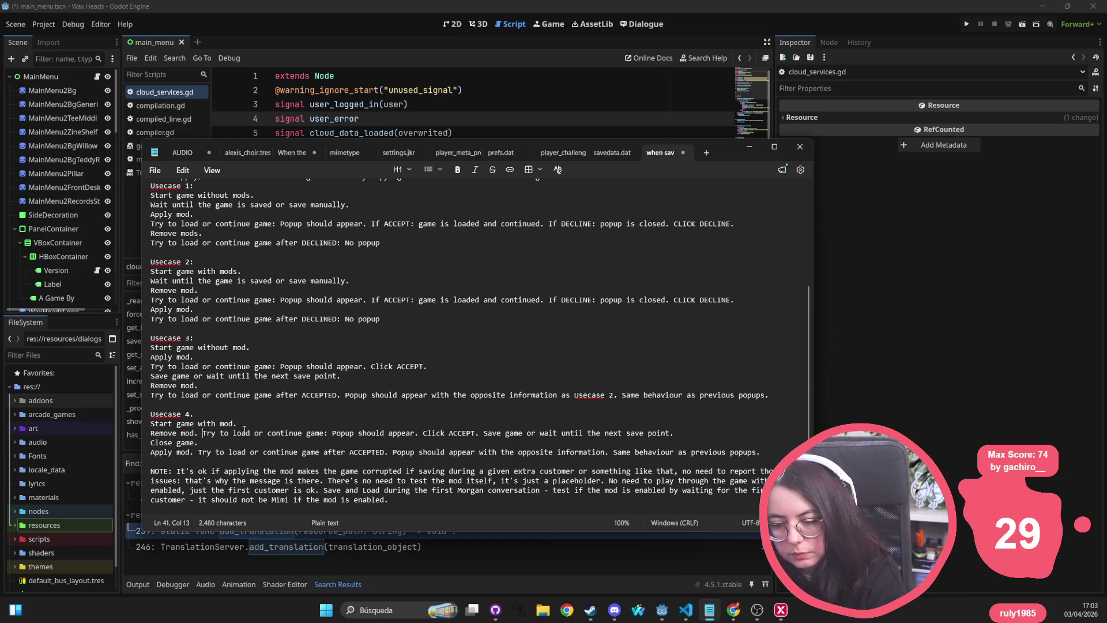
pyautogui.press('Return')
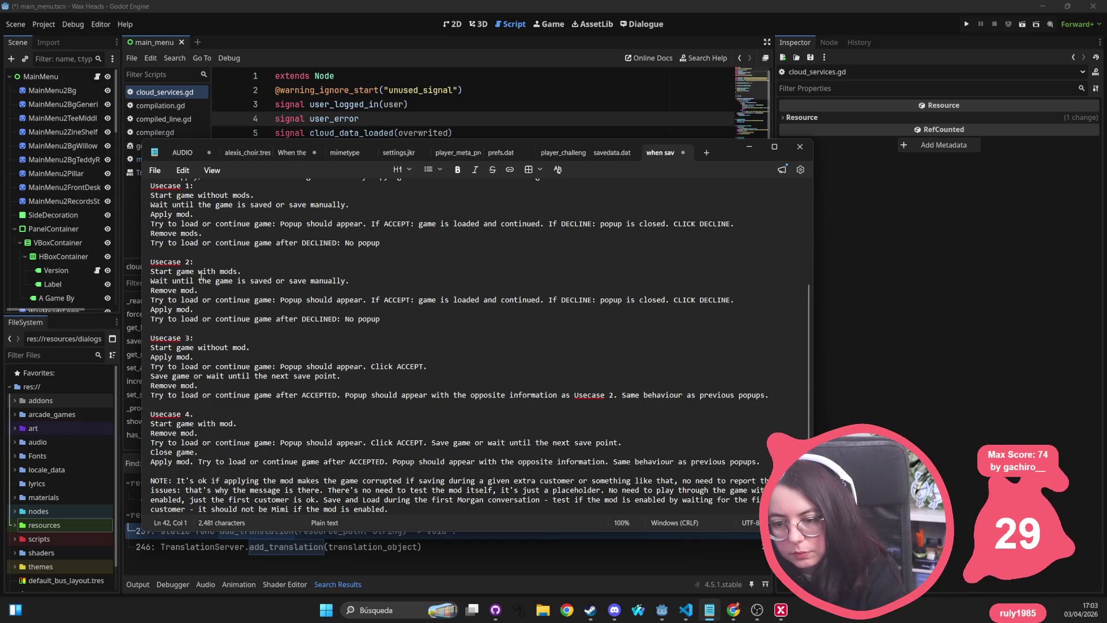
# Copy Usecase 2's 'Wait until the game is saved or save manually.' line after Usecase 3's 'Start game without mod.'
pyautogui.tripleClick(200, 281)
pyautogui.hotkey('ctrl', 'c')
pyautogui.click(263, 347)
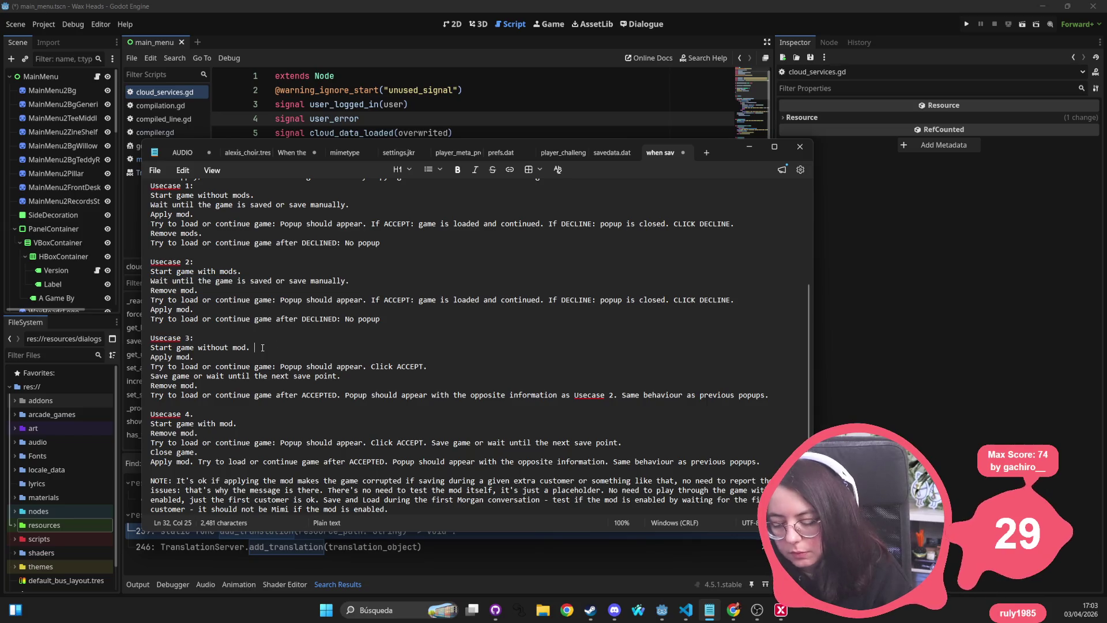
pyautogui.press('Return')
pyautogui.hotkey('ctrl', 'v')
pyautogui.press('BackSpace')
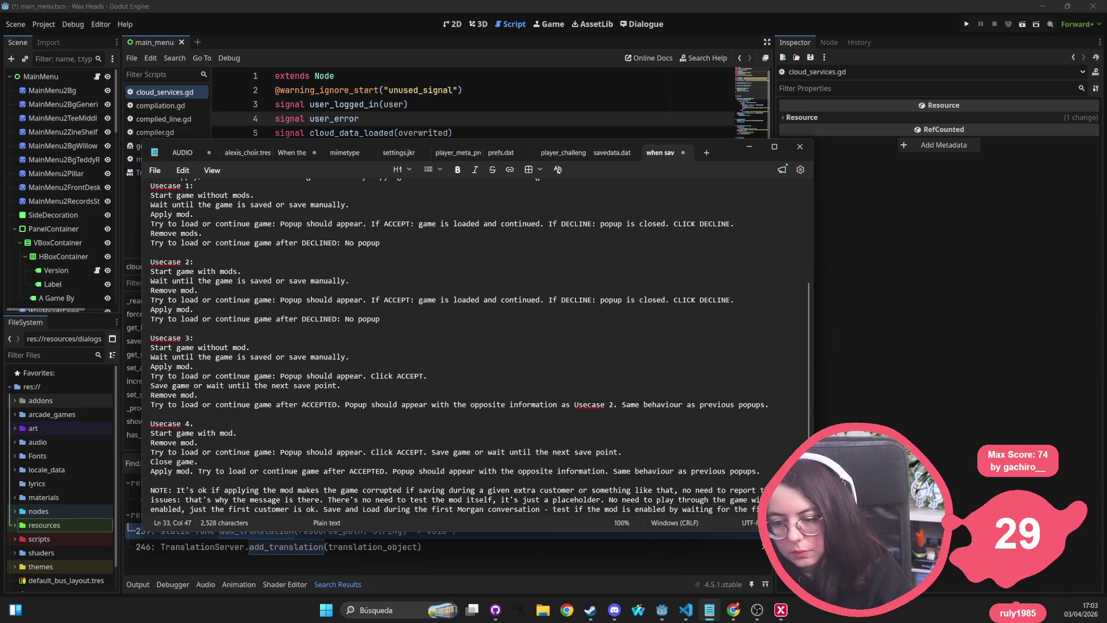
# Paste the same wait-for-save line after Usecase 4's 'Start game with mod.'
pyautogui.scroll(-1, 233, 427)
pyautogui.click(255, 415)
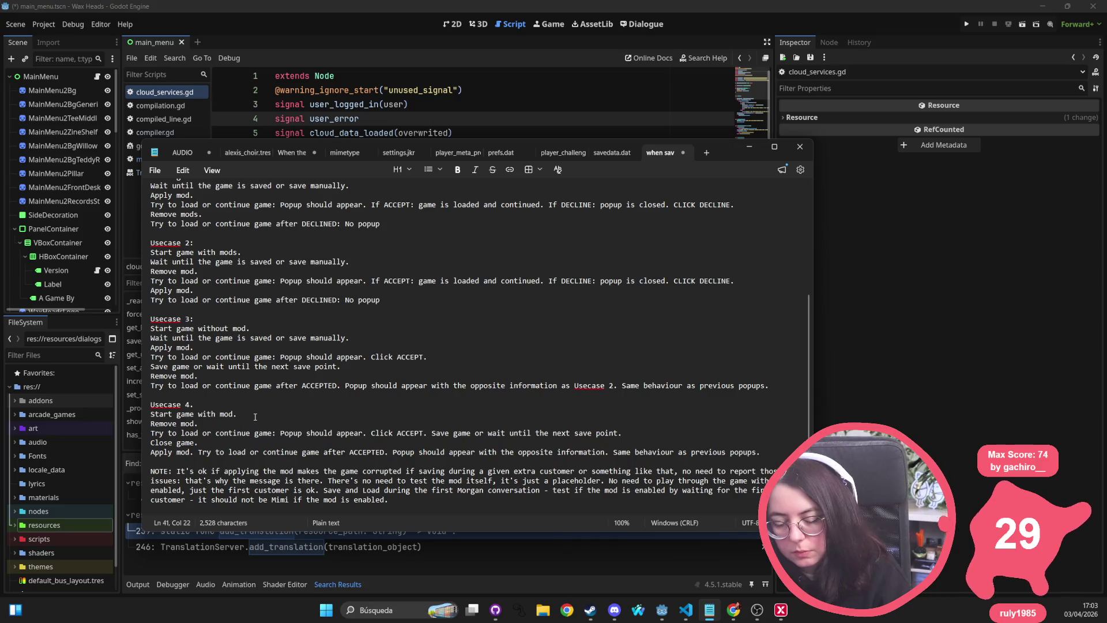
pyautogui.press('Return')
pyautogui.hotkey('ctrl', 'v')
pyautogui.press('BackSpace')
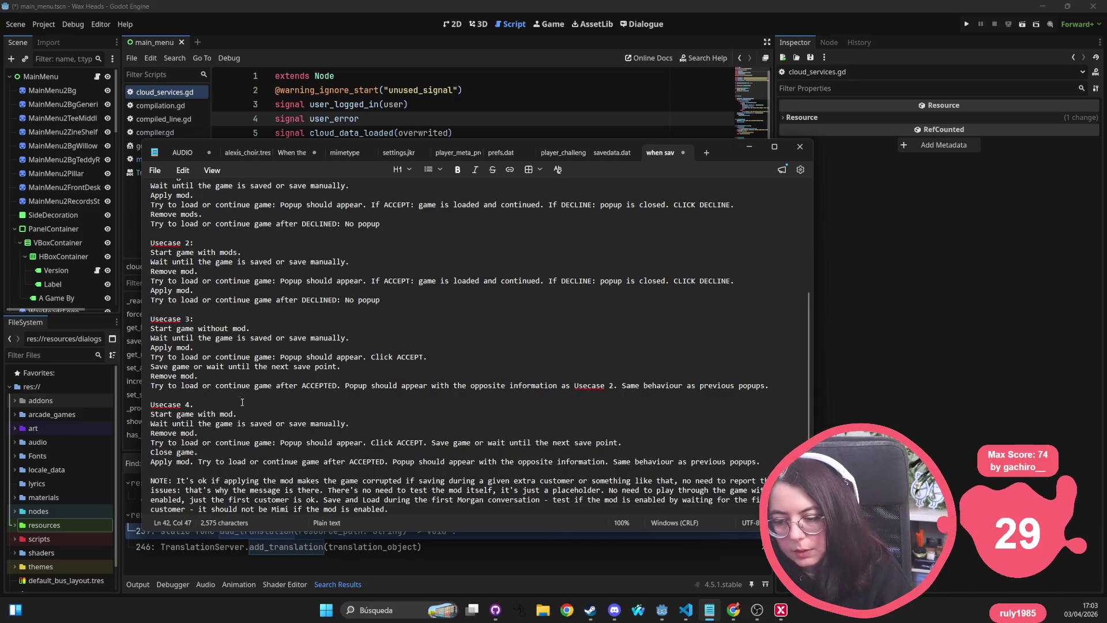
pyautogui.scroll(-1, 307, 372)
# Move Usecase 4's 'Save game' step onto its own line
pyautogui.tripleClick(184, 426)
pyautogui.tripleClick(182, 433)
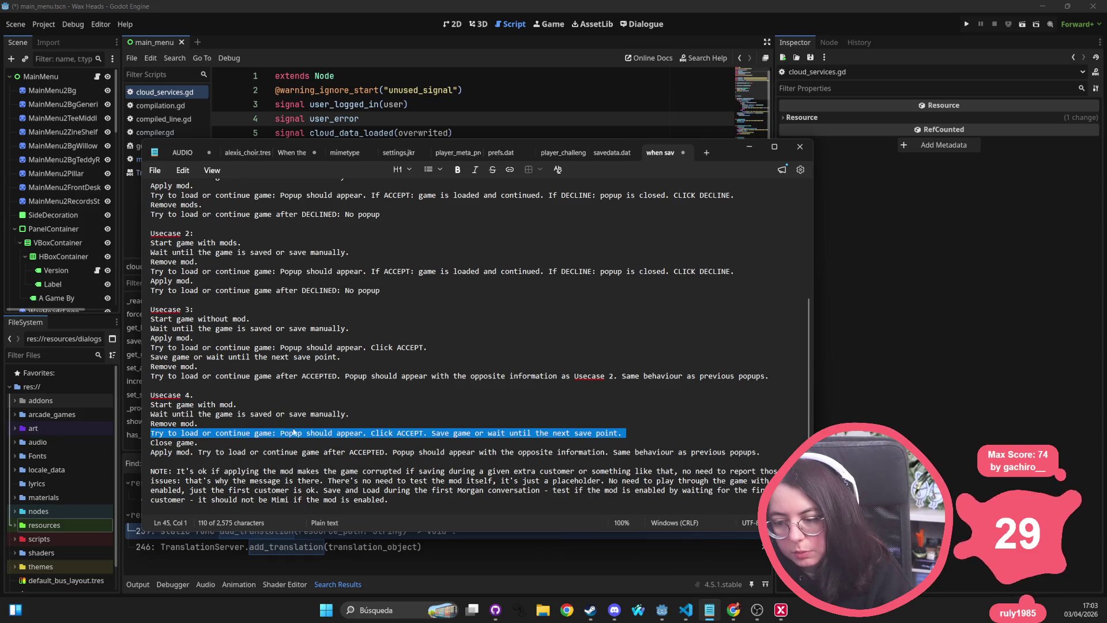
pyautogui.click(372, 432)
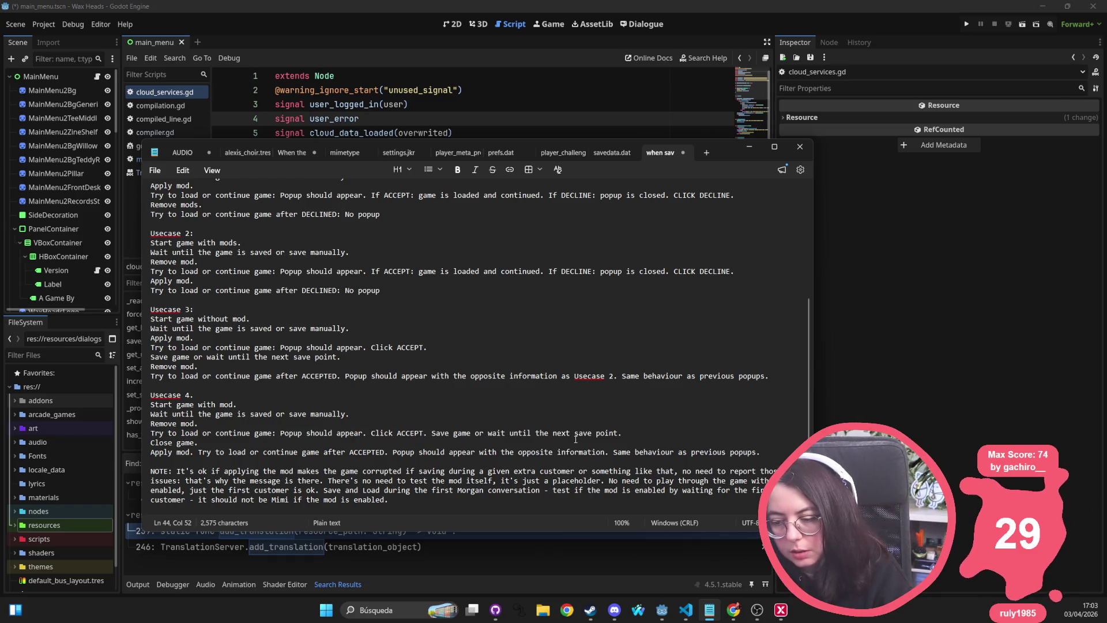
pyautogui.click(432, 434)
pyautogui.press('Return')
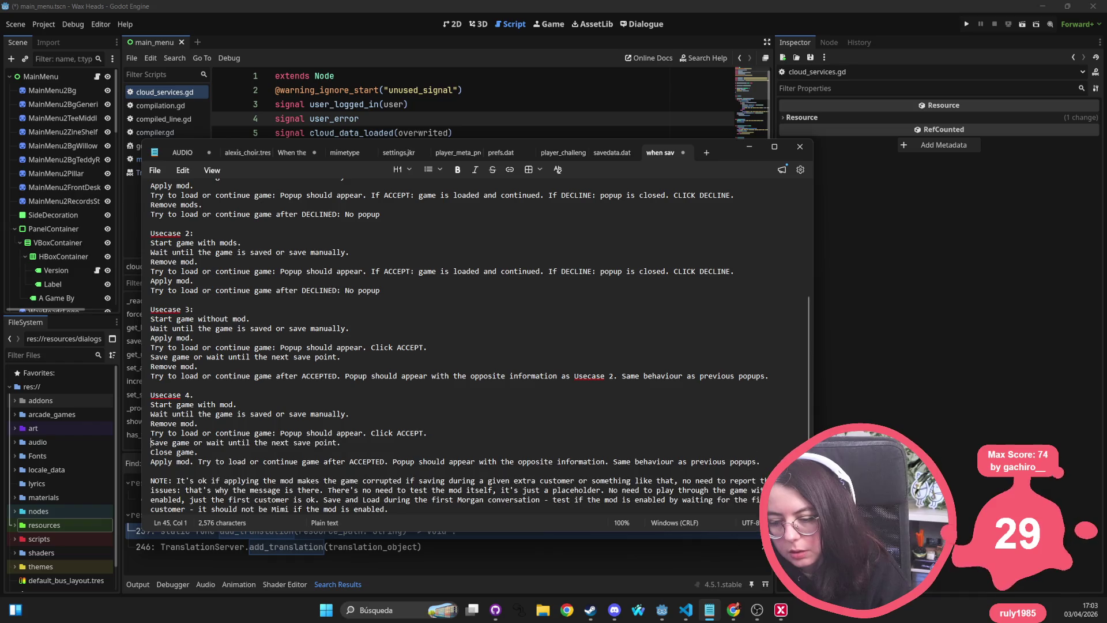
# Delete Usecase 4's 'Close game.' step and put its final Try to load step on its own line
pyautogui.moveTo(198, 453); pyautogui.dragTo(147, 450)
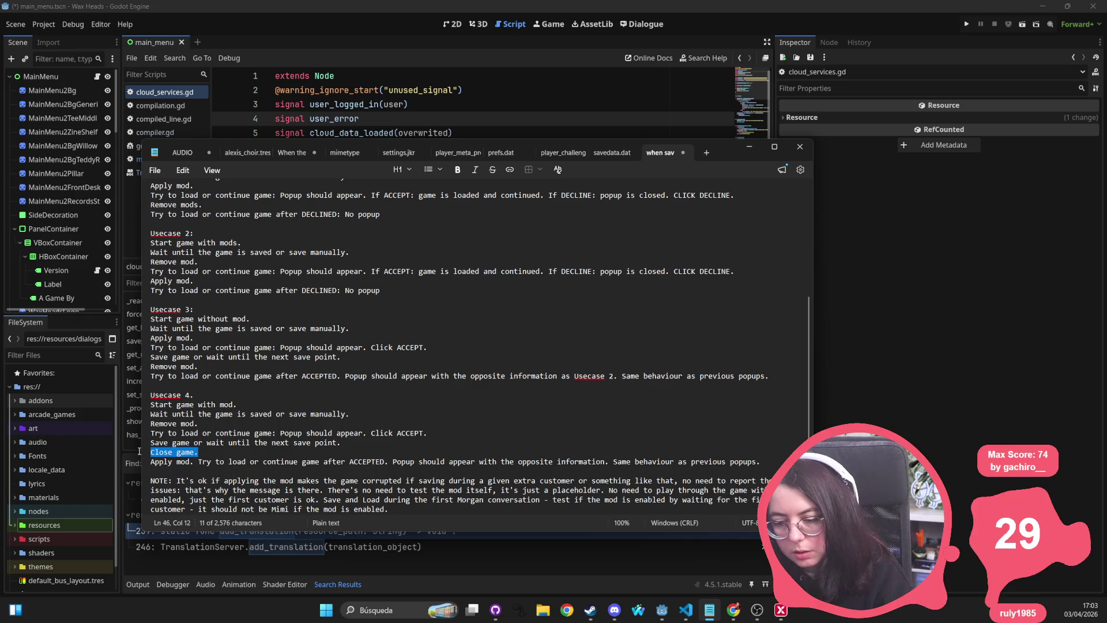
pyautogui.press('Delete')
pyautogui.press('Delete')
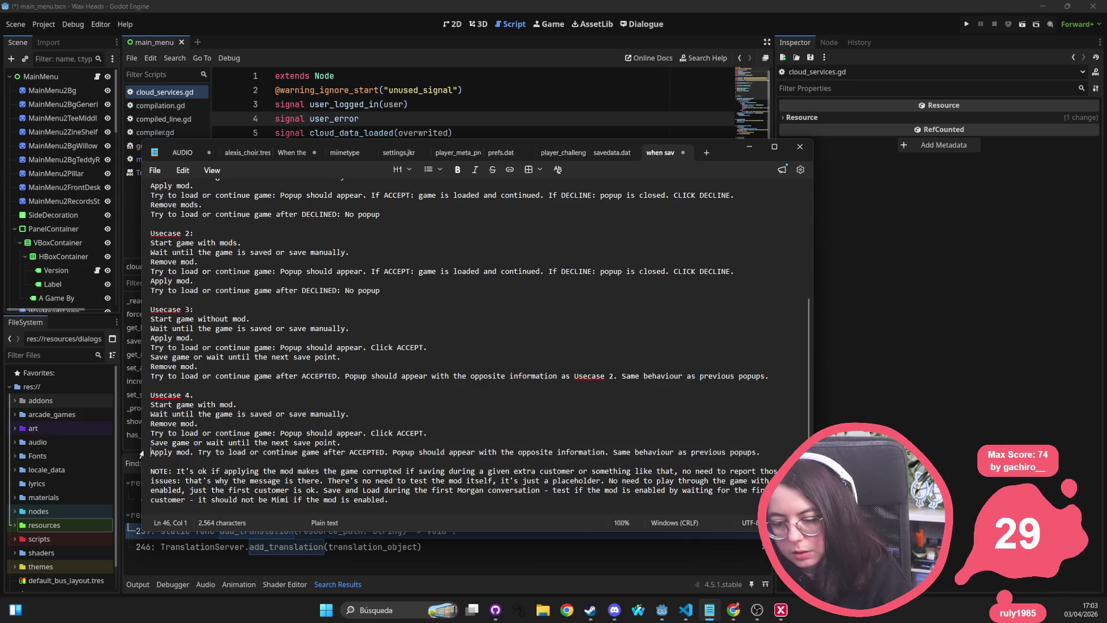
pyautogui.click(197, 453)
pyautogui.press('Return')
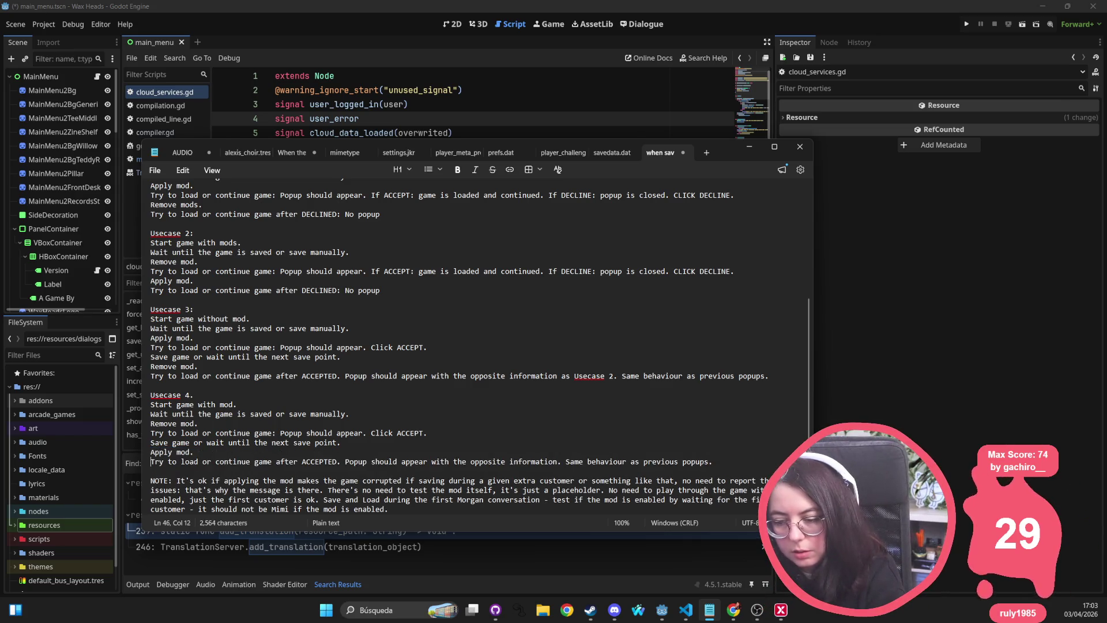
pyautogui.click(350, 376)
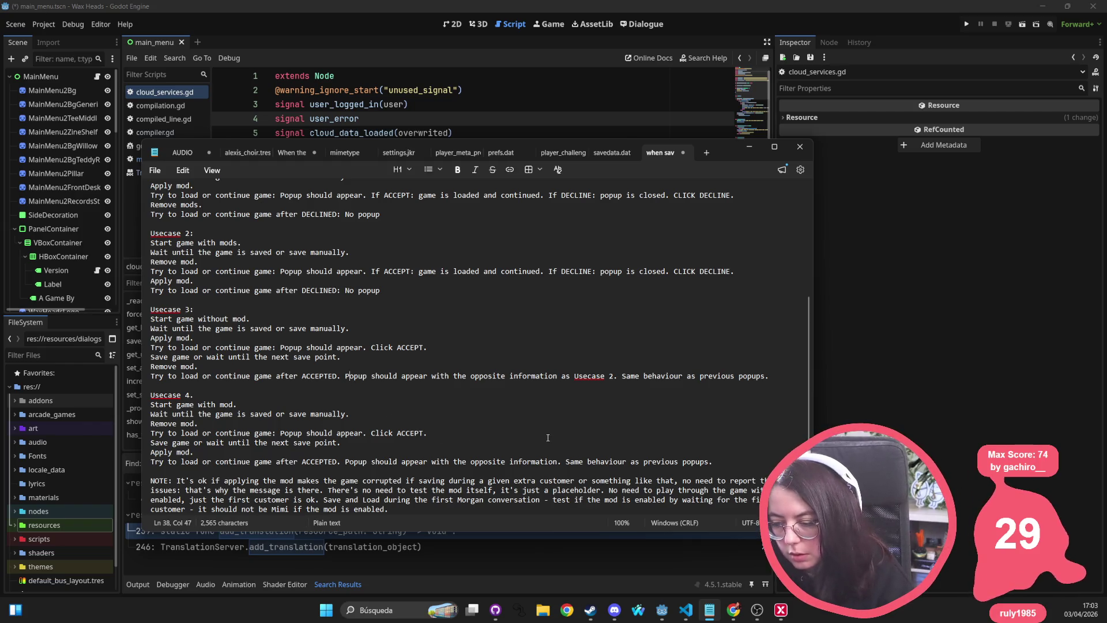
pyautogui.scroll(-1, 320, 399)
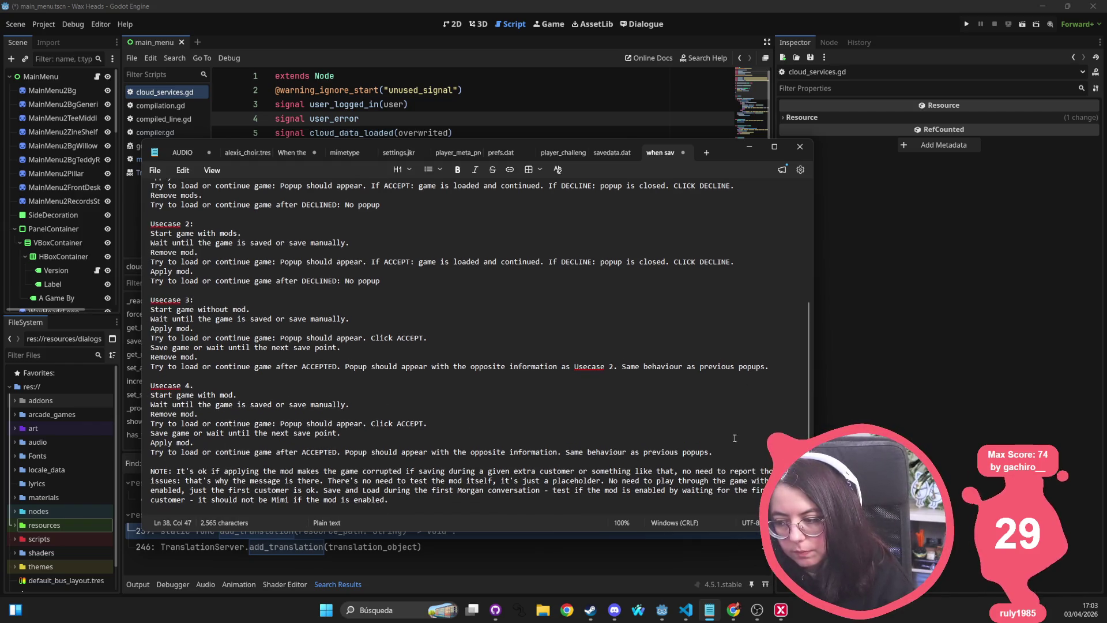
pyautogui.click(559, 452)
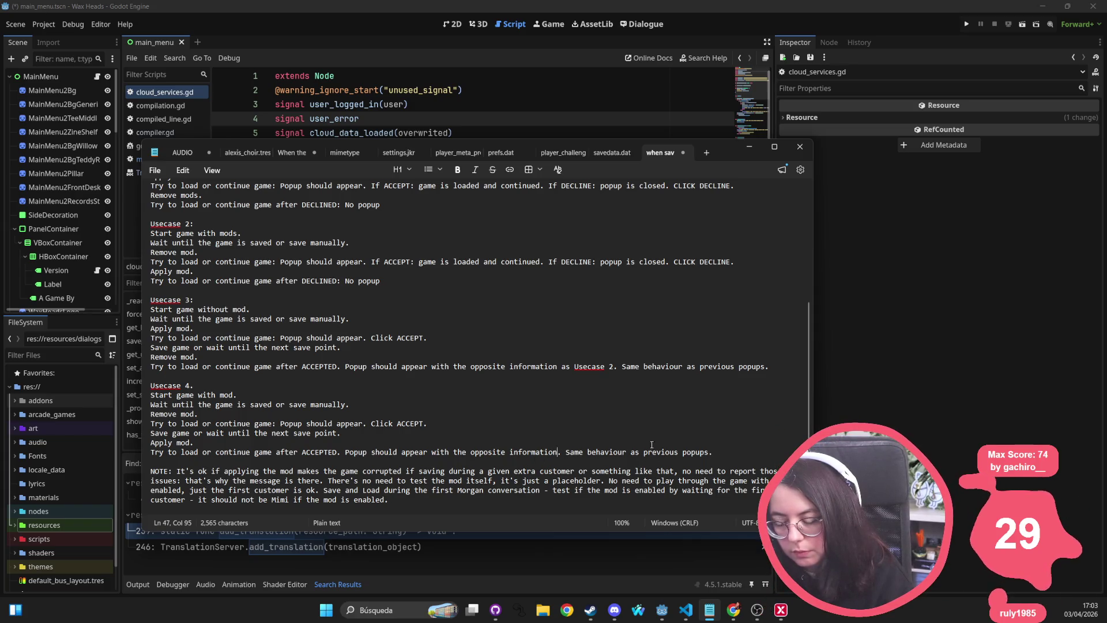
# On Usecase 3's last line, replace 'with the opposite information as Usecase 2' with 'stating the difference.'
pyautogui.moveTo(615, 366); pyautogui.dragTo(562, 367)
pyautogui.press('BackSpace')
pyautogui.press('BackSpace')
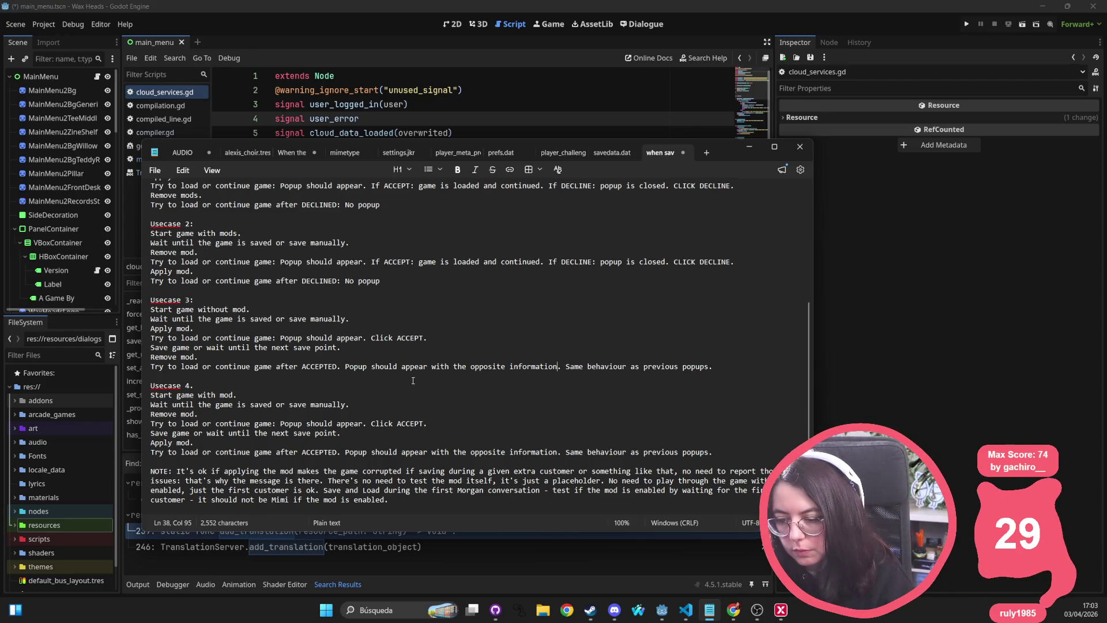
pyautogui.moveTo(432, 366); pyautogui.dragTo(564, 367)
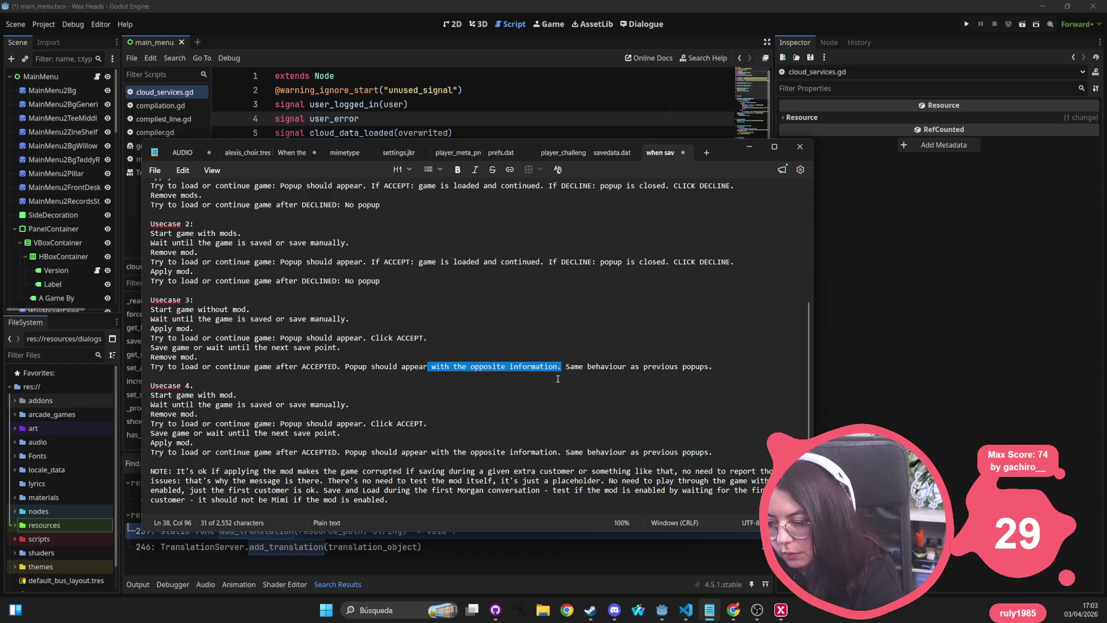
pyautogui.press('BackSpace')
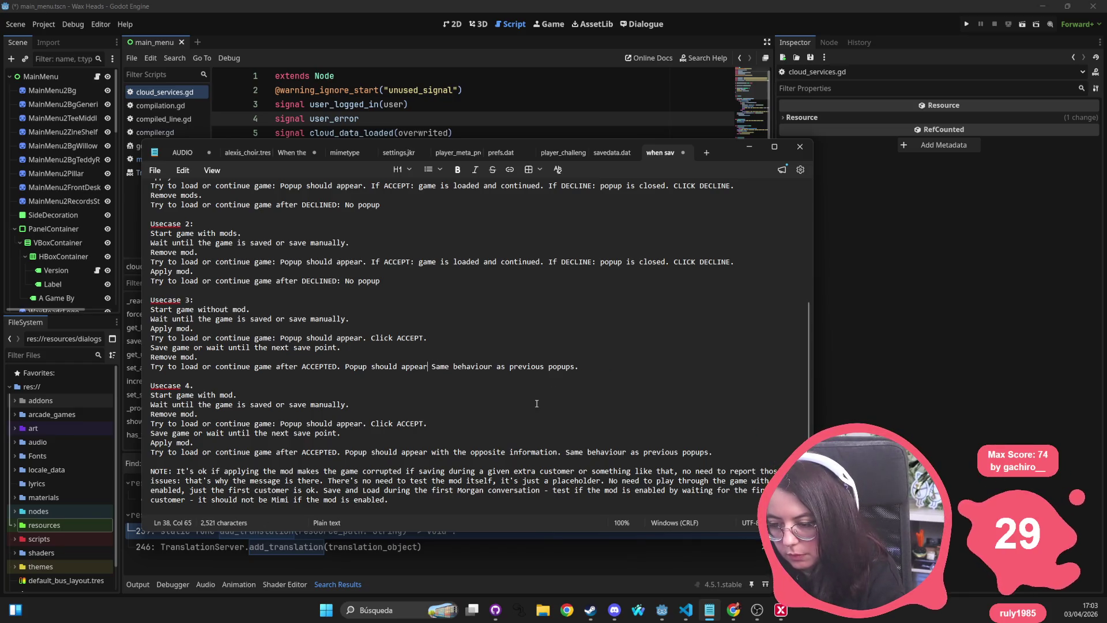
pyautogui.write('explaining:')
pyautogui.press('BackSpace')
pyautogui.press('BackSpace')
pyautogui.press('BackSpace')
pyautogui.write('s ')
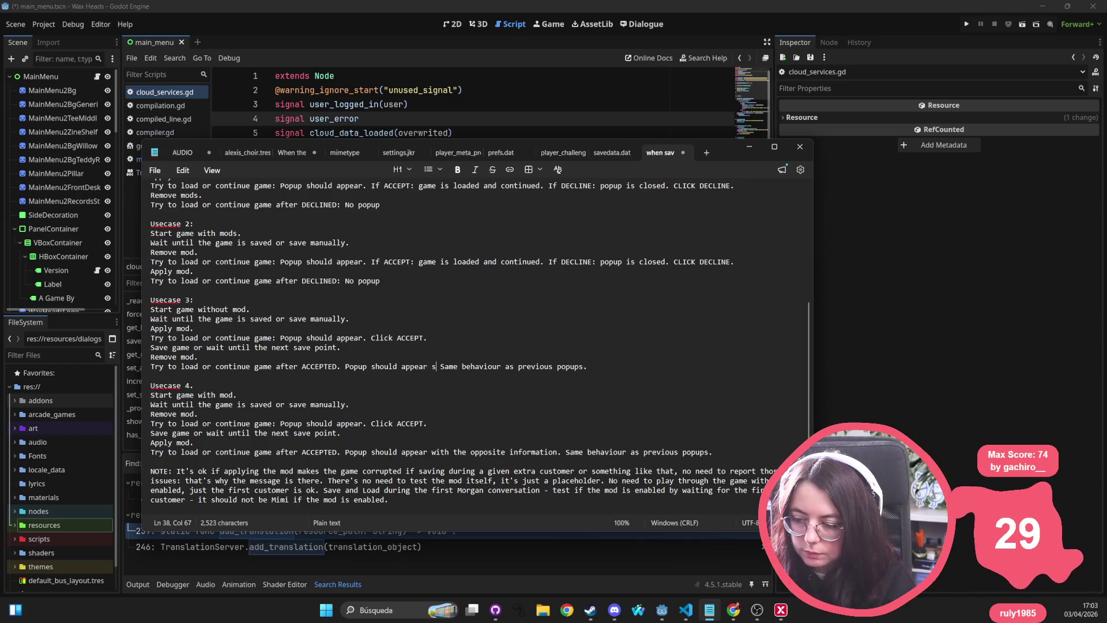
pyautogui.write('tating the difference.')
pyautogui.moveTo(432, 367); pyautogui.dragTo(526, 366)
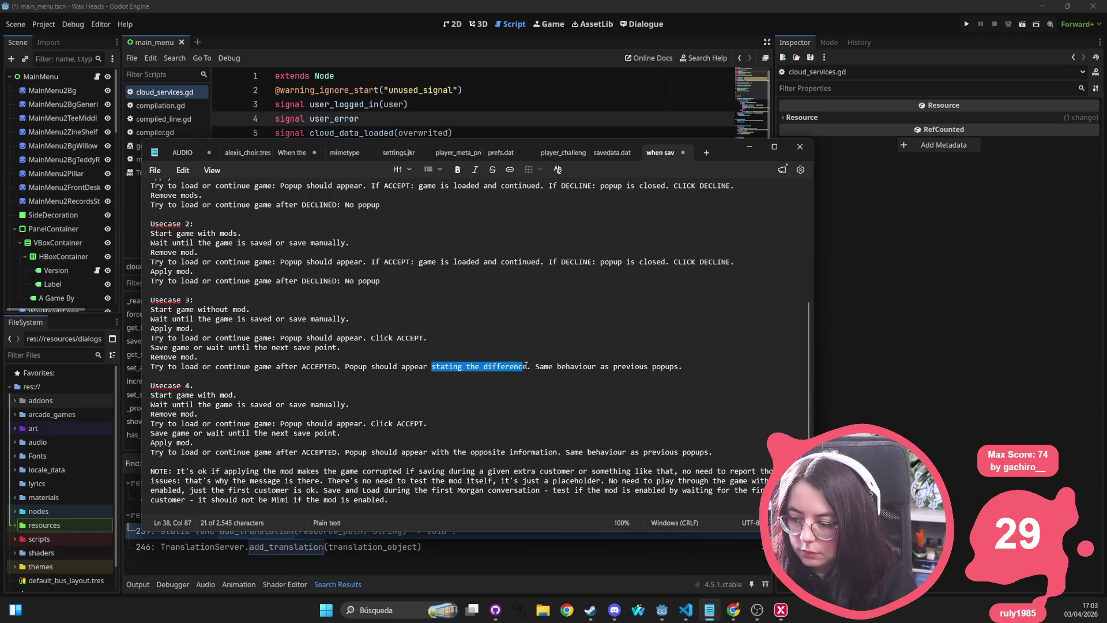